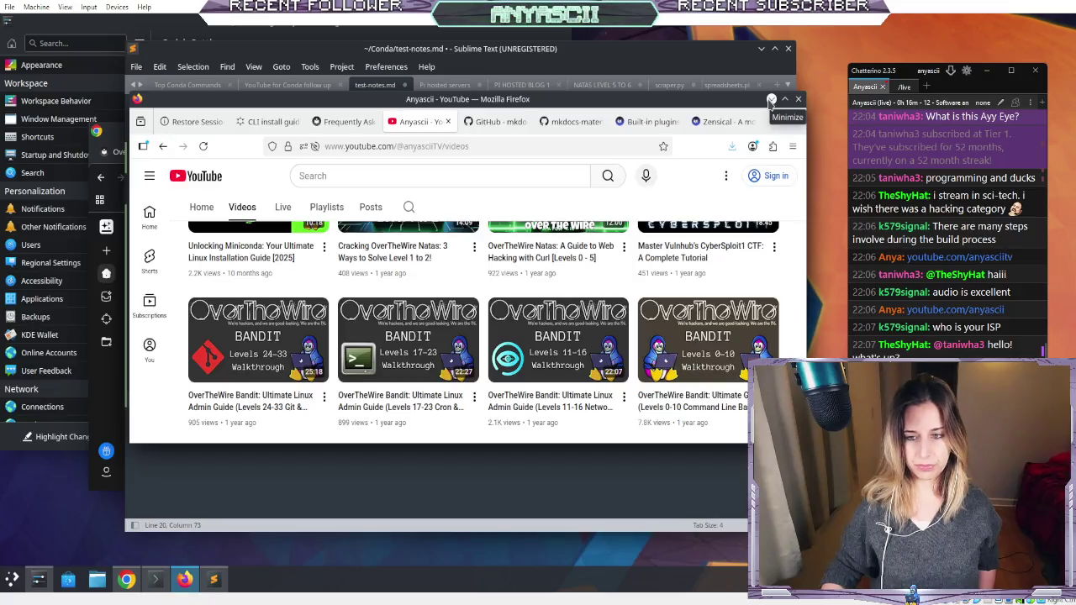
- Minimize Firefox and load the user's github.io address in Chrome
{"action": "left_click", "coordinate": [771, 101]}
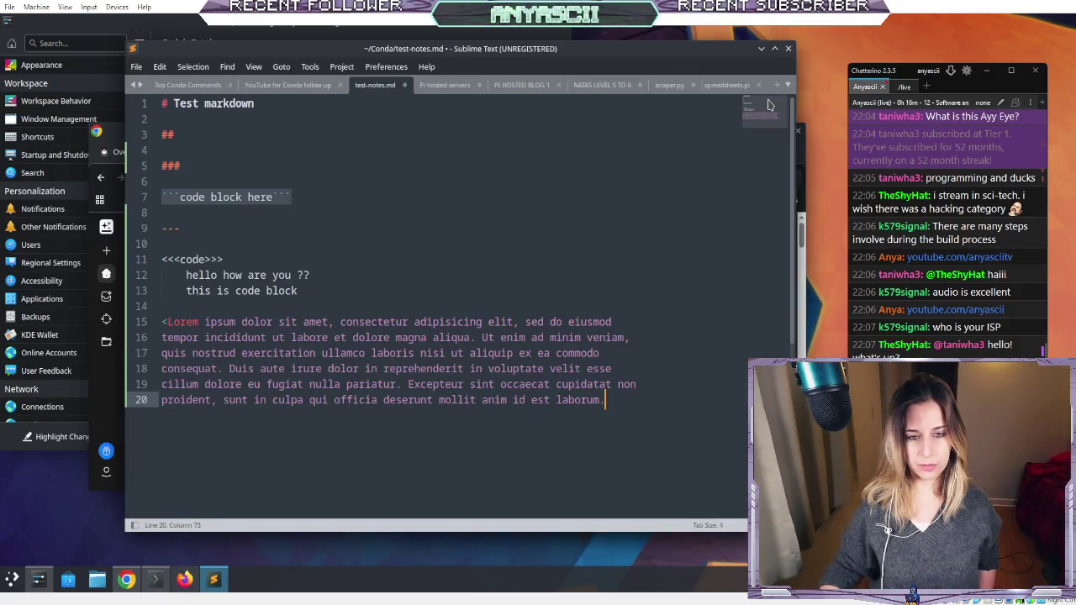
{"action": "left_click", "coordinate": [809, 333]}
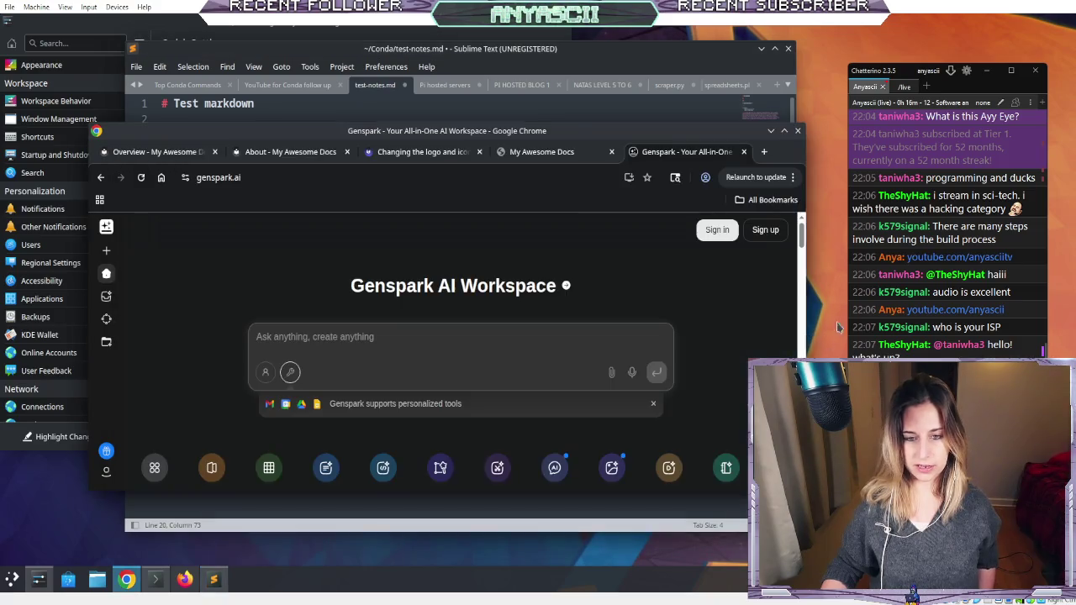
{"action": "left_click", "coordinate": [534, 177]}
{"action": "type", "text": "github.io"}
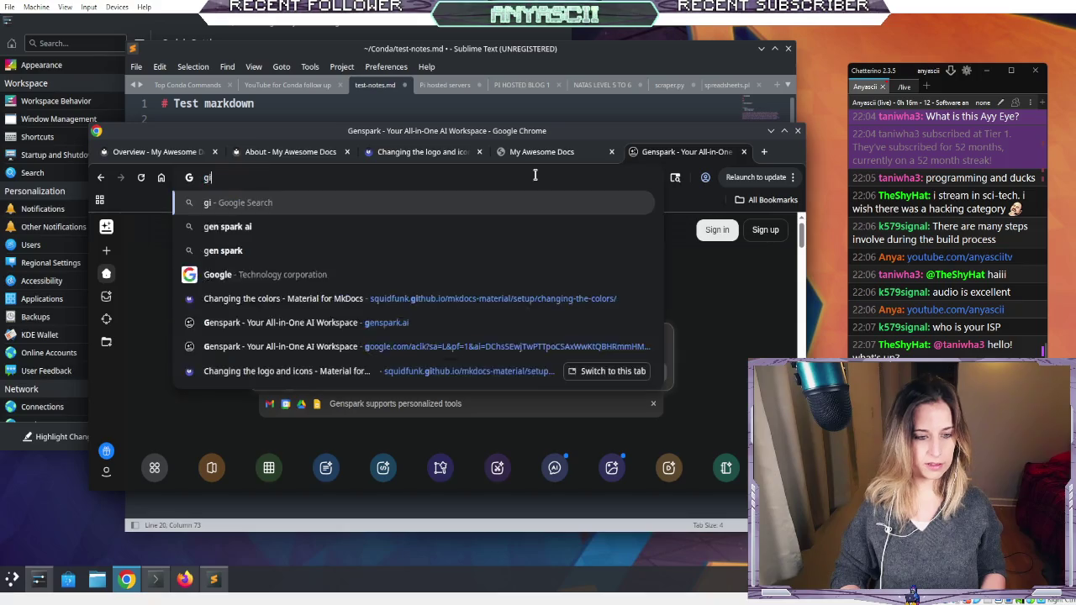
{"action": "key", "text": "BackSpace"}
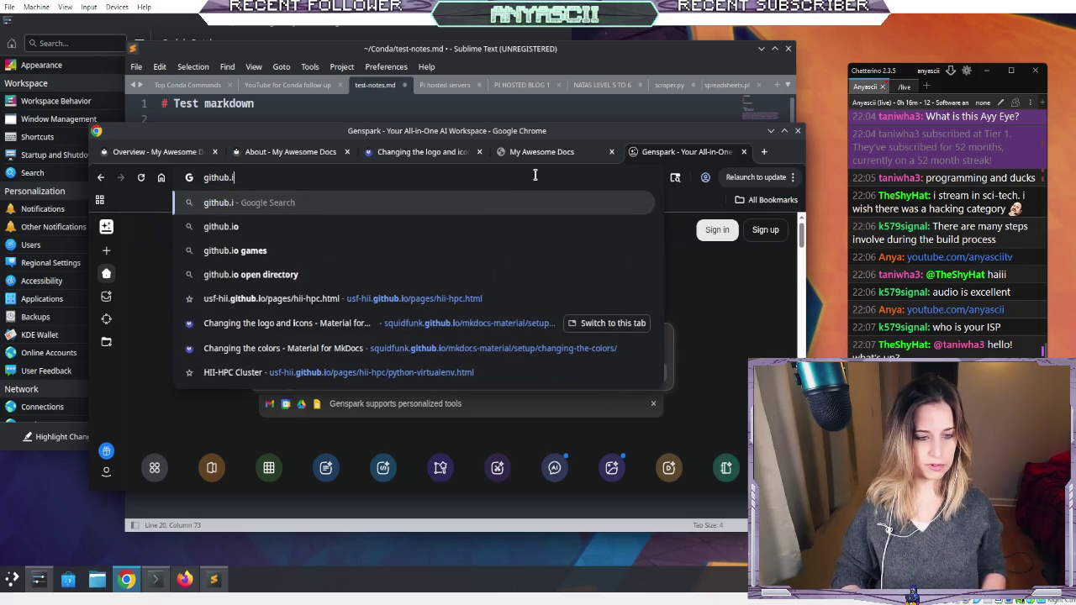
{"action": "type", "text": "o/an"}
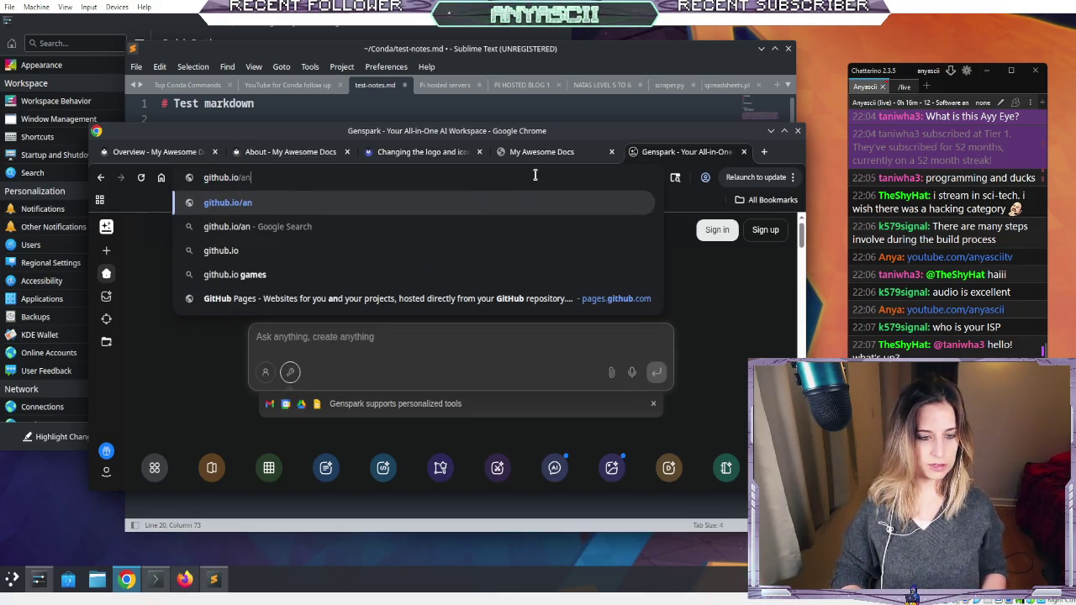
{"action": "type", "text": "yasciitv"}
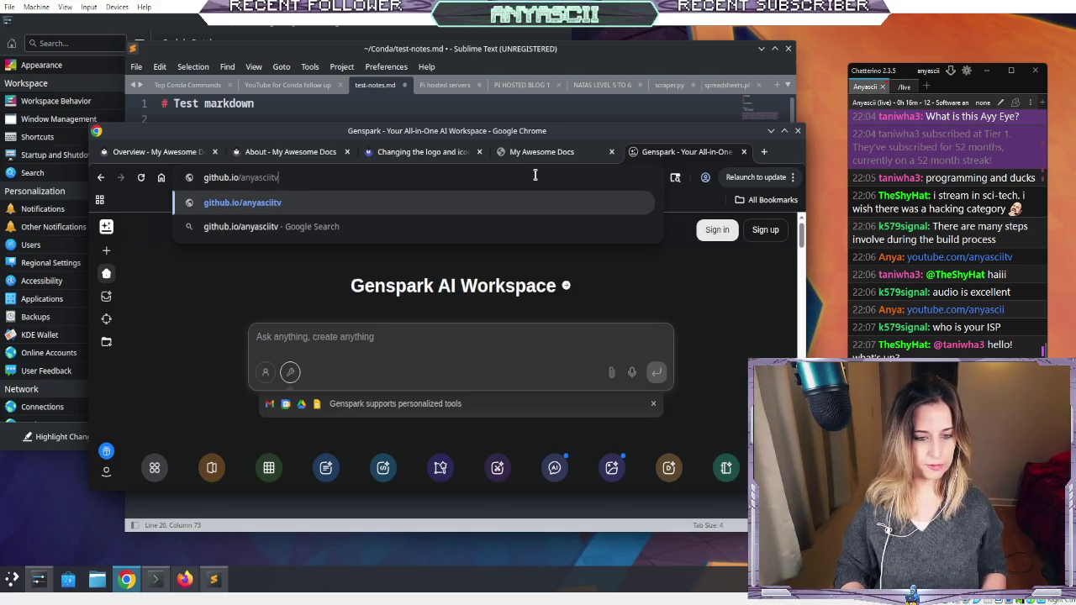
{"action": "key", "text": "Return"}
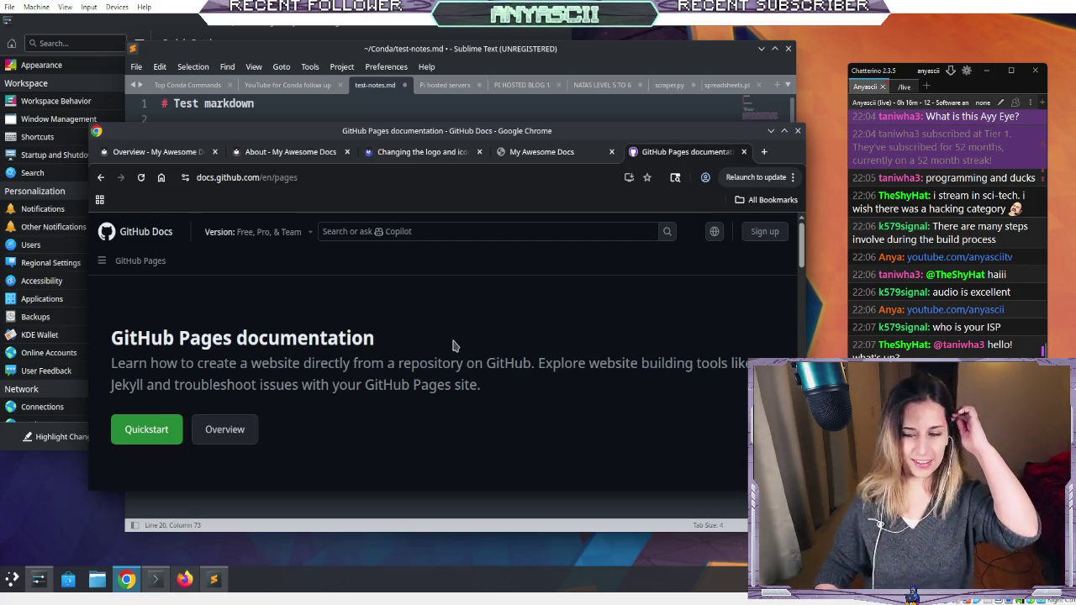
- Go from the GitHub Pages documentation to the GitHub Docs home page
{"action": "scroll", "coordinate": [278, 328], "scroll_direction": "down", "scroll_amount": 5}
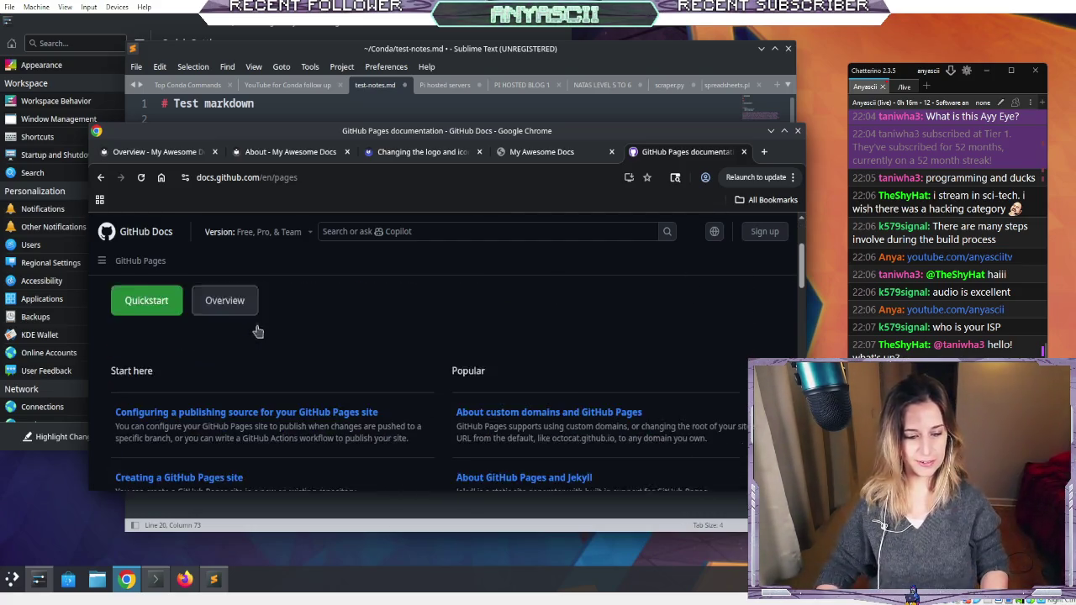
{"action": "scroll", "coordinate": [224, 326], "scroll_direction": "up", "scroll_amount": 5}
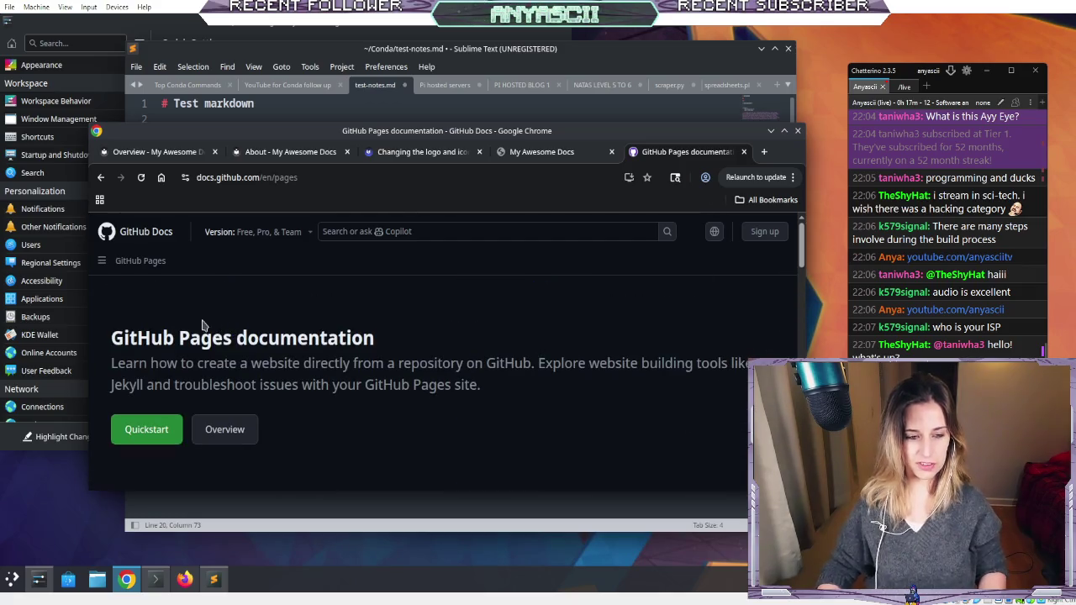
{"action": "left_click", "coordinate": [143, 235]}
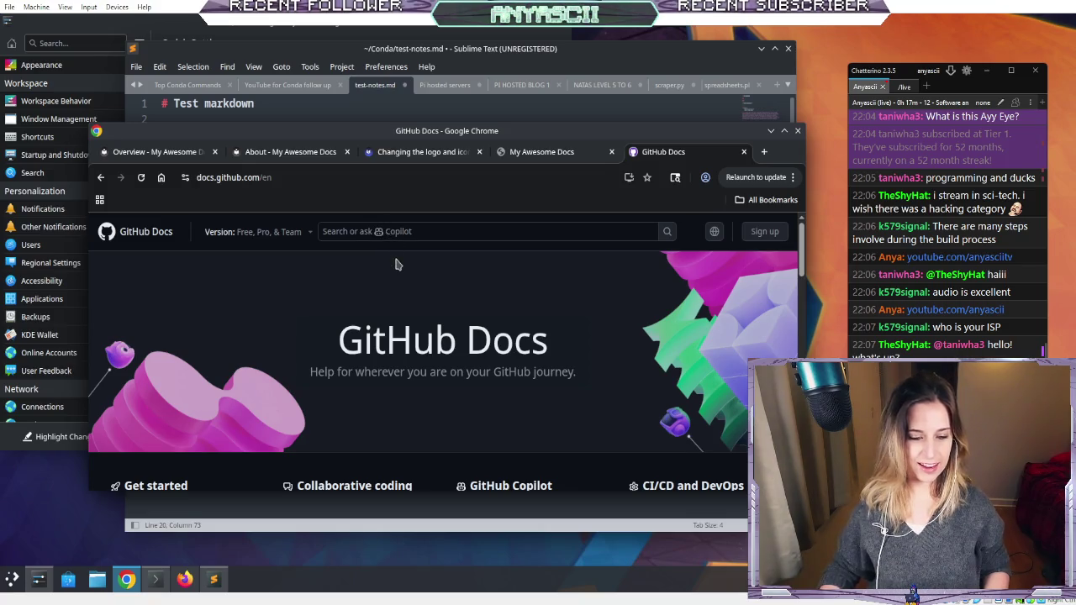
- Go to Google and search for the user's github io site
{"action": "left_click", "coordinate": [288, 178]}
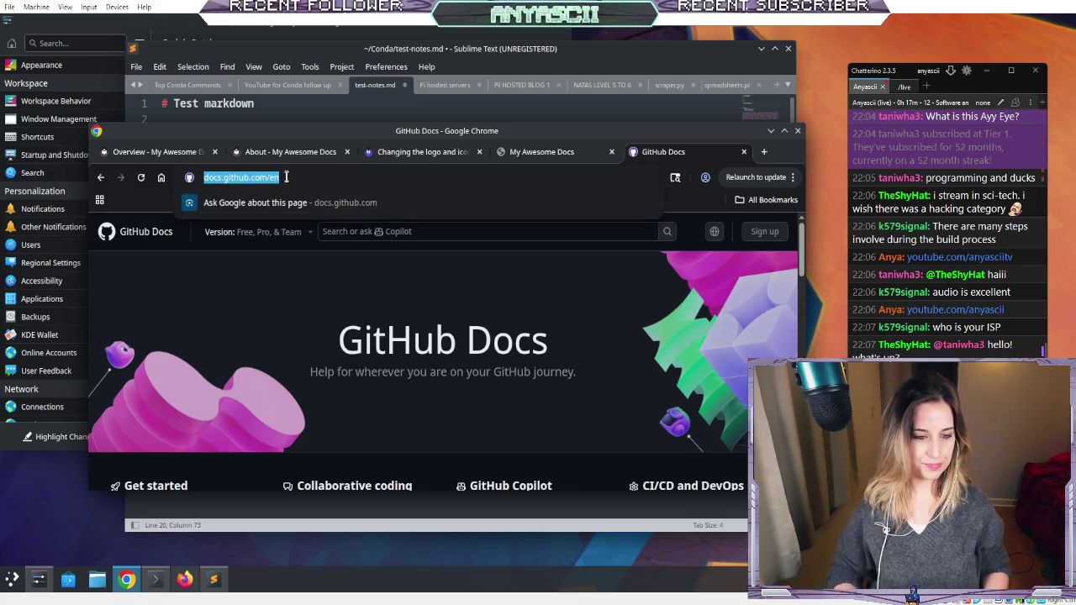
{"action": "type", "text": "go"}
{"action": "key", "text": "Return"}
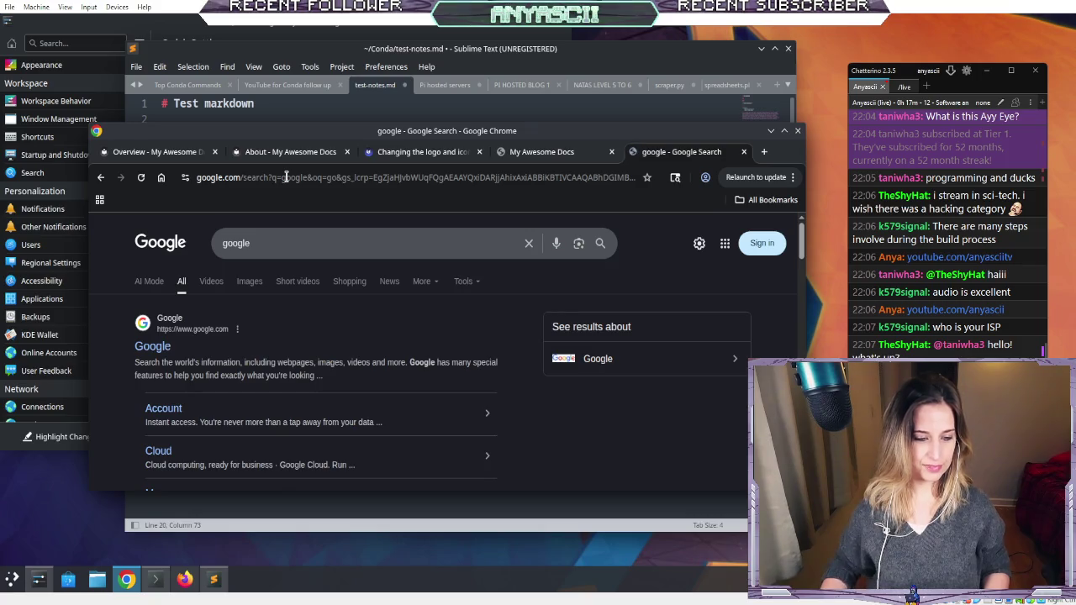
{"action": "left_click", "coordinate": [153, 353]}
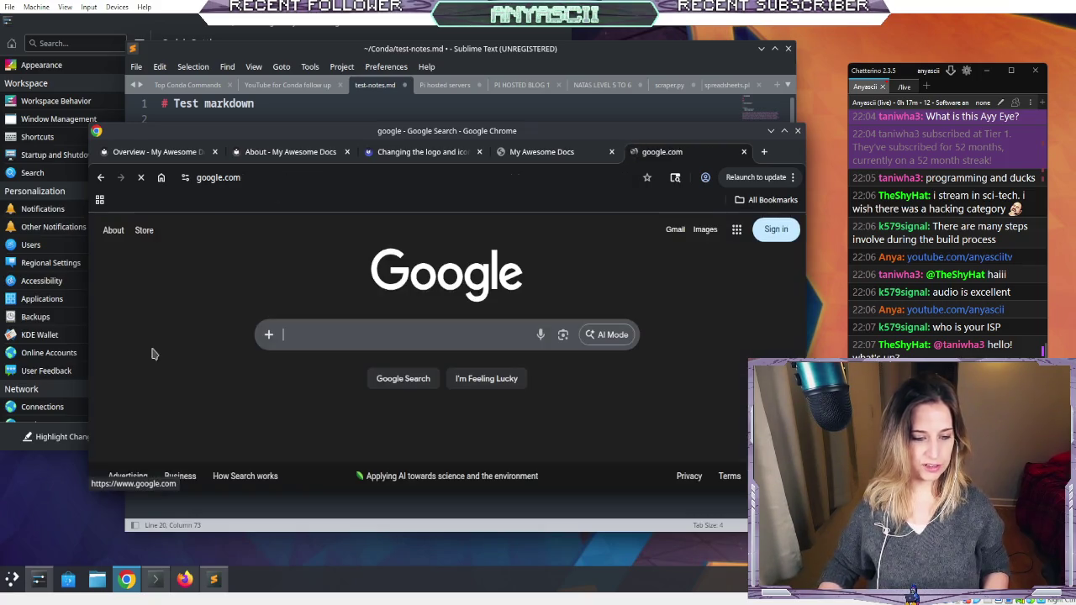
{"action": "left_click", "coordinate": [384, 337]}
{"action": "type", "text": "anyascii"}
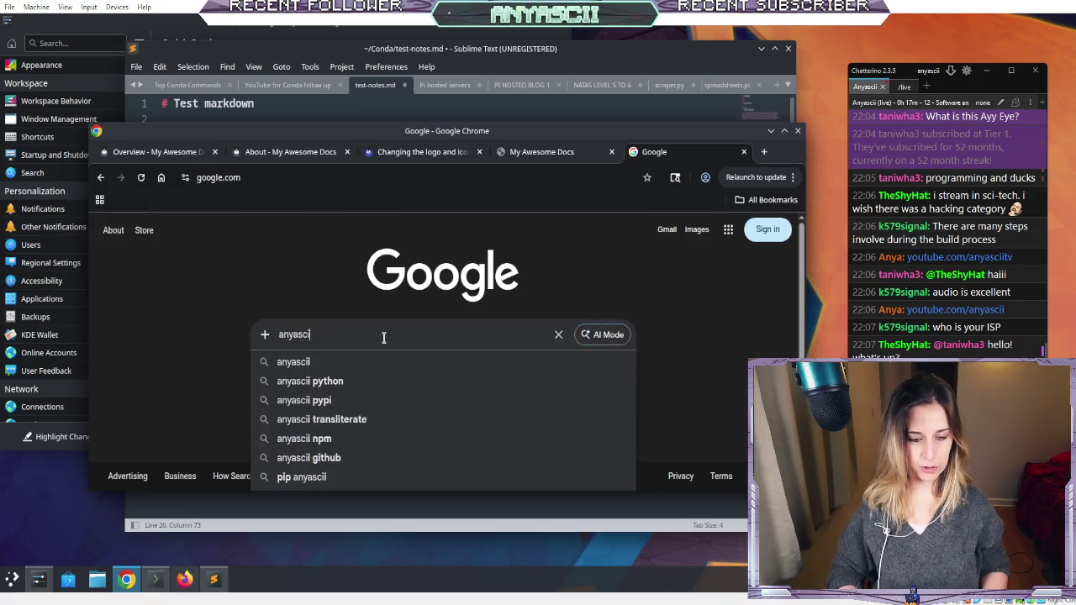
{"action": "type", "text": " github io"}
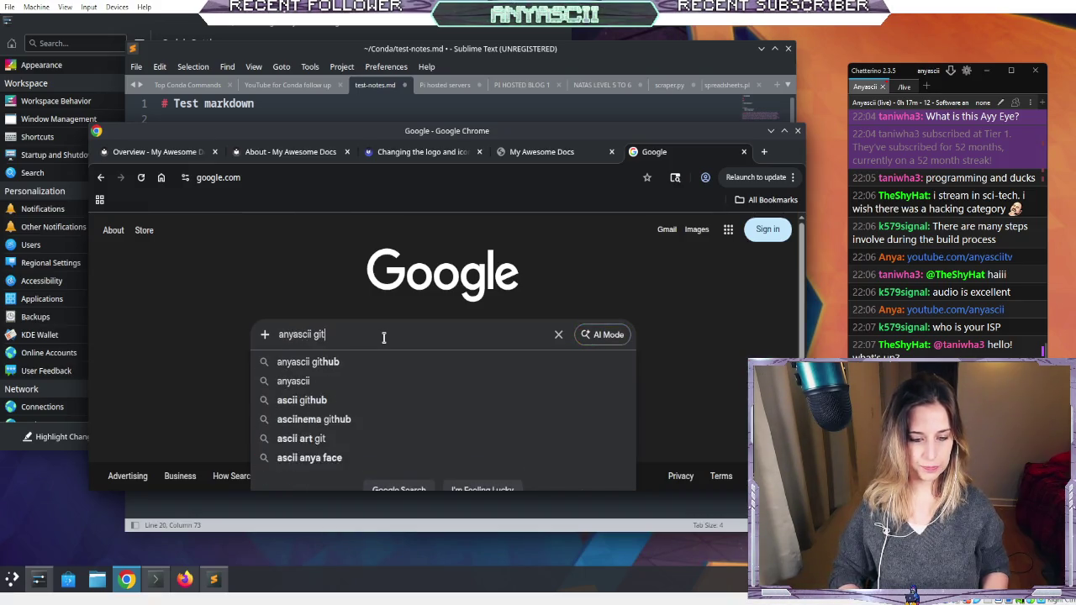
{"action": "key", "text": "Return"}
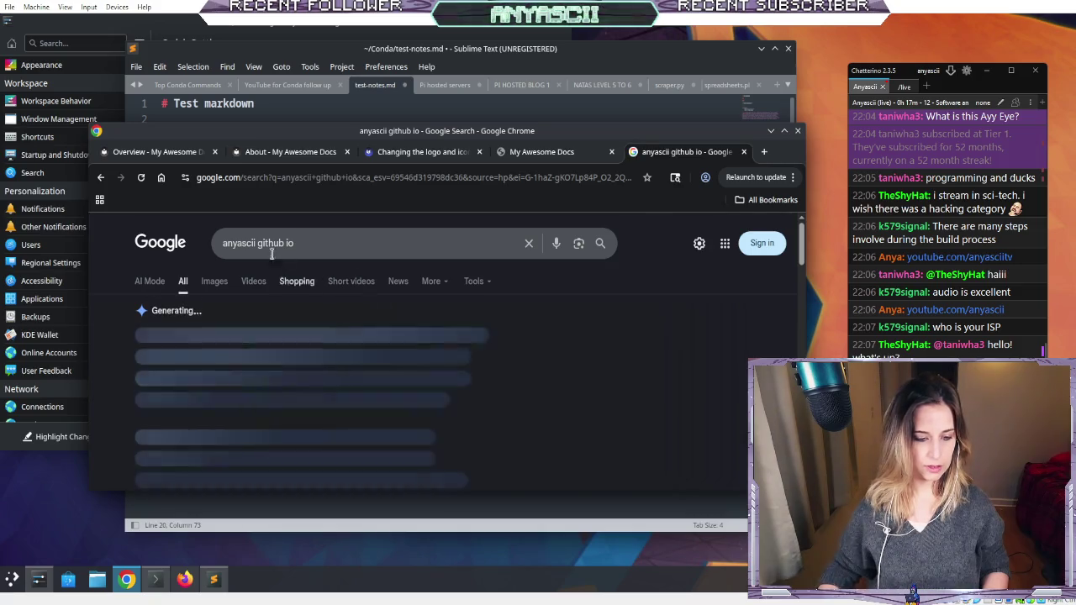
- Review the results, then append 'tv' to the query and rerun the search
{"action": "scroll", "coordinate": [330, 360], "scroll_direction": "down", "scroll_amount": 3}
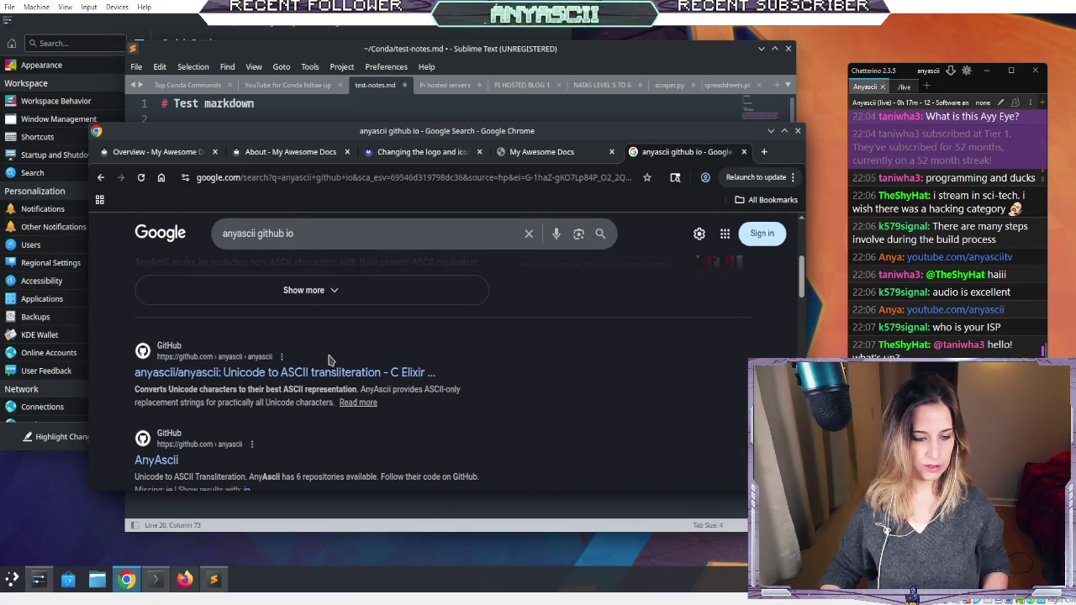
{"action": "scroll", "coordinate": [328, 370], "scroll_direction": "down", "scroll_amount": 1}
{"action": "scroll", "coordinate": [328, 373], "scroll_direction": "down", "scroll_amount": 2}
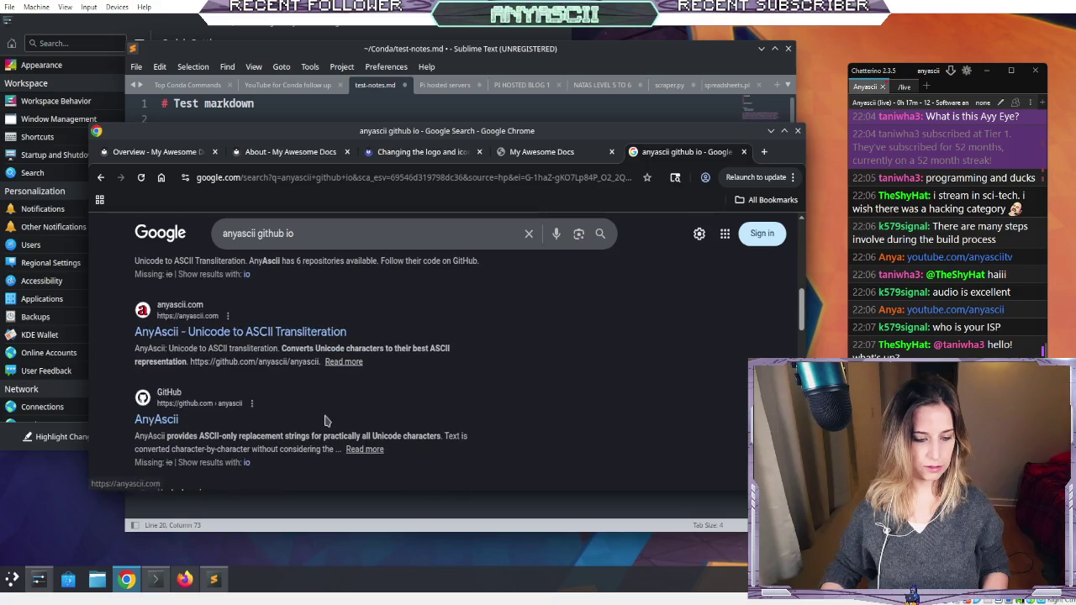
{"action": "left_click", "coordinate": [257, 236]}
{"action": "type", "text": "tv"}
{"action": "key", "text": "Return"}
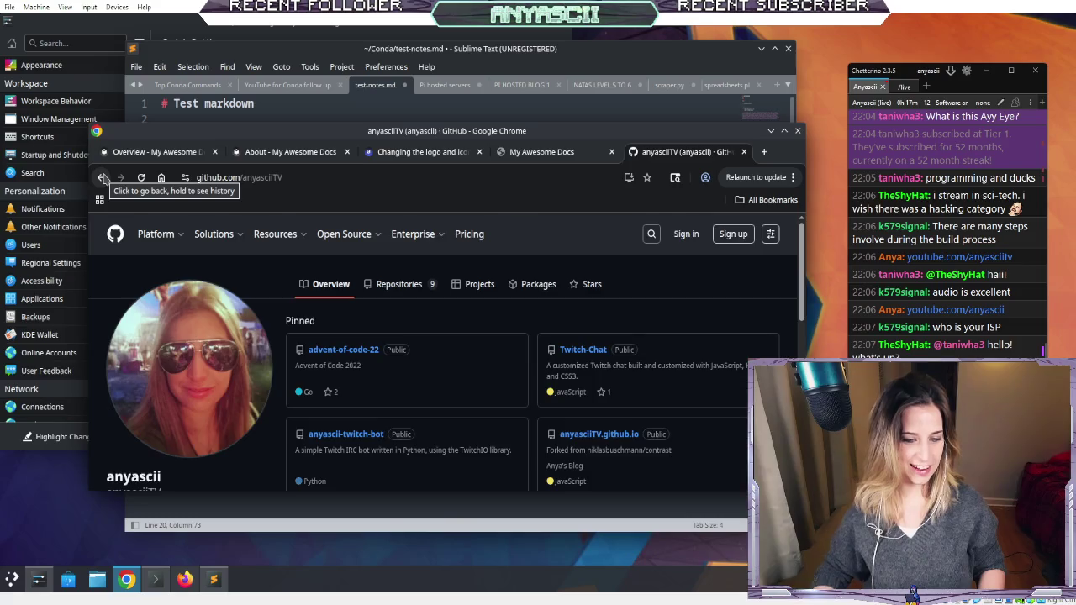
- Return to the search results and open The Command Line Chronicles site
{"action": "left_click", "coordinate": [100, 177]}
{"action": "left_click", "coordinate": [243, 353]}
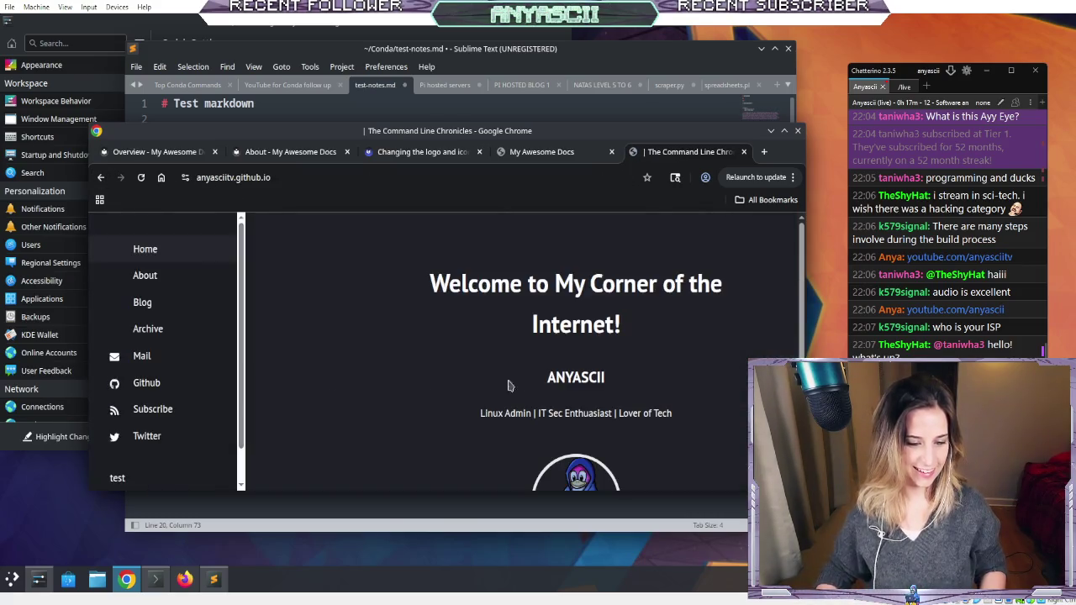
{"action": "scroll", "coordinate": [598, 284], "scroll_direction": "down", "scroll_amount": 2}
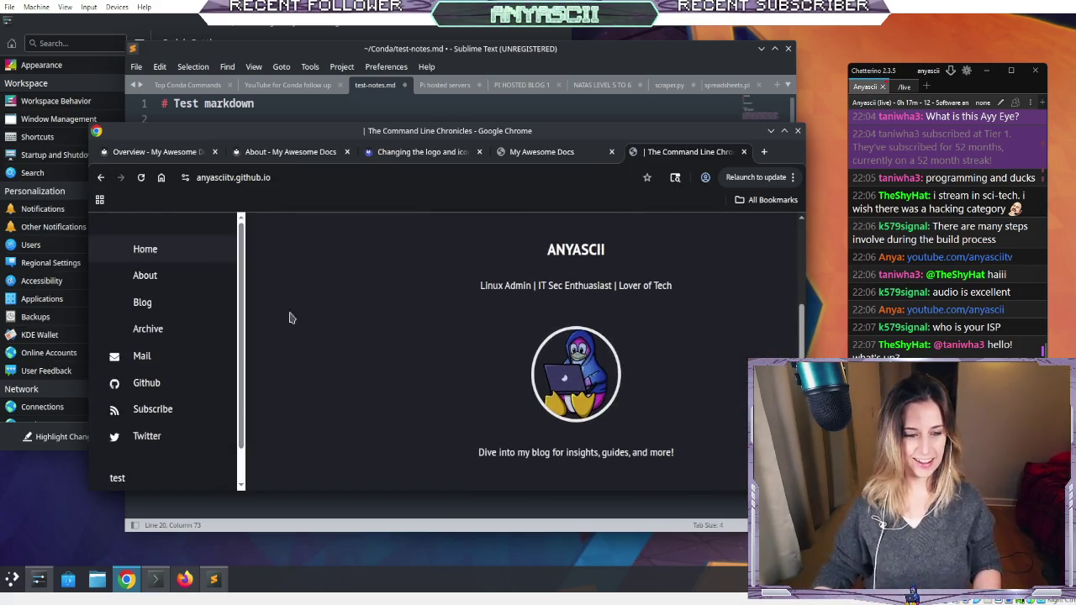
- Visit the site's About and Blog Posts pages, then bring the Sublime Text notes forward
{"action": "left_click", "coordinate": [144, 276]}
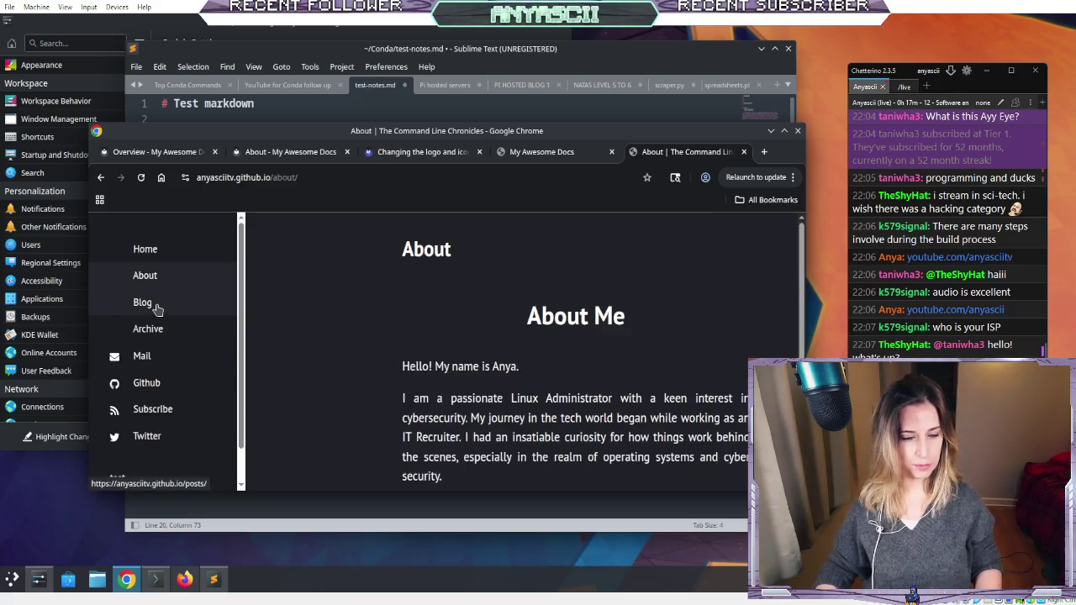
{"action": "left_click", "coordinate": [157, 309]}
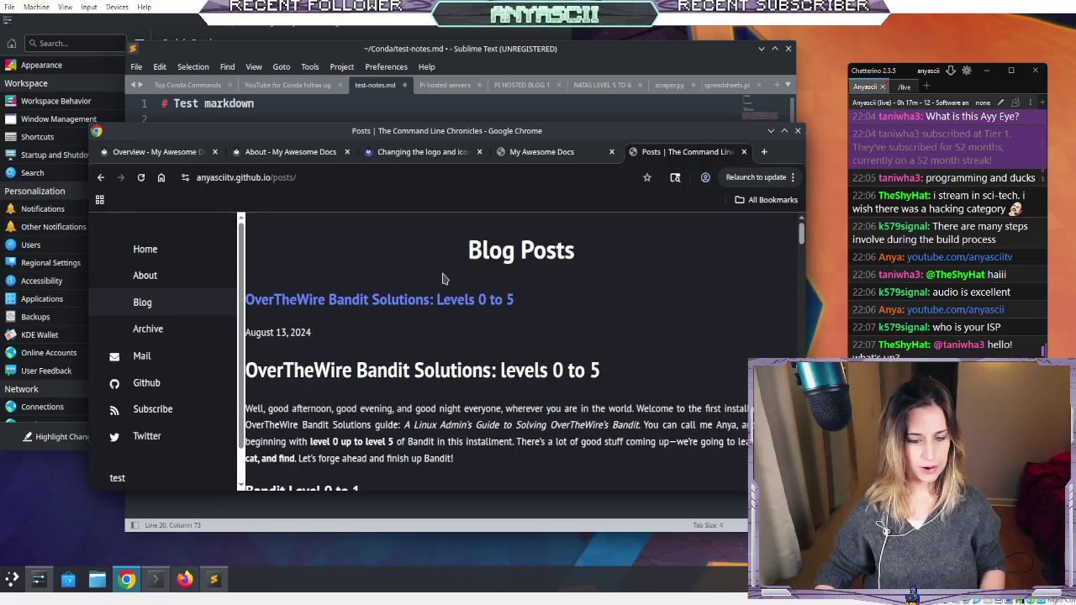
{"action": "scroll", "coordinate": [444, 278], "scroll_direction": "down", "scroll_amount": 10}
{"action": "scroll", "coordinate": [444, 278], "scroll_direction": "up", "scroll_amount": 10}
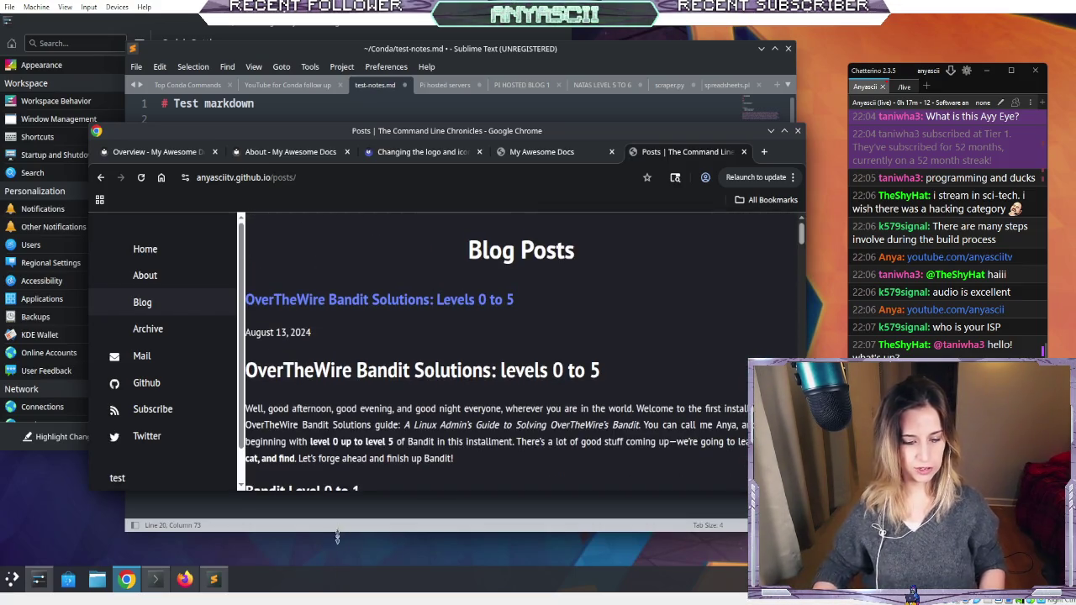
{"action": "left_click", "coordinate": [324, 500]}
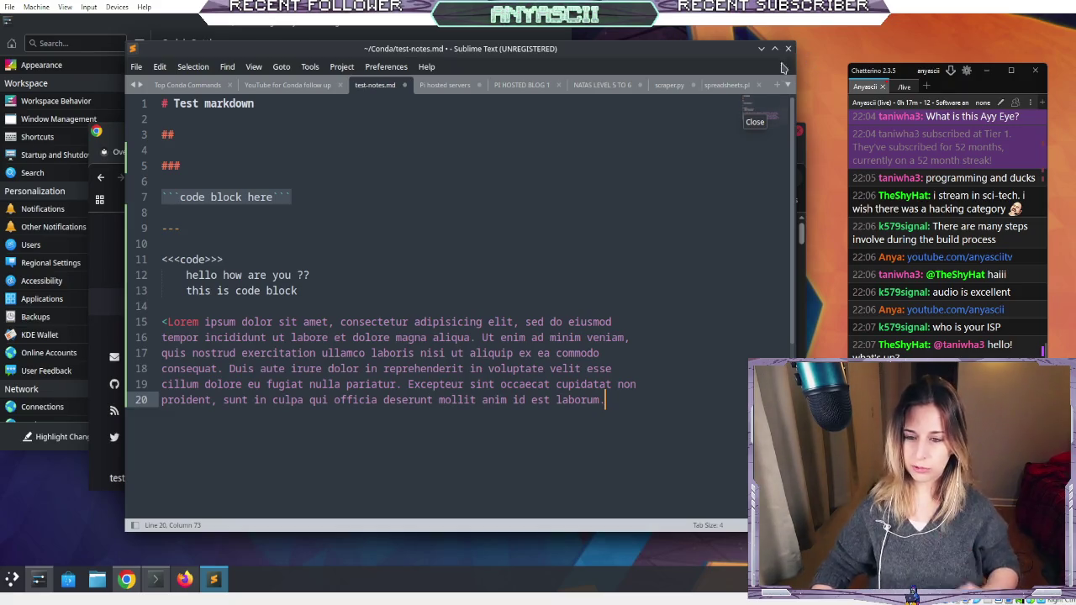
- Create a new untitled Sublime Text file, then move it aside to show Chrome's Blog Posts page
{"action": "left_click", "coordinate": [776, 87]}
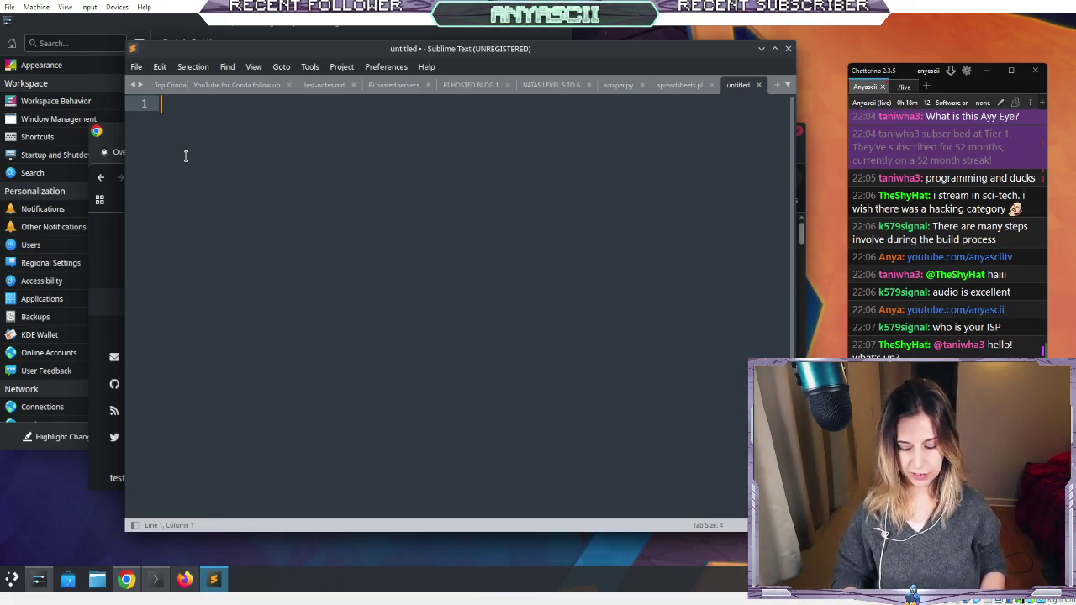
{"action": "key", "text": "ctrl+p"}
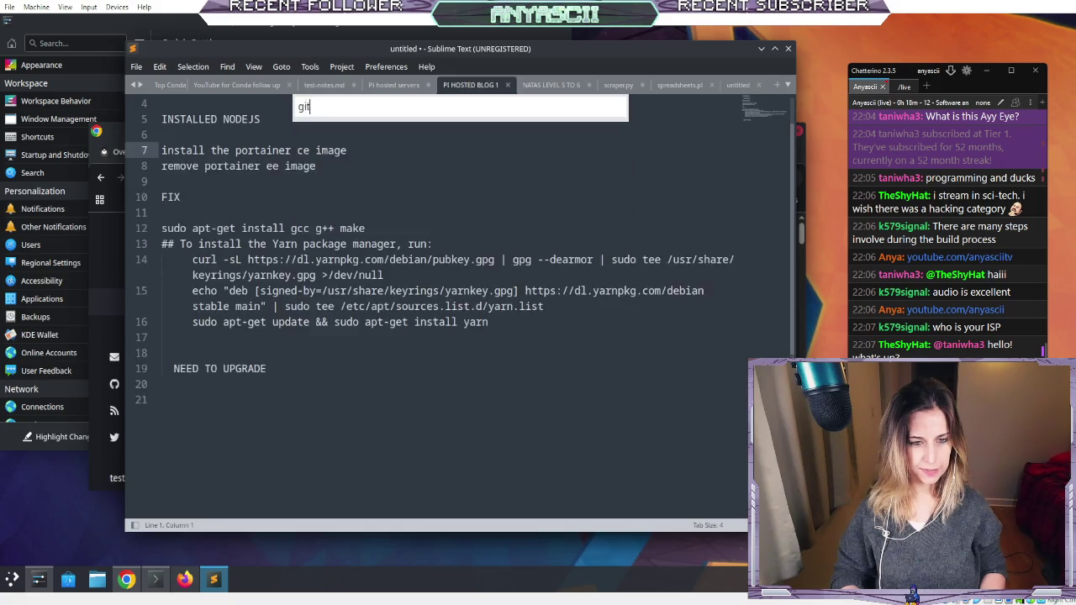
{"action": "key", "text": "Escape"}
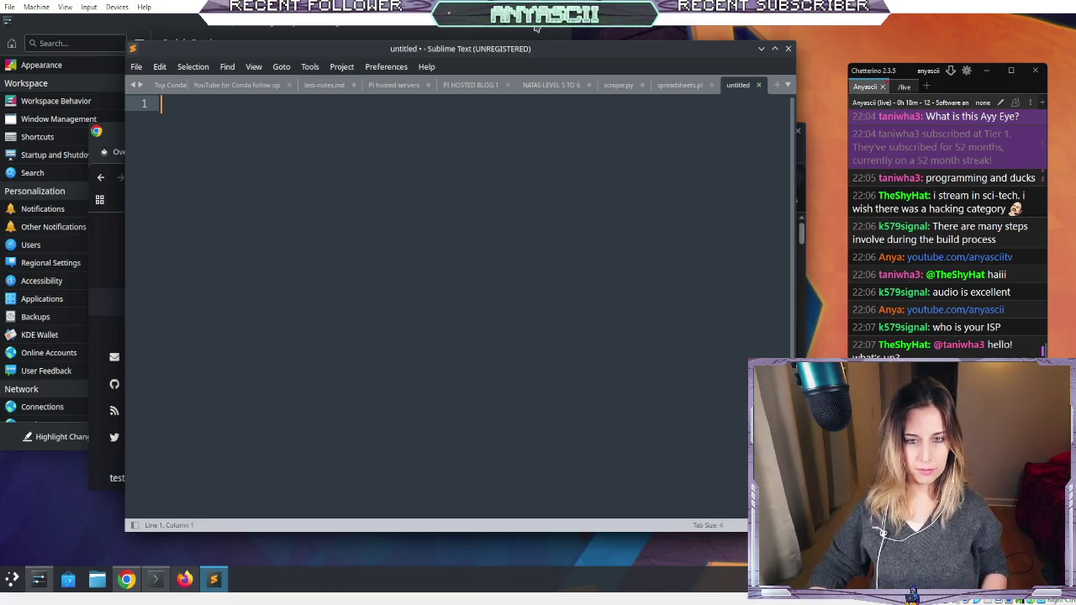
{"action": "mouse_move", "coordinate": [619, 57]}
{"action": "left_mouse_down"}
{"action": "mouse_move", "coordinate": [629, 48]}
{"action": "mouse_move", "coordinate": [685, 75]}
{"action": "mouse_move", "coordinate": [713, 69]}
{"action": "left_mouse_up"}
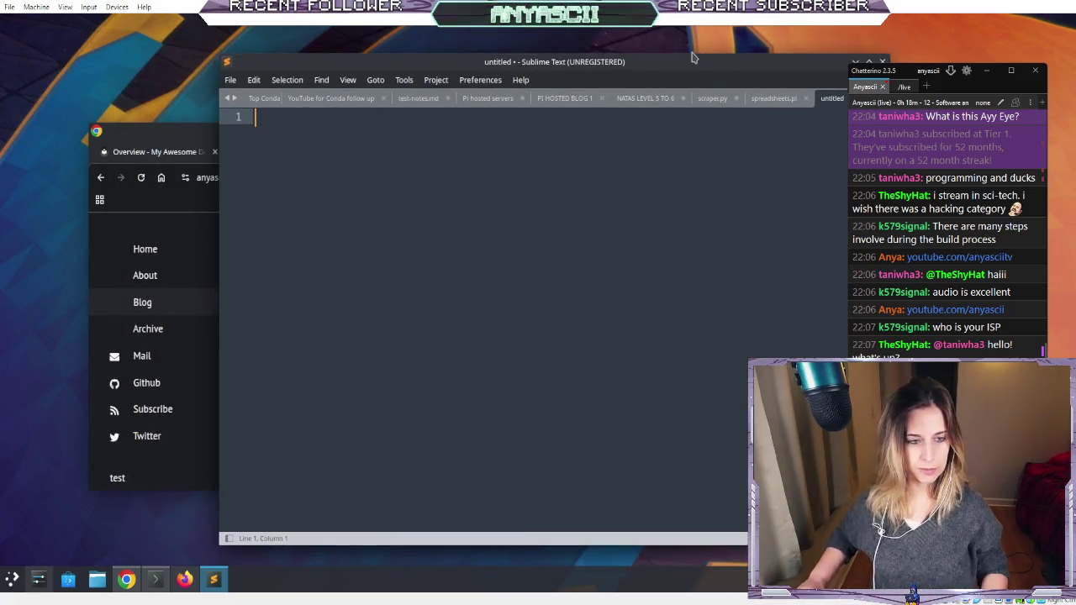
{"action": "left_click", "coordinate": [154, 130]}
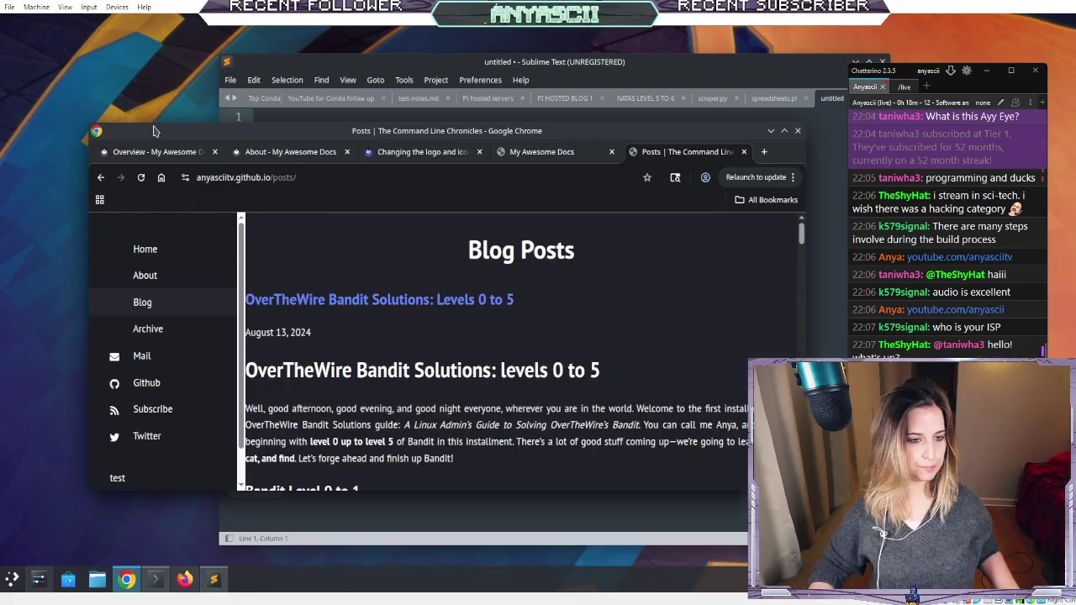
{"action": "left_click_drag", "start_coordinate": [151, 135], "coordinate": [92, 100]}
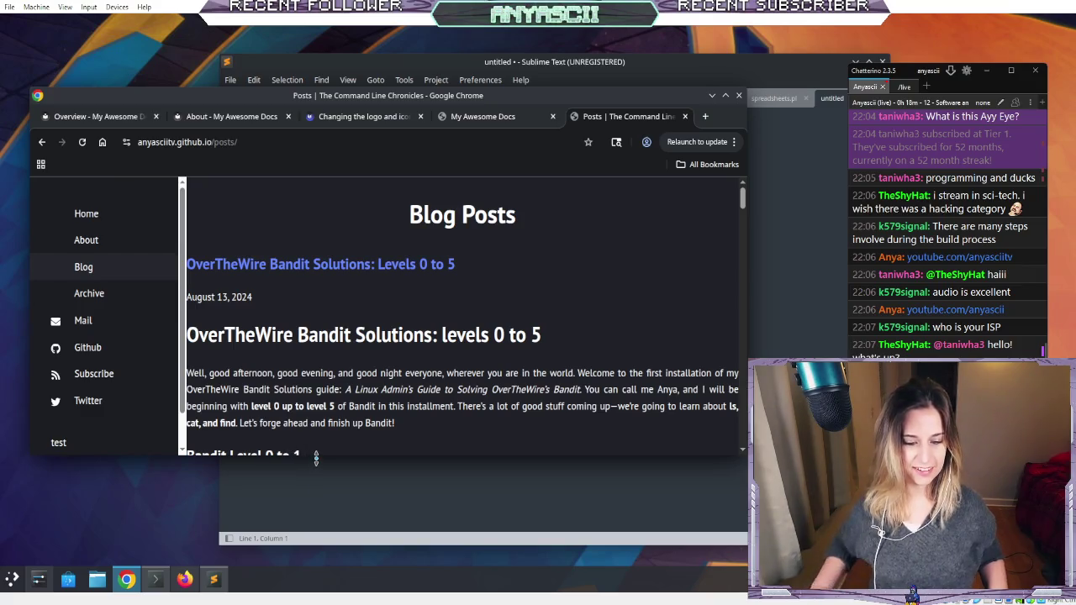
{"action": "left_click_drag", "start_coordinate": [317, 457], "coordinate": [318, 548]}
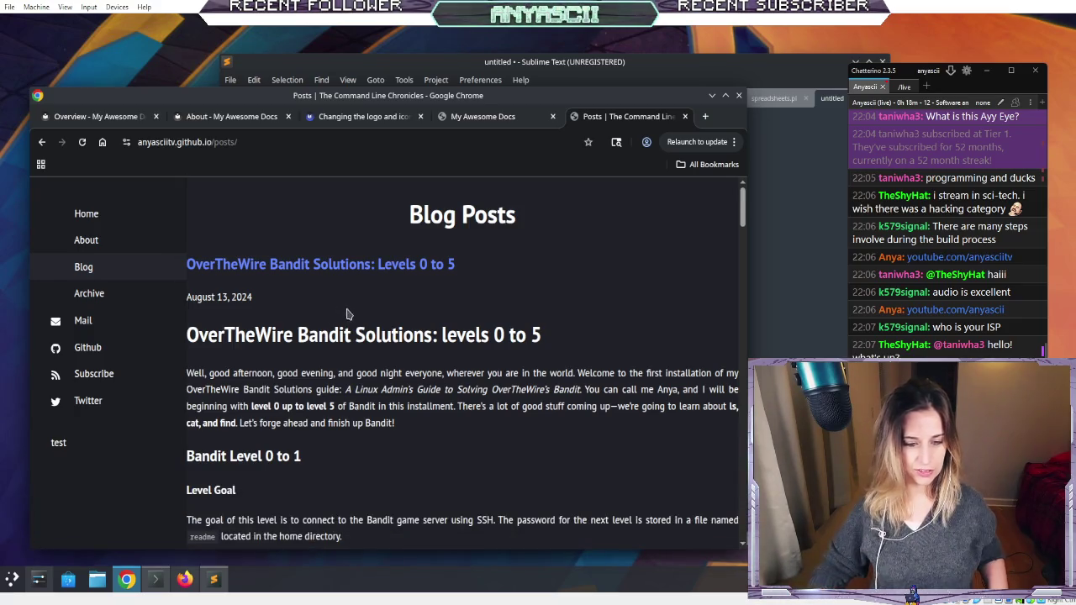
{"action": "scroll", "coordinate": [345, 313], "scroll_direction": "down", "scroll_amount": 10}
{"action": "scroll", "coordinate": [355, 317], "scroll_direction": "up", "scroll_amount": 8}
{"action": "scroll", "coordinate": [355, 320], "scroll_direction": "up", "scroll_amount": 2}
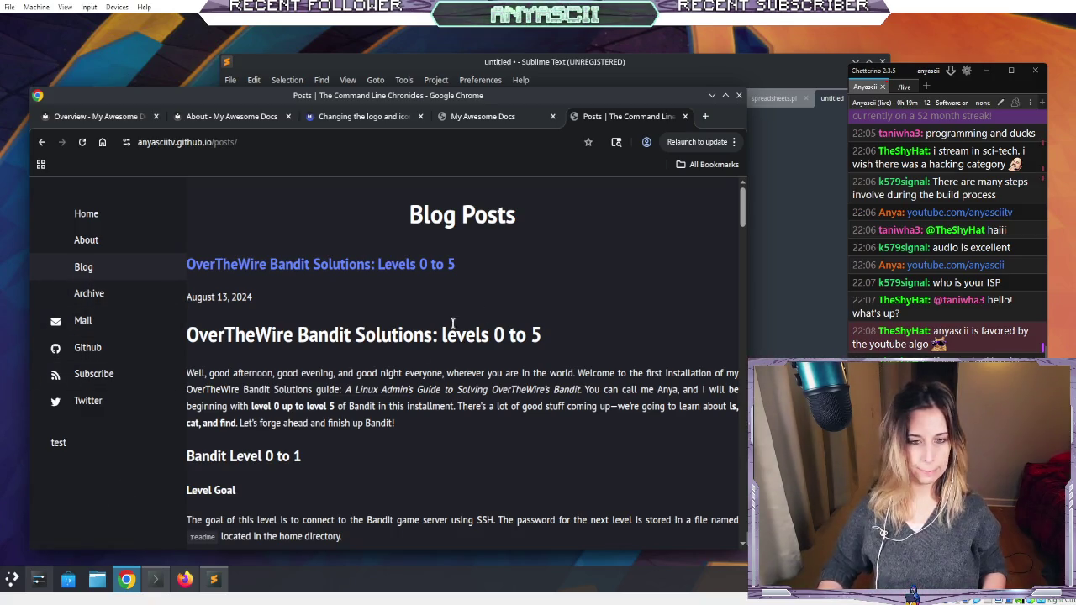
- Load cmchallenge.com in a new Chrome tab
{"action": "left_click", "coordinate": [705, 116]}
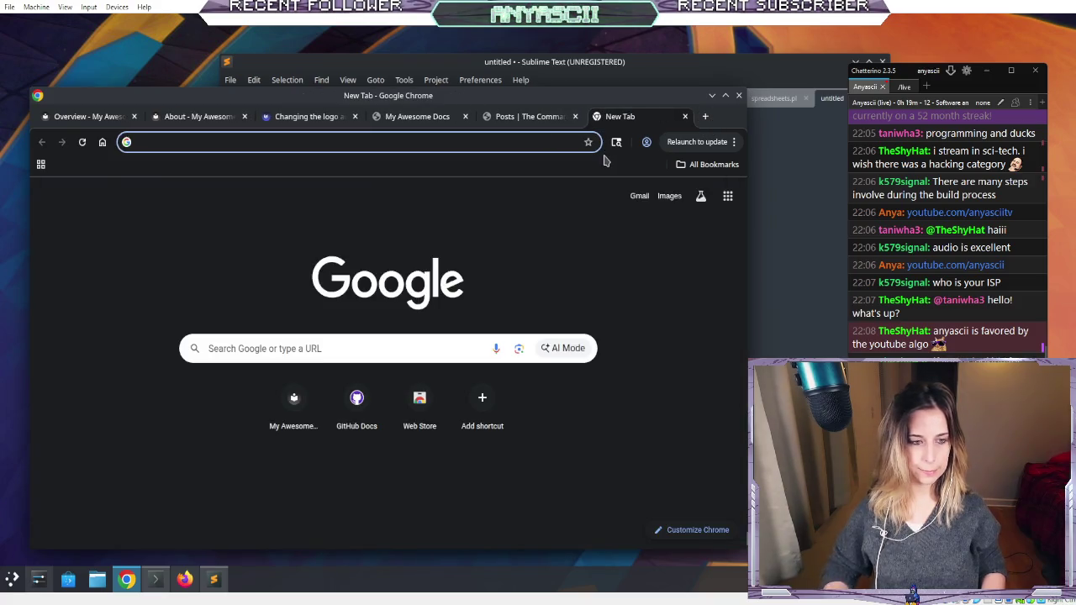
{"action": "type", "text": "cmchal"}
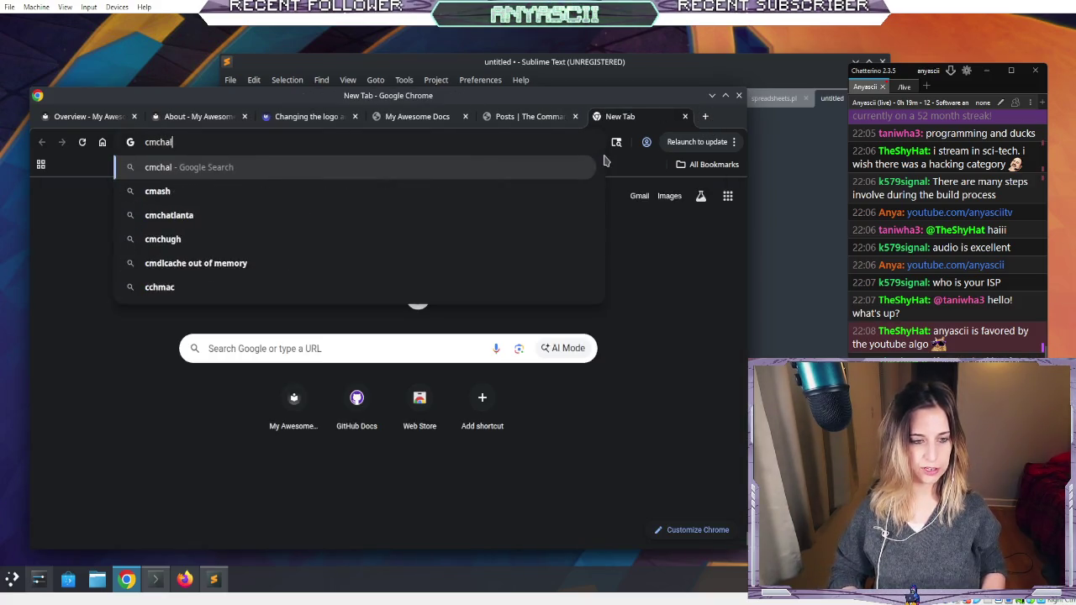
{"action": "type", "text": "lenge.com"}
{"action": "key", "text": "Return"}
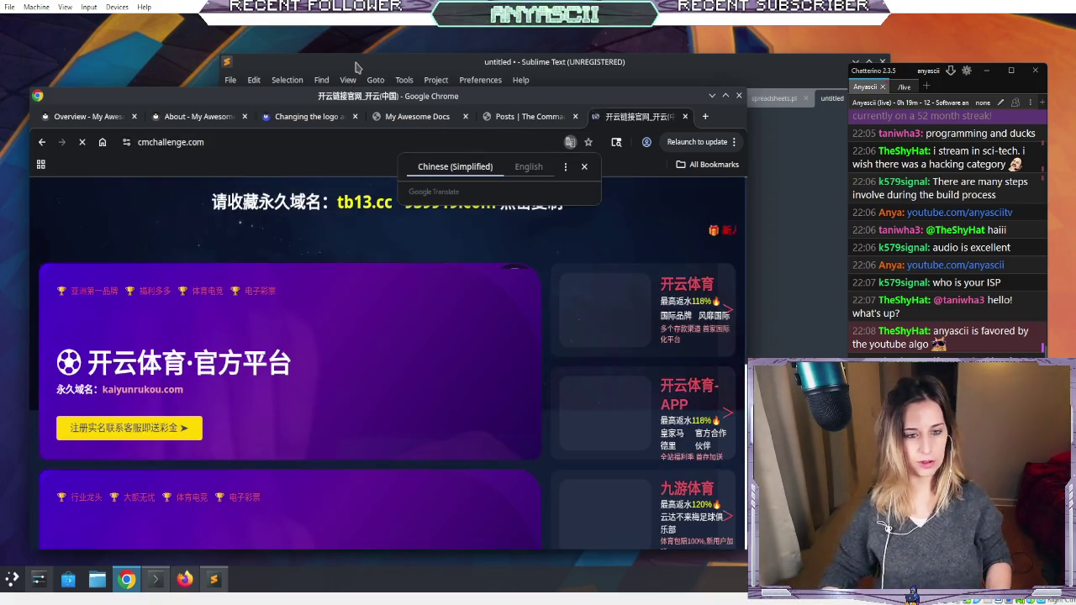
- Switch between Sublime Text and Chrome, then bring the Konsole terminal to the front
{"action": "left_click", "coordinate": [354, 67]}
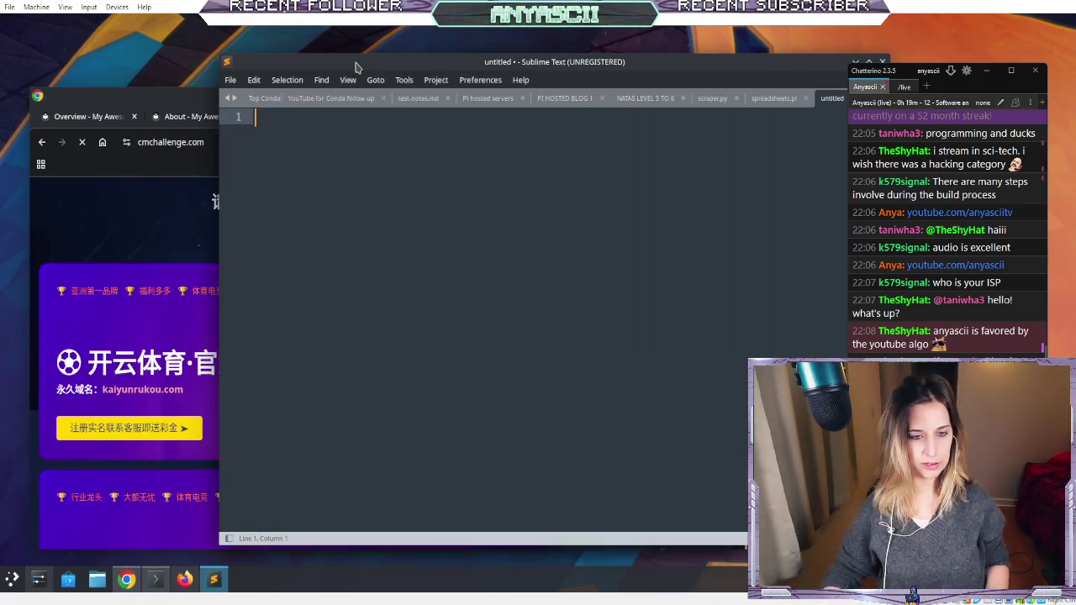
{"action": "left_click", "coordinate": [173, 98]}
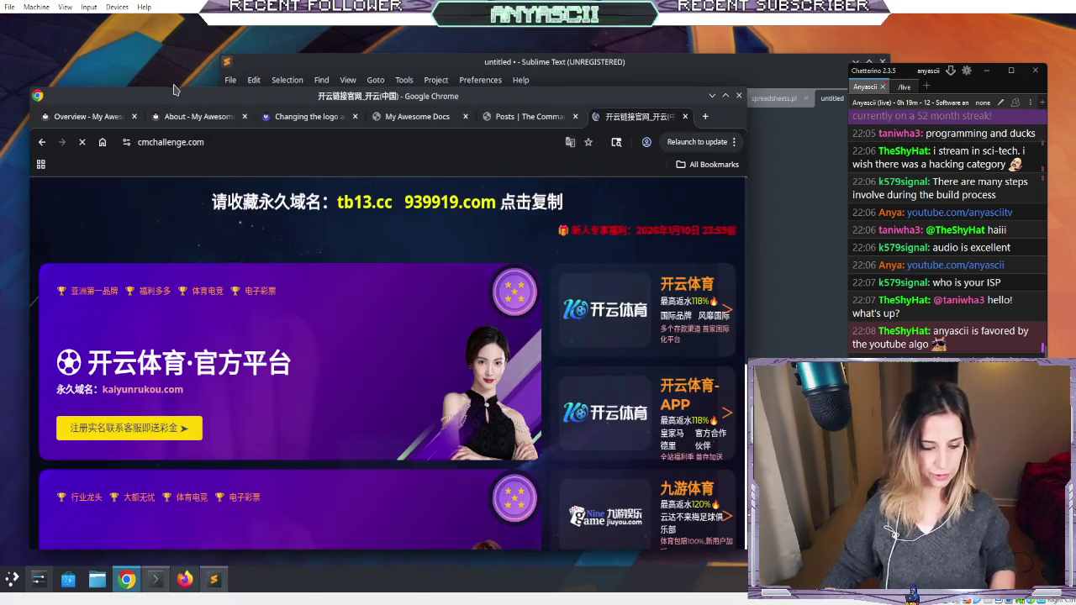
{"action": "left_click", "coordinate": [156, 580]}
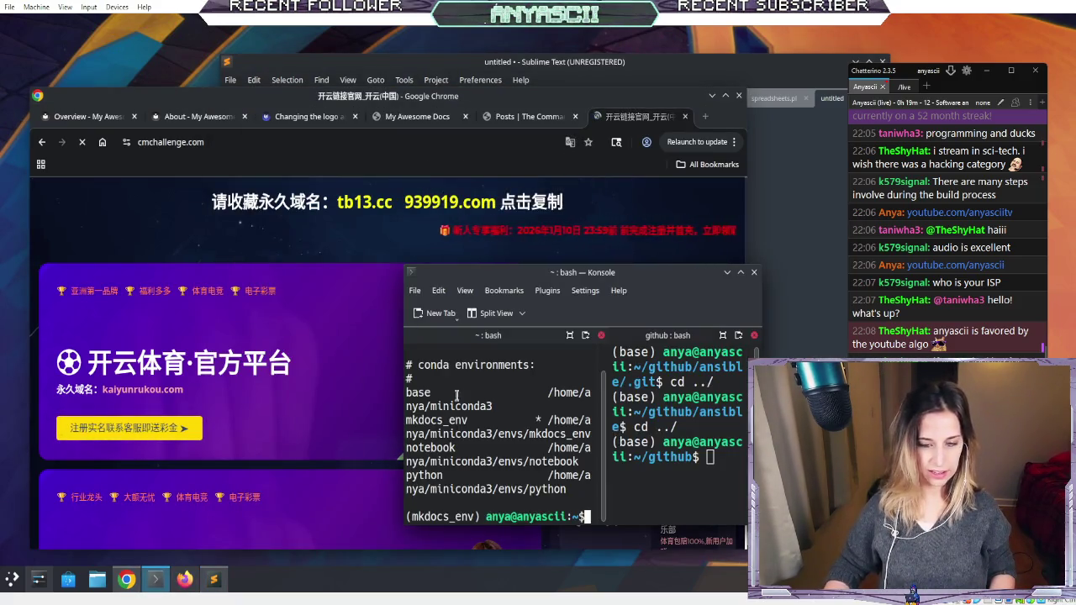
- Maximize Konsole, widen the left pane and clear the terminal output twice
{"action": "double_click", "coordinate": [490, 269]}
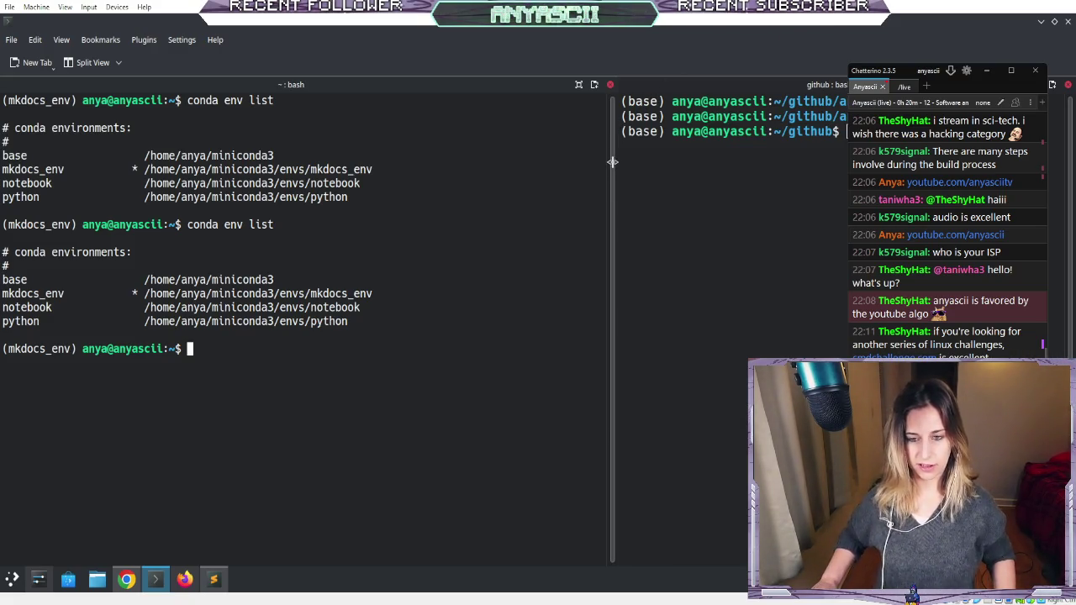
{"action": "mouse_move", "coordinate": [613, 163]}
{"action": "left_mouse_down"}
{"action": "mouse_move", "coordinate": [703, 176]}
{"action": "mouse_move", "coordinate": [838, 228]}
{"action": "mouse_move", "coordinate": [791, 222]}
{"action": "left_mouse_up"}
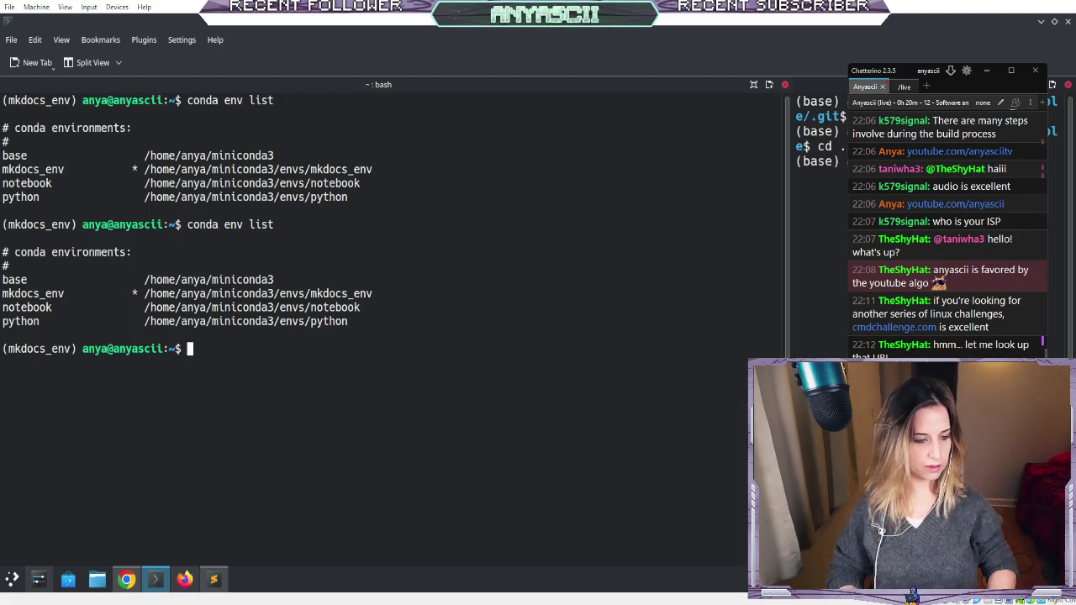
{"action": "type", "text": "clear"}
{"action": "key", "text": "Return"}
{"action": "key", "text": "Return"}
{"action": "key", "text": "Return"}
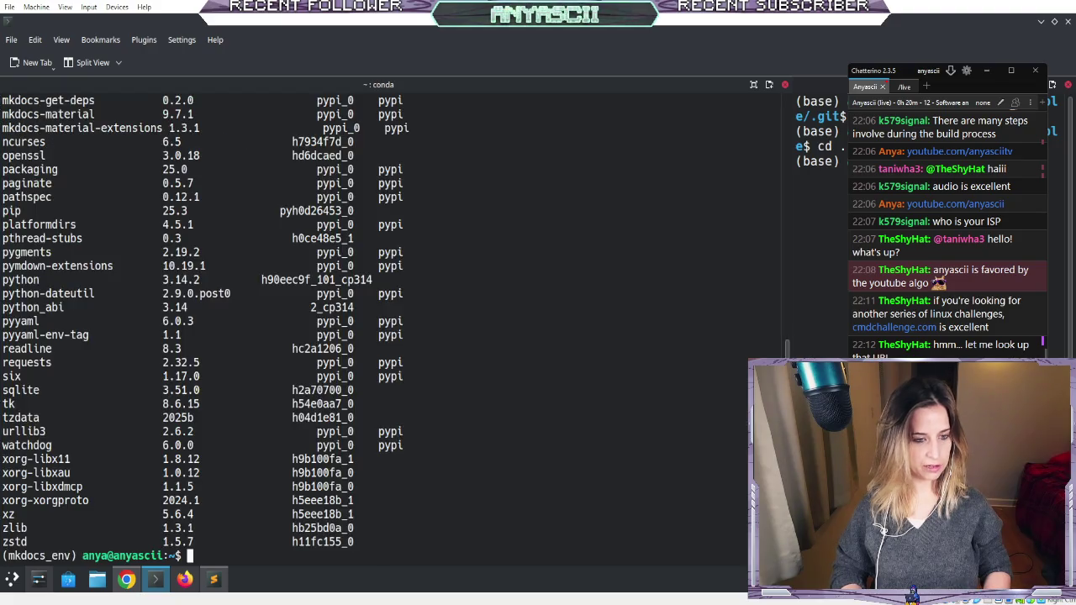
{"action": "type", "text": "clear"}
{"action": "key", "text": "Return"}
{"action": "key", "text": "Return"}
{"action": "key", "text": "Return"}
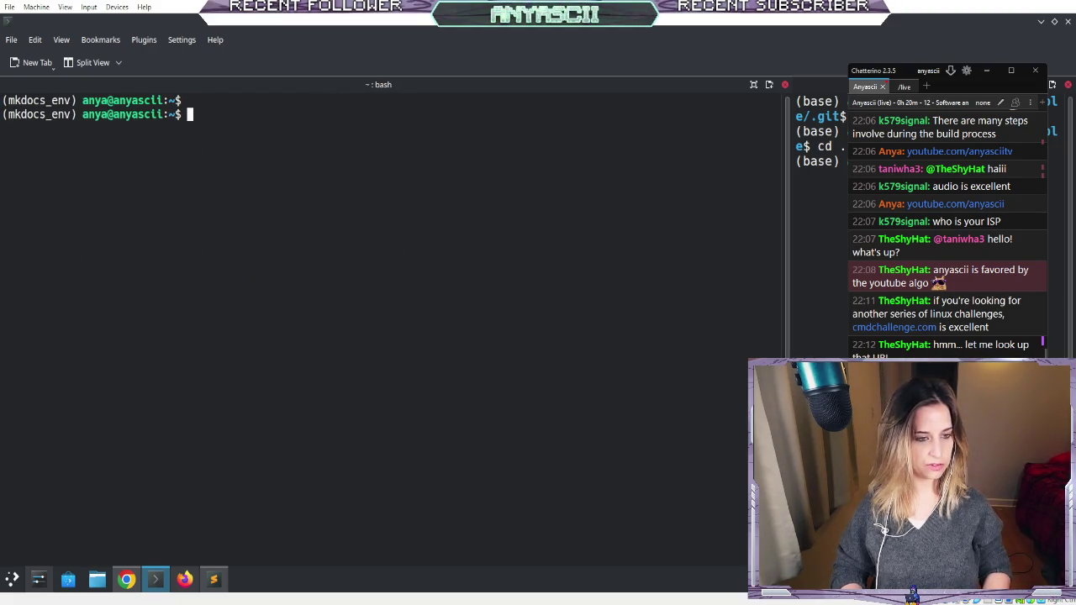
- Run conda deactivate to return to base, then restore the window size
{"action": "type", "text": "conda deactivate"}
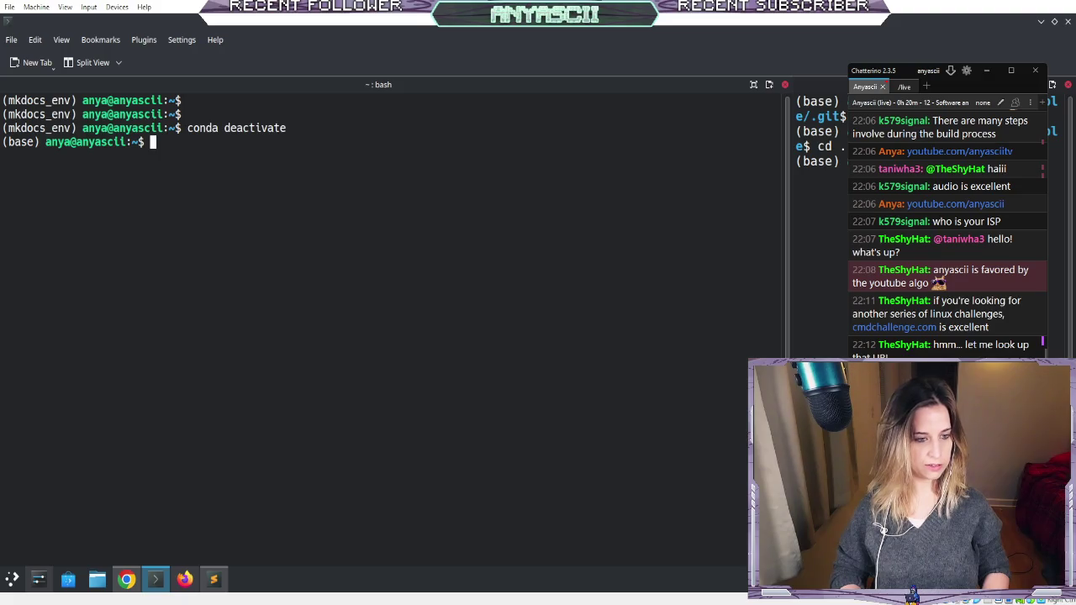
{"action": "key", "text": "Return"}
{"action": "key", "text": "Return"}
{"action": "key", "text": "Return"}
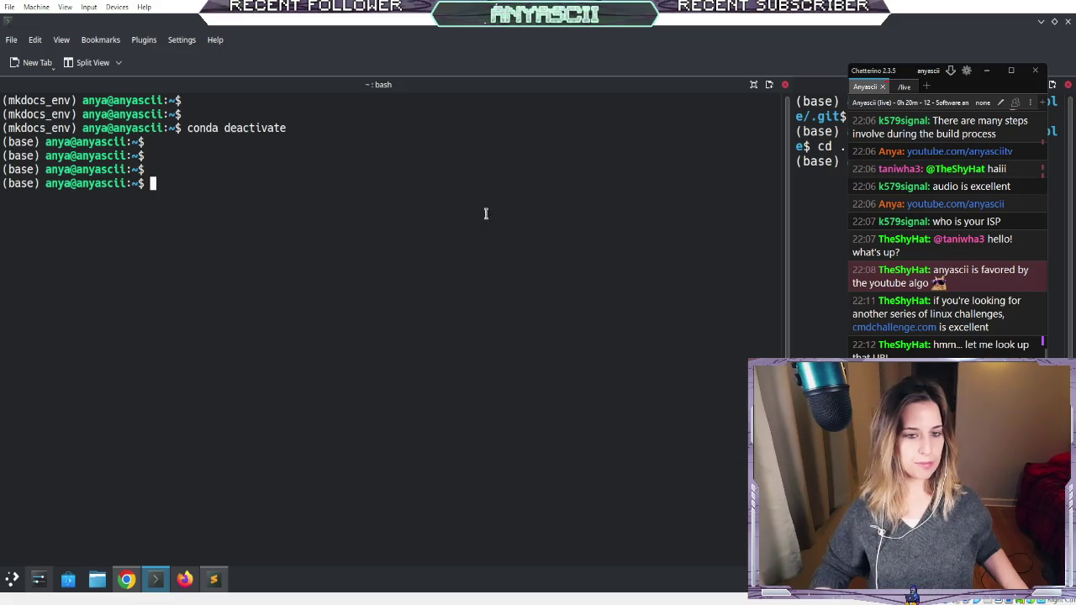
{"action": "double_click", "coordinate": [389, 28]}
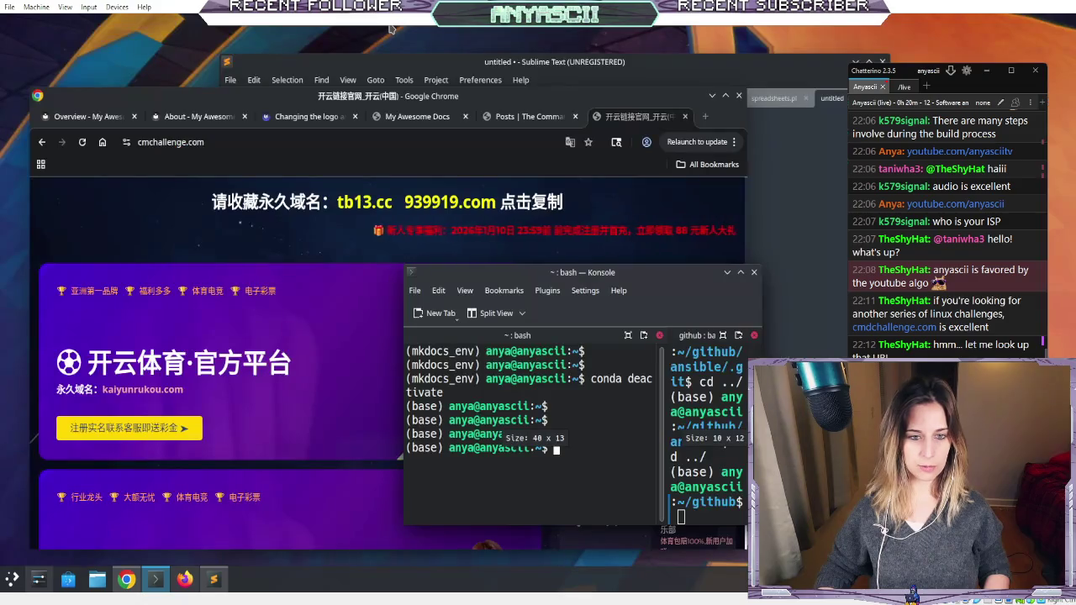
- Save and close the test-notes.md and Pi hosted servers tabs
{"action": "left_click", "coordinate": [498, 74]}
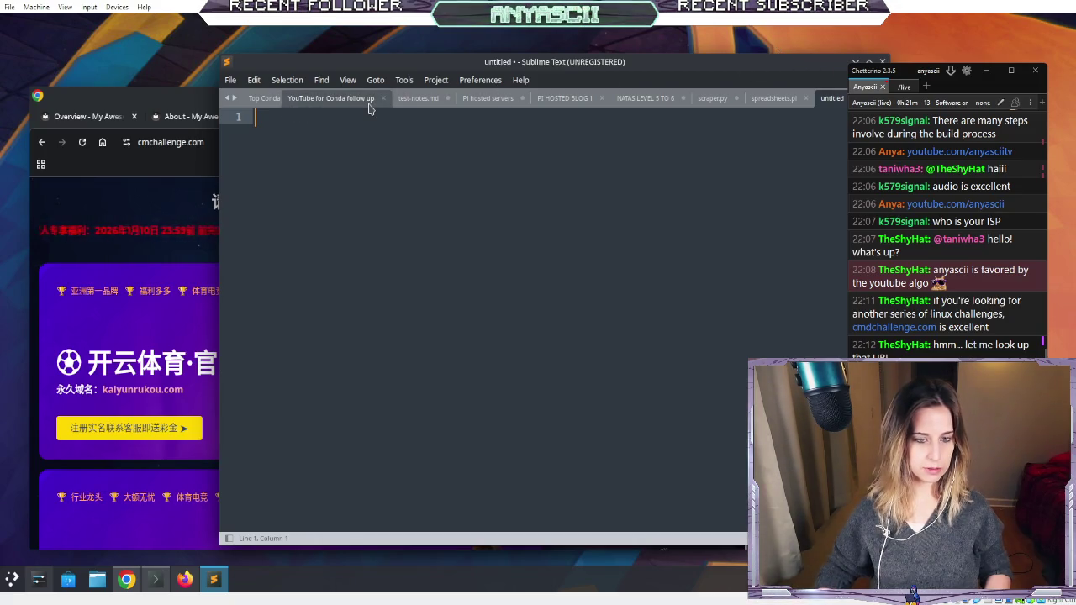
{"action": "left_click", "coordinate": [412, 105]}
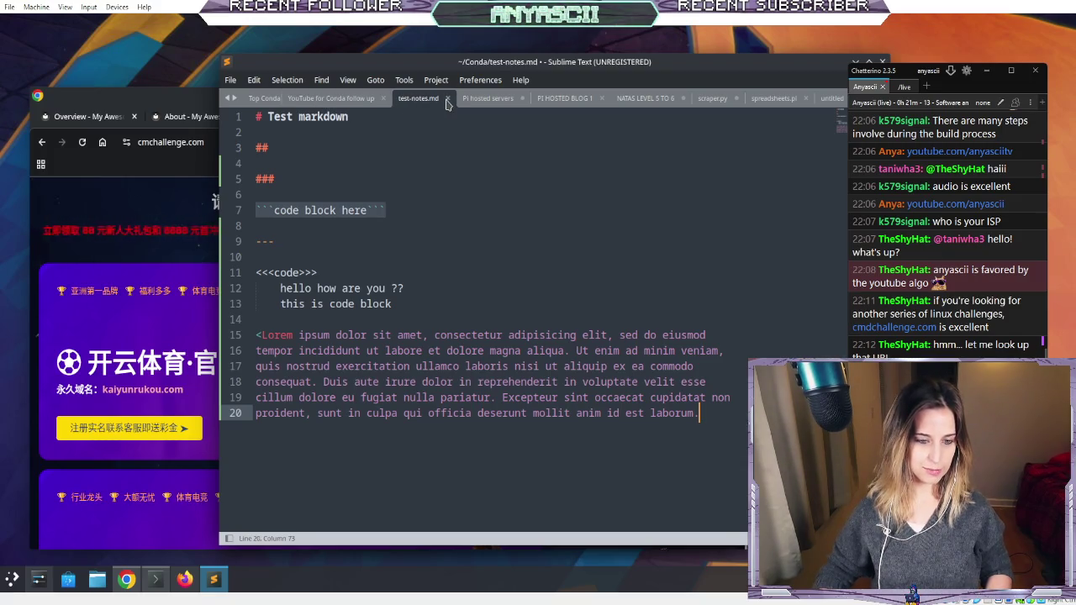
{"action": "left_click", "coordinate": [448, 100]}
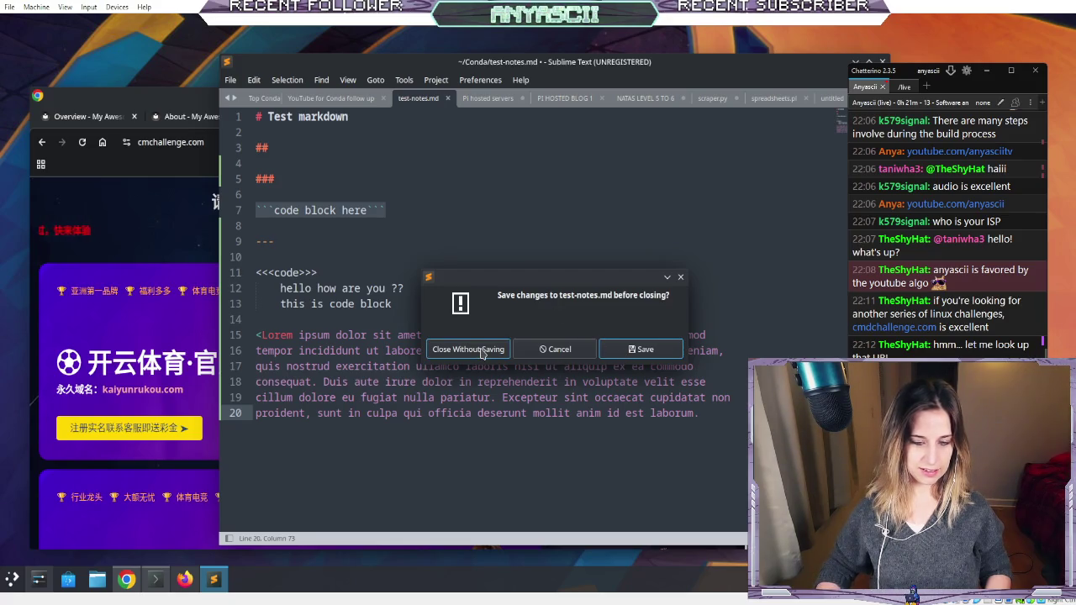
{"action": "left_click", "coordinate": [632, 350]}
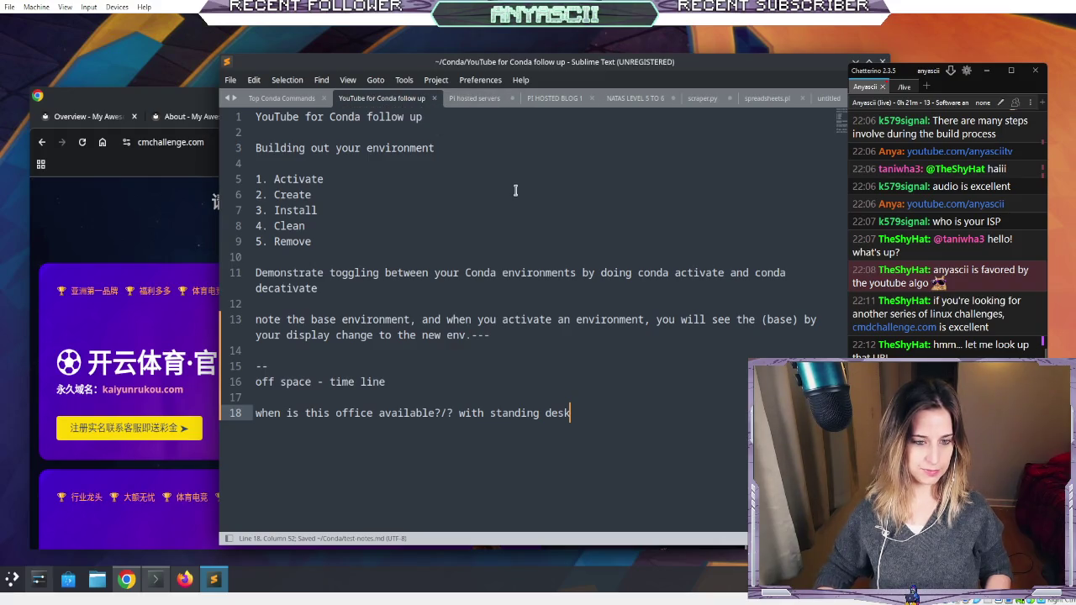
{"action": "left_click", "coordinate": [473, 99]}
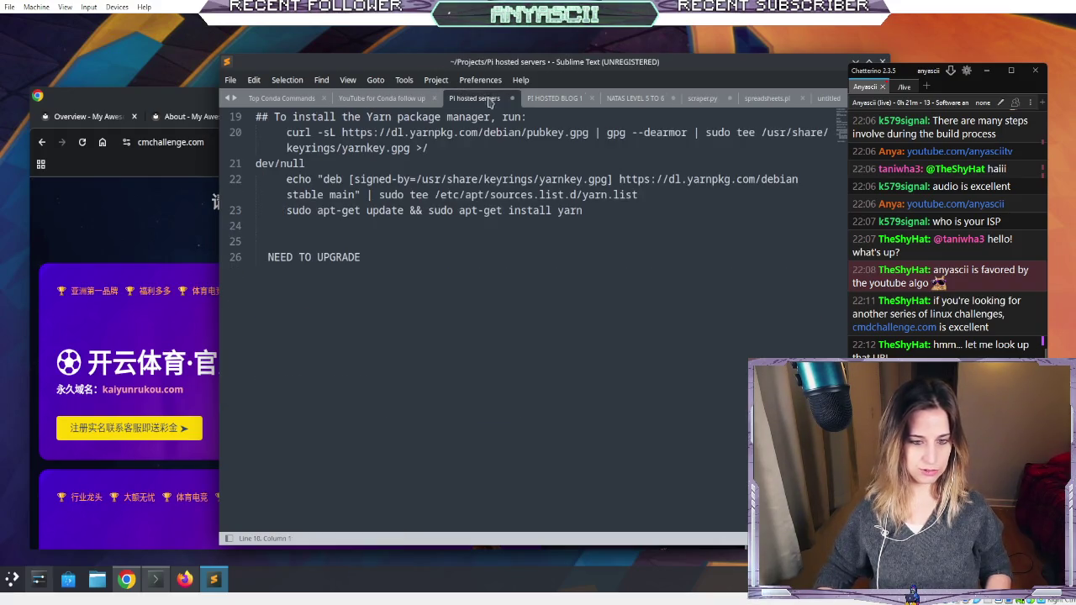
{"action": "left_click", "coordinate": [512, 98]}
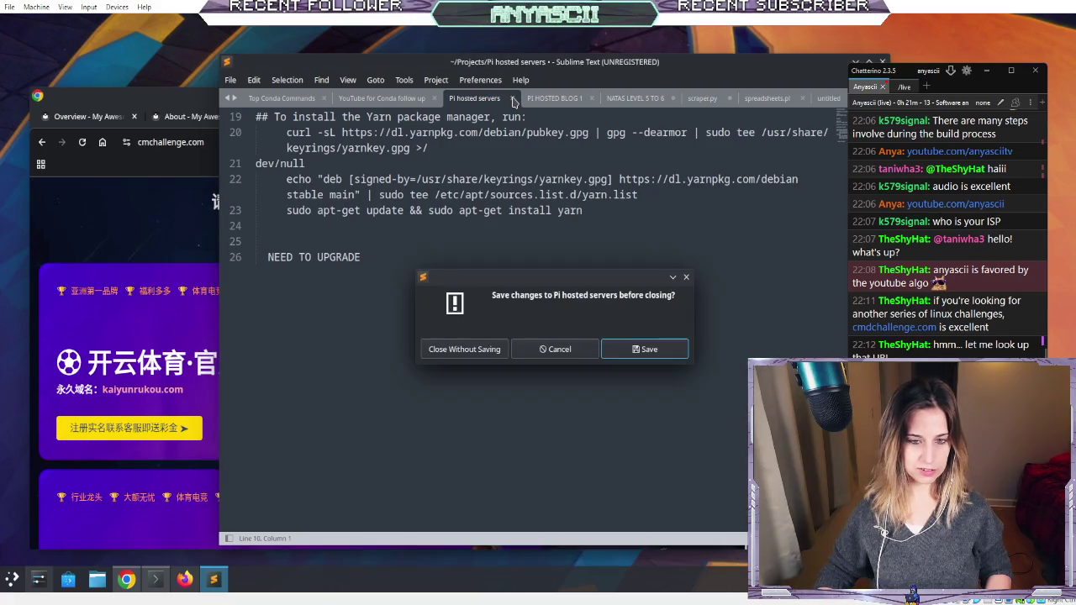
{"action": "left_click", "coordinate": [655, 360]}
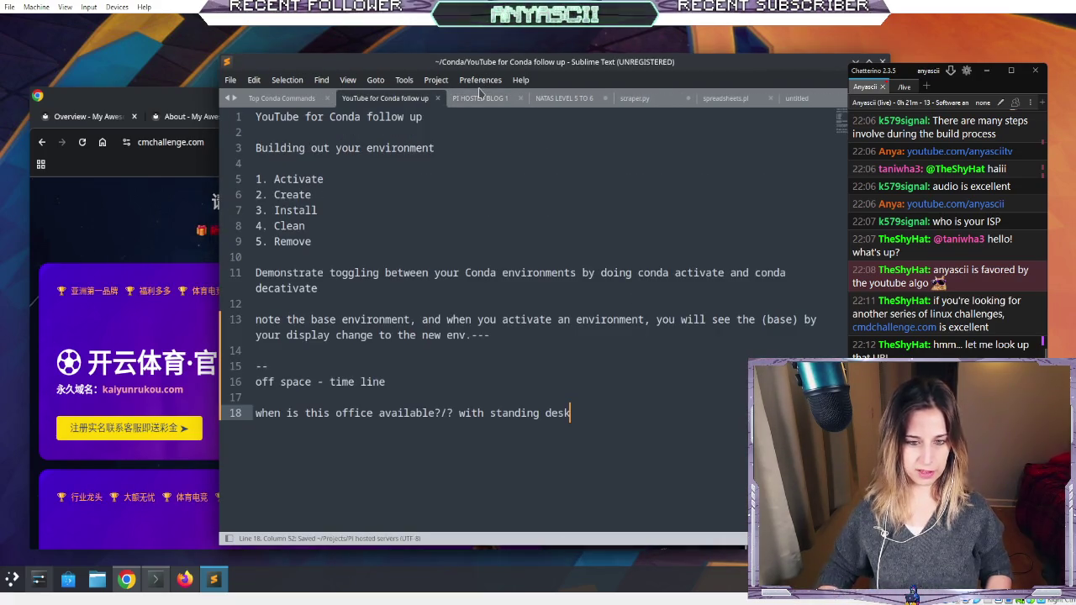
- Close the PI HOSTED BLOG 1, spreadsheets.pl, untitled and Top Conda Commands tabs
{"action": "left_click", "coordinate": [480, 99]}
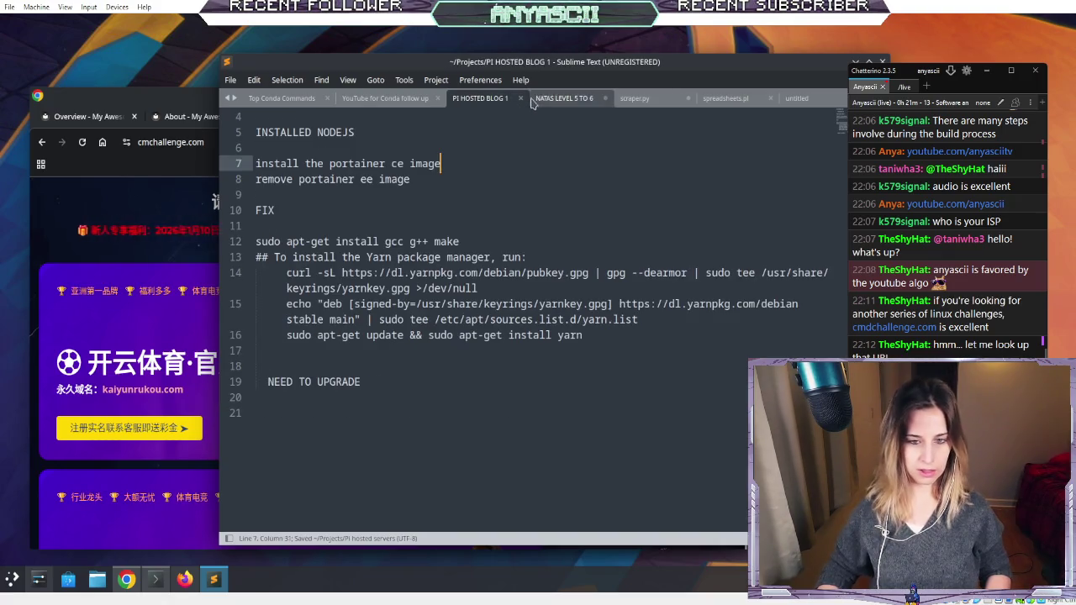
{"action": "left_click", "coordinate": [522, 98]}
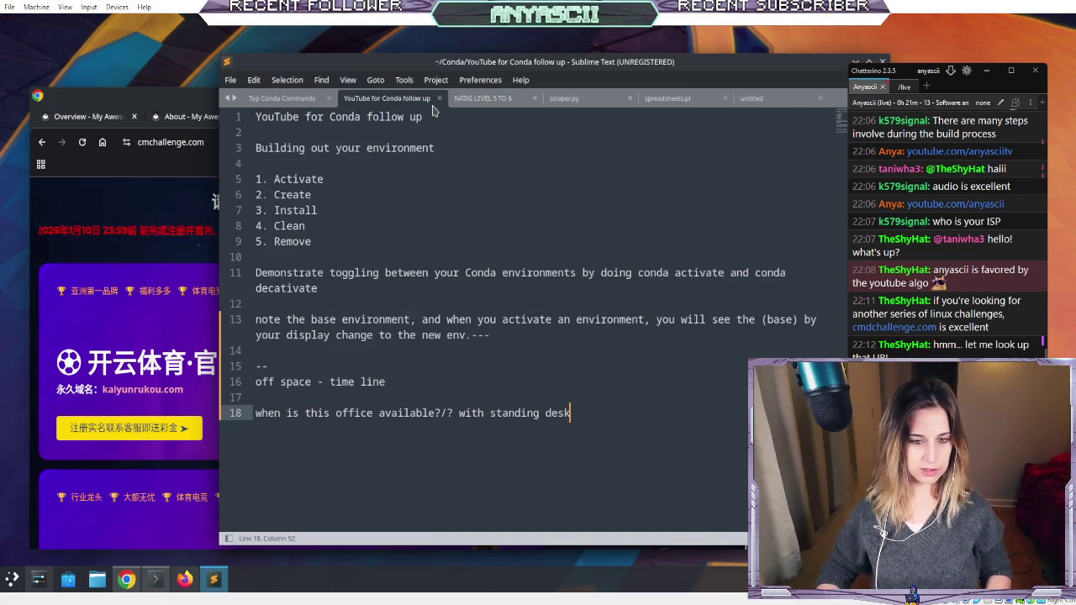
{"action": "left_click", "coordinate": [483, 99]}
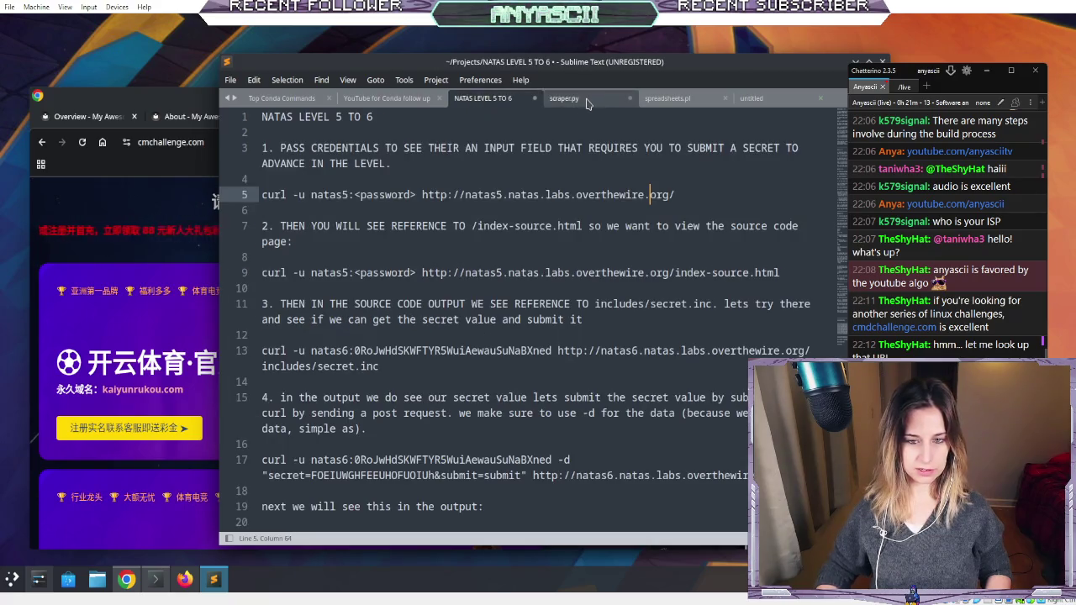
{"action": "left_click", "coordinate": [584, 100]}
{"action": "left_click", "coordinate": [673, 102]}
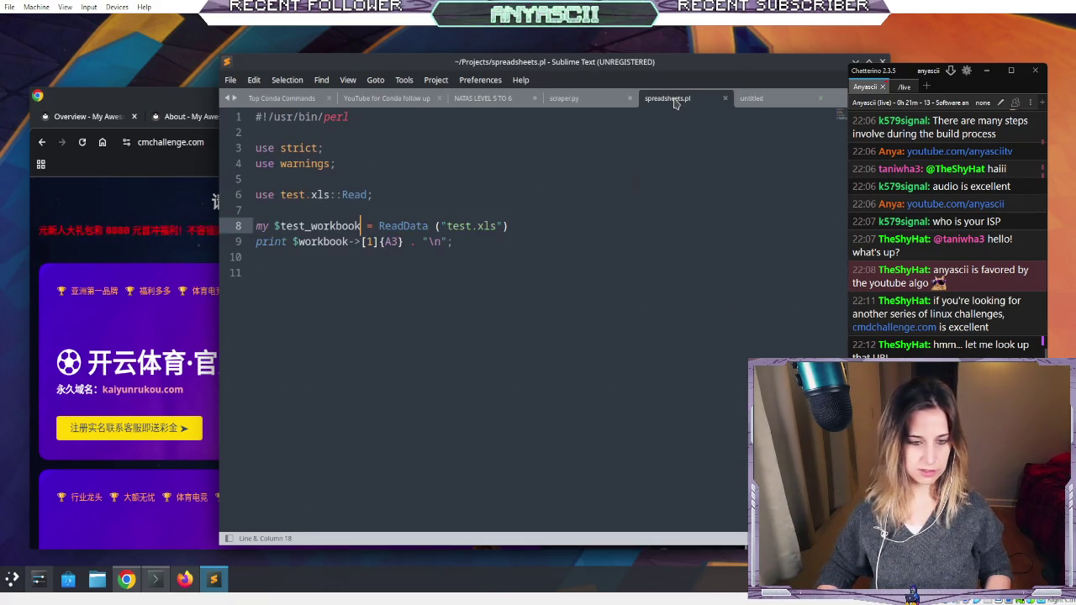
{"action": "left_click", "coordinate": [725, 99]}
{"action": "left_click", "coordinate": [726, 99]}
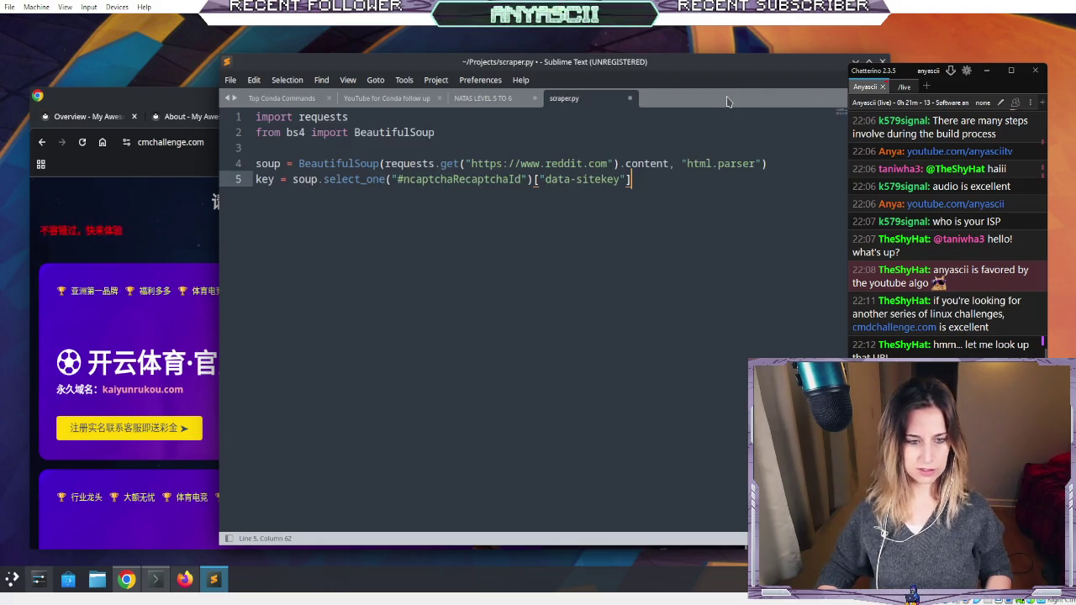
{"action": "left_click", "coordinate": [263, 101]}
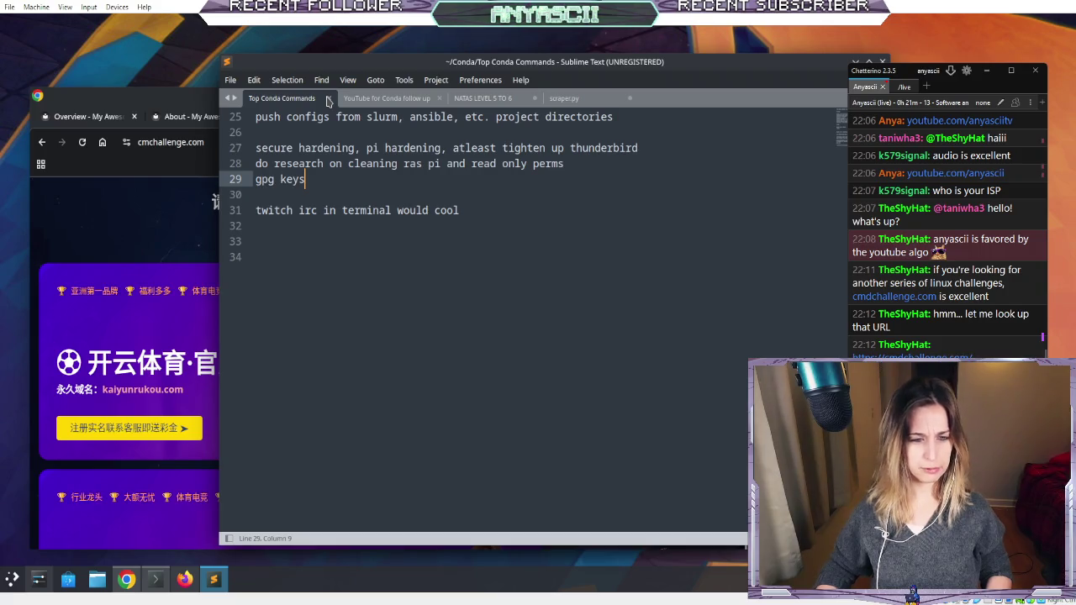
{"action": "left_click", "coordinate": [329, 99]}
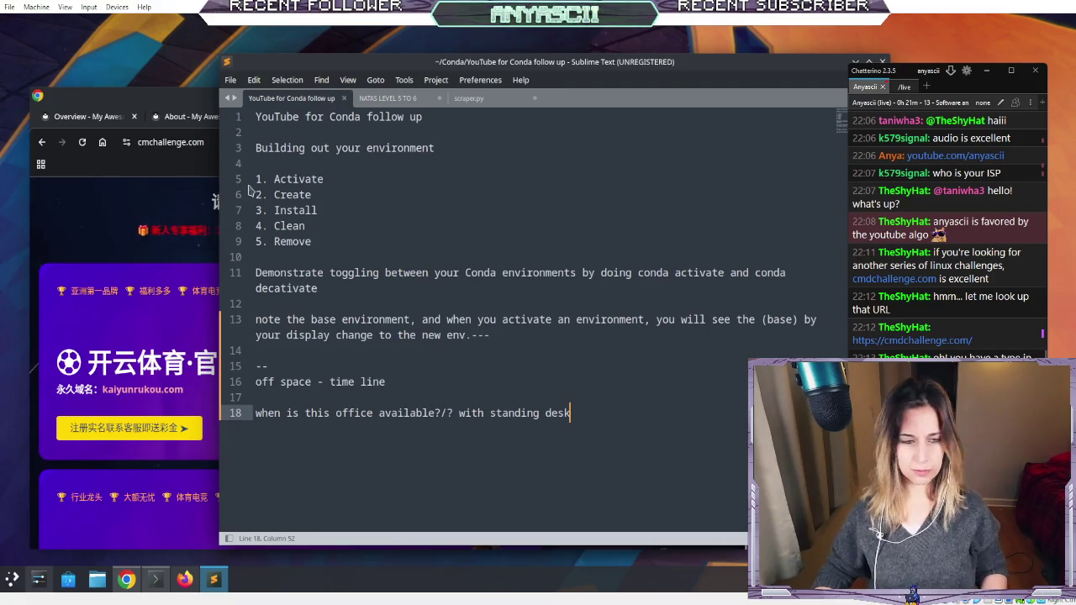
- Search Google for 'cmdchallenge' in Chrome
{"action": "left_click", "coordinate": [205, 169]}
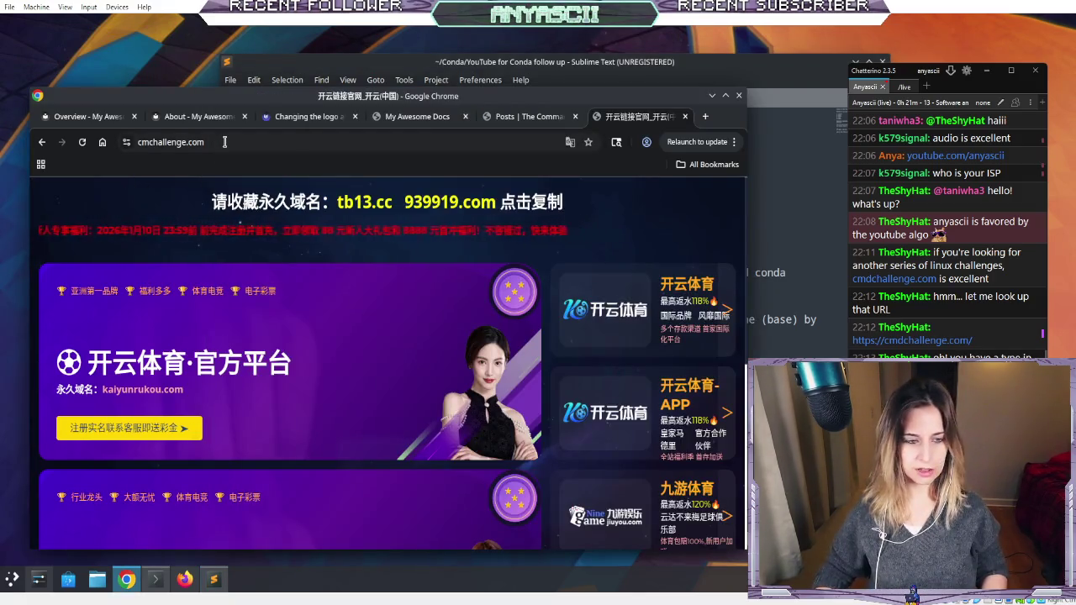
{"action": "left_click", "coordinate": [222, 142]}
{"action": "type", "text": "cmdch"}
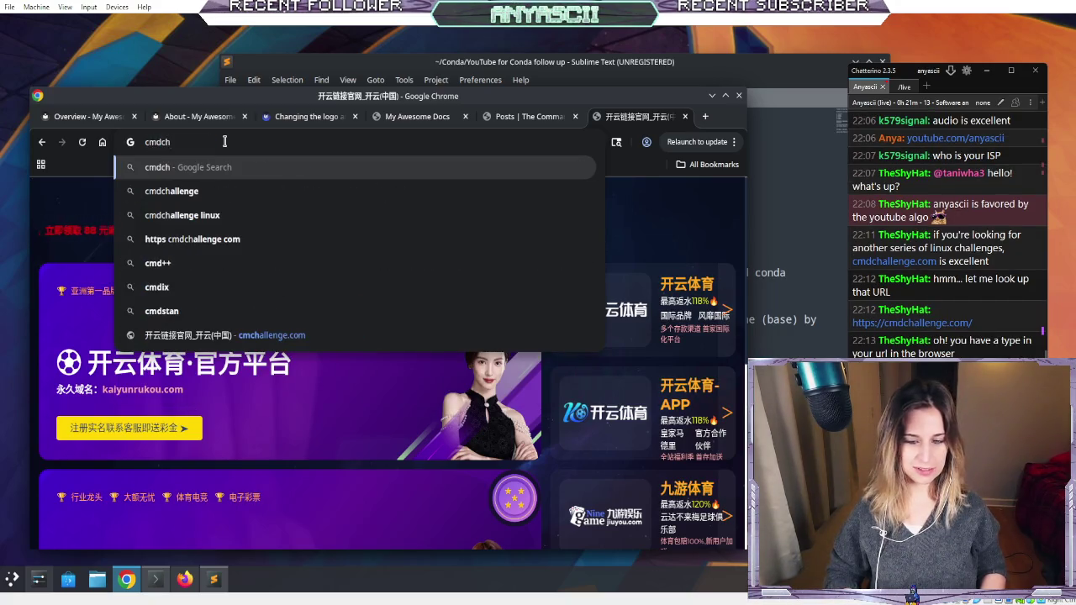
{"action": "type", "text": "allenge"}
{"action": "key", "text": "Return"}
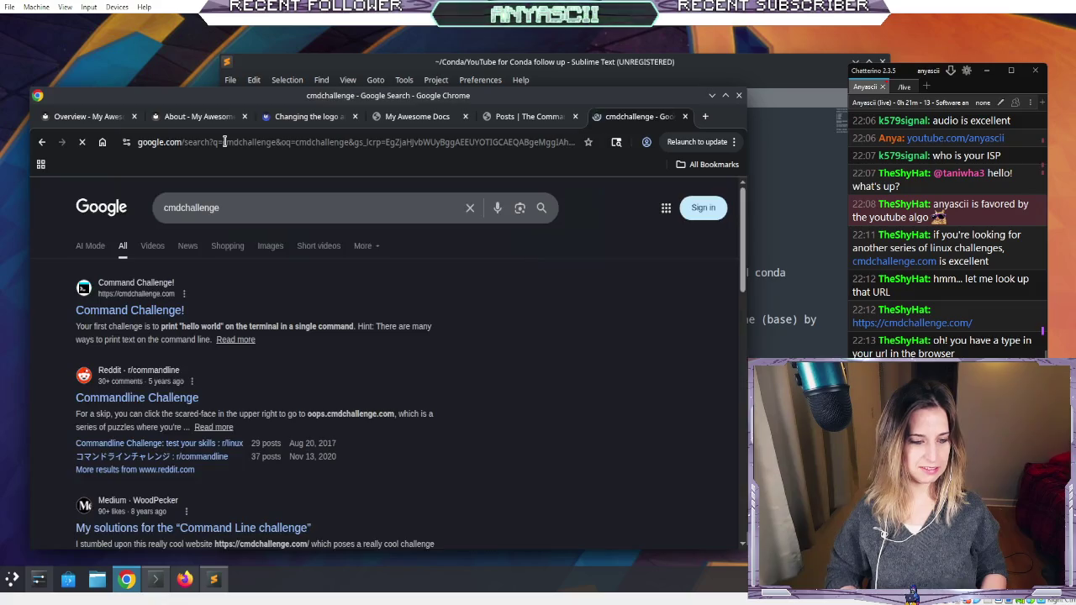
- Open the Command Challenge result and maximize the browser
{"action": "left_click", "coordinate": [544, 88]}
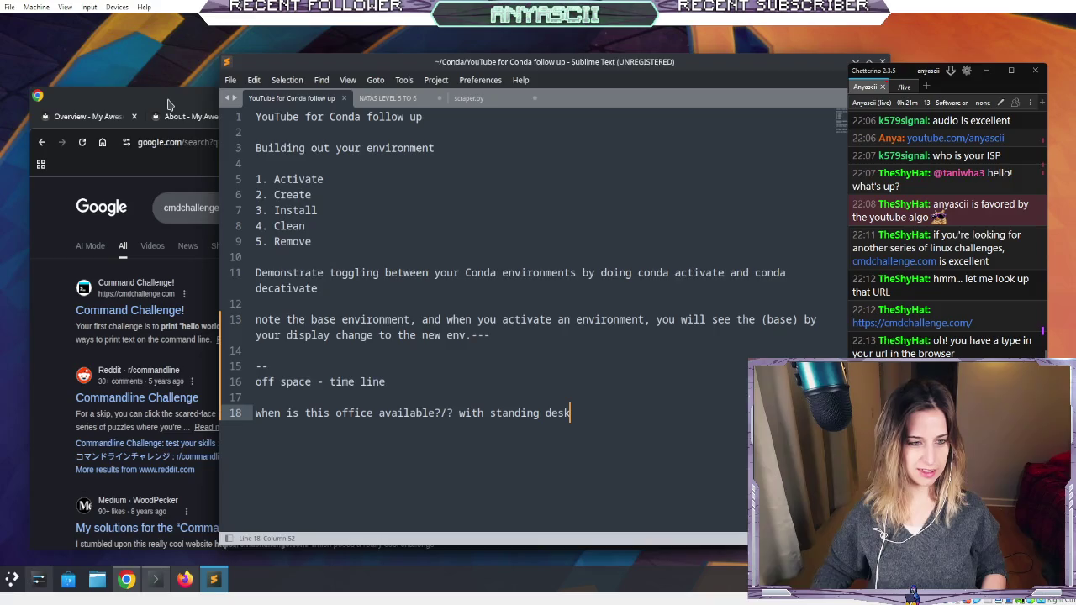
{"action": "left_click", "coordinate": [168, 103]}
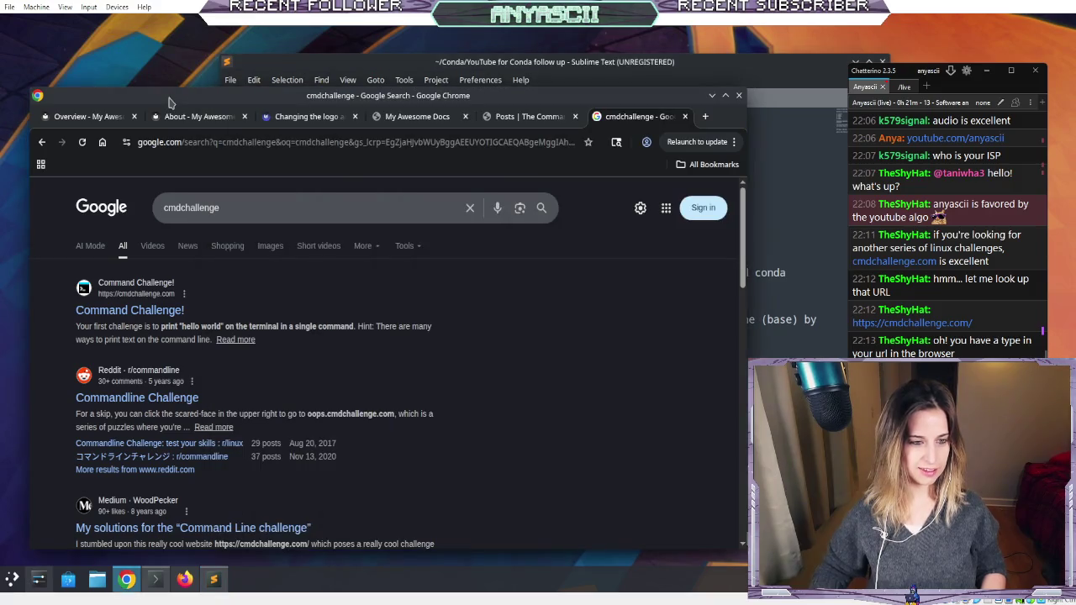
{"action": "left_click", "coordinate": [161, 311]}
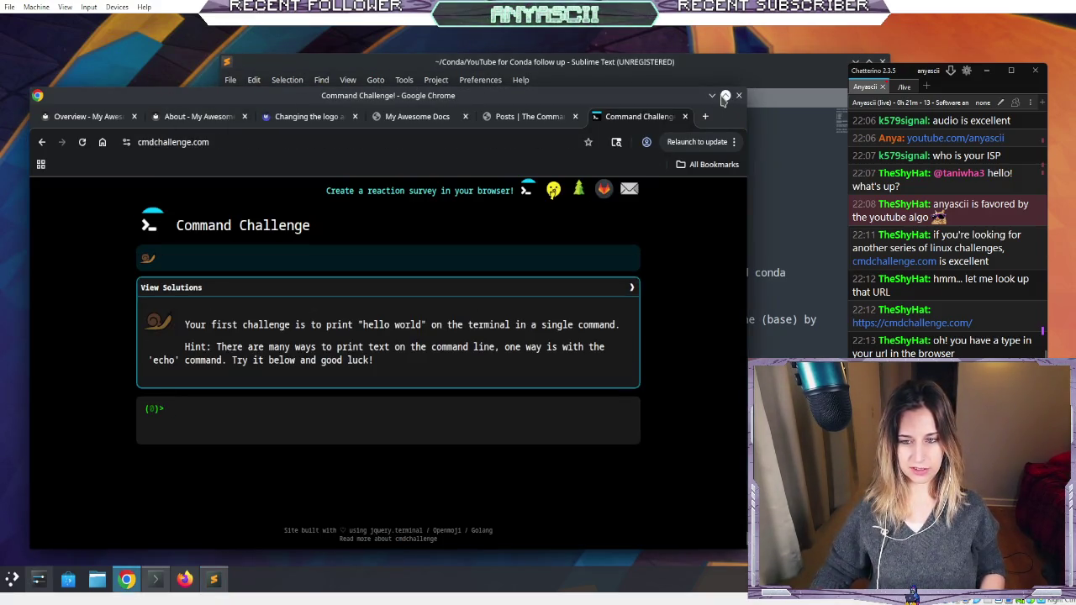
{"action": "left_click", "coordinate": [723, 97]}
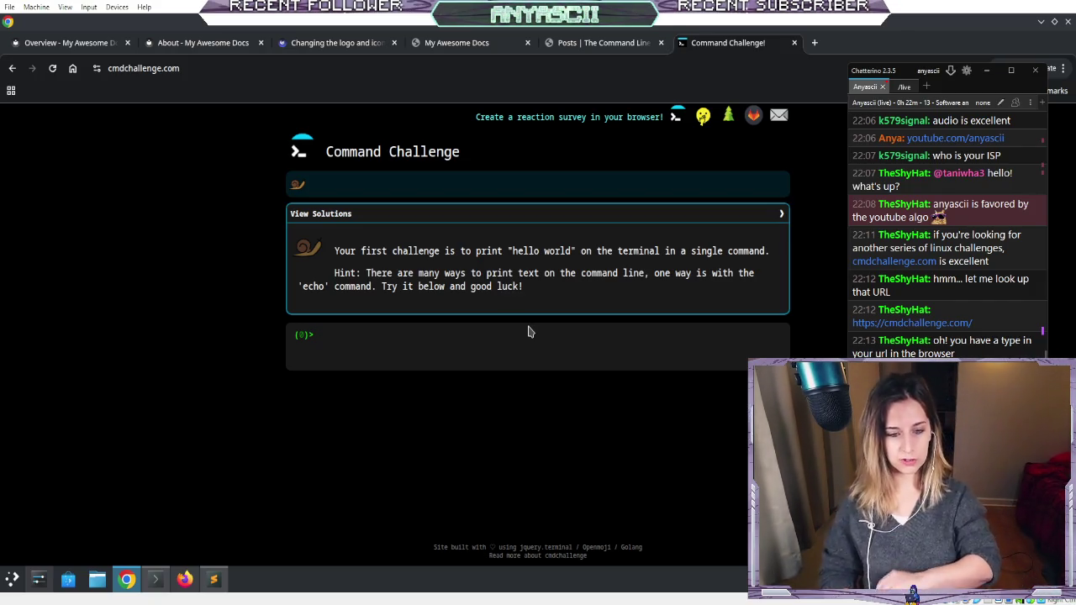
- Solve the first two challenges with echo "hello world" and echo $PWD
{"action": "type", "text": "echo\"hello wo"}
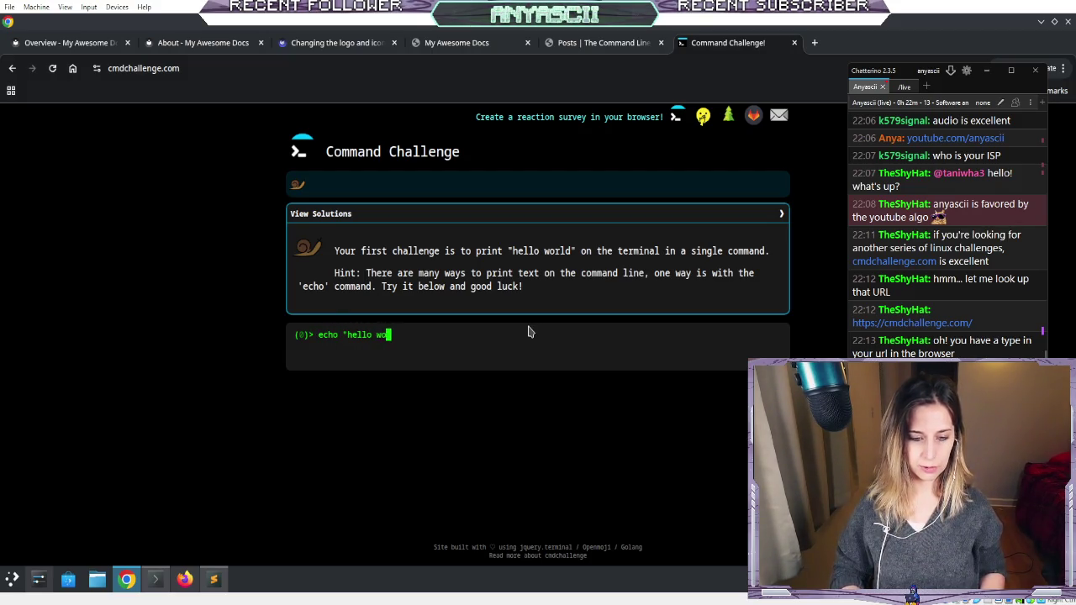
{"action": "type", "text": "\""}
{"action": "key", "text": "Return"}
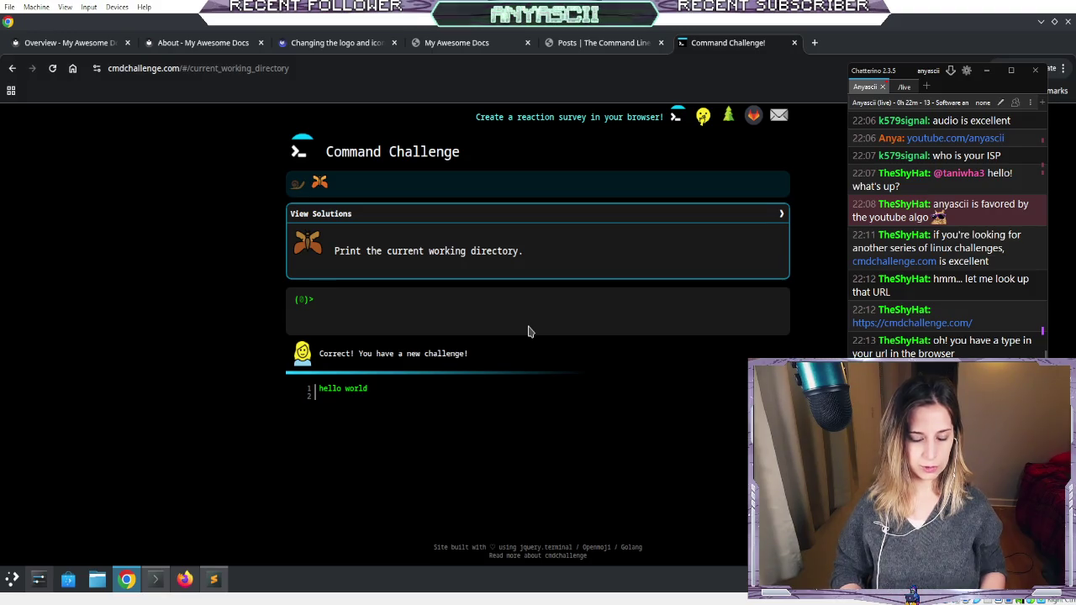
{"action": "type", "text": "echo$PWD"}
{"action": "key", "text": "Return"}
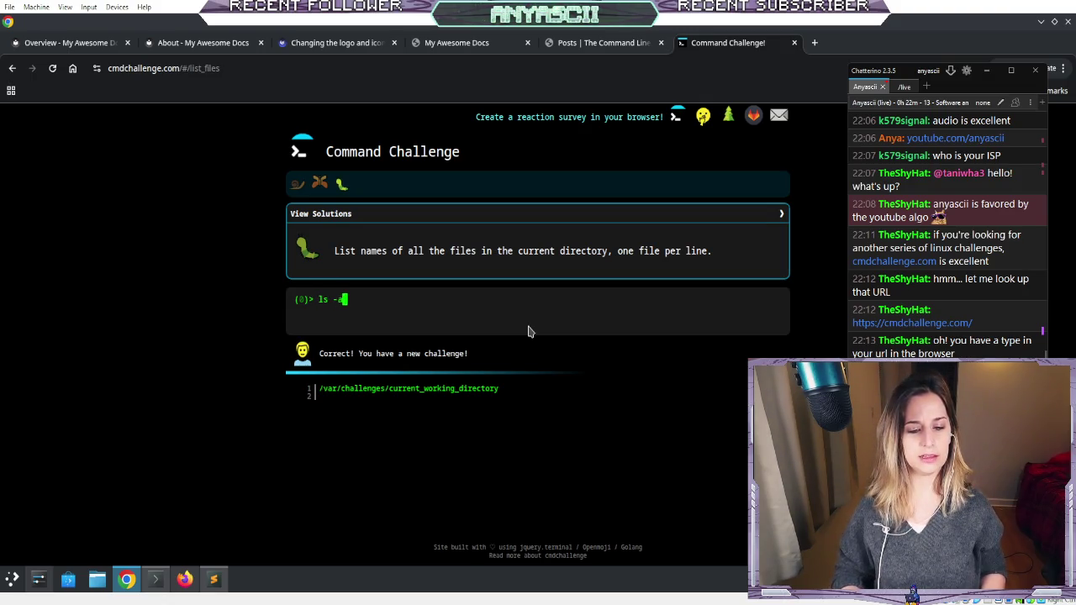
- Try ls -al and ls -l for the list-files challenge
{"action": "type", "text": "l"}
{"action": "key", "text": "Return"}
{"action": "type", "text": "ls"}
{"action": "key", "text": "Return"}
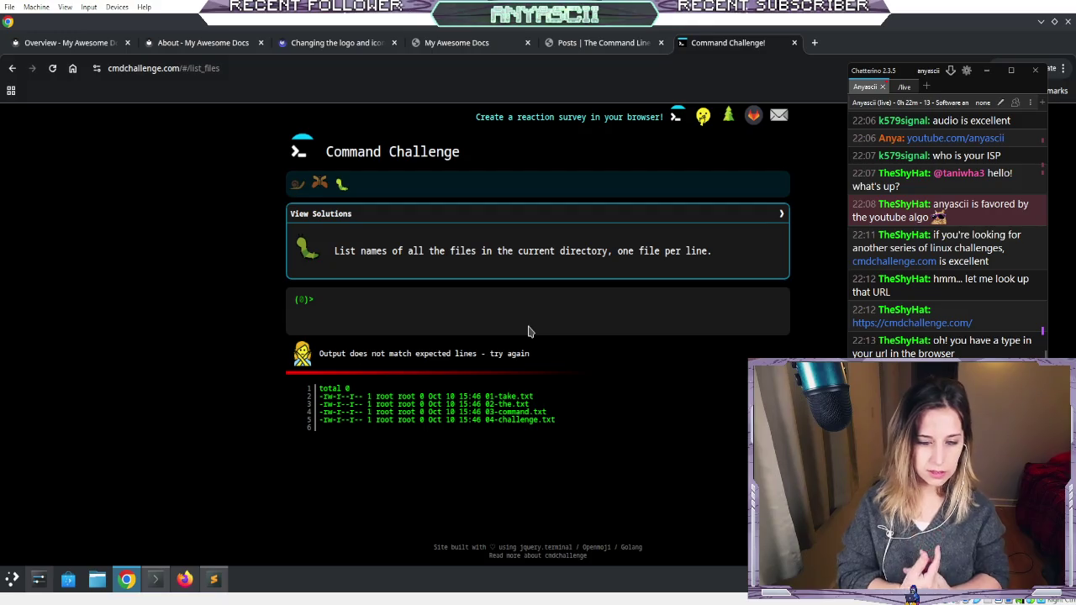
- Clear the leftover 'ls ls -l' text and submit ls -a for the list-files challenge
{"action": "type", "text": "ls -1"}
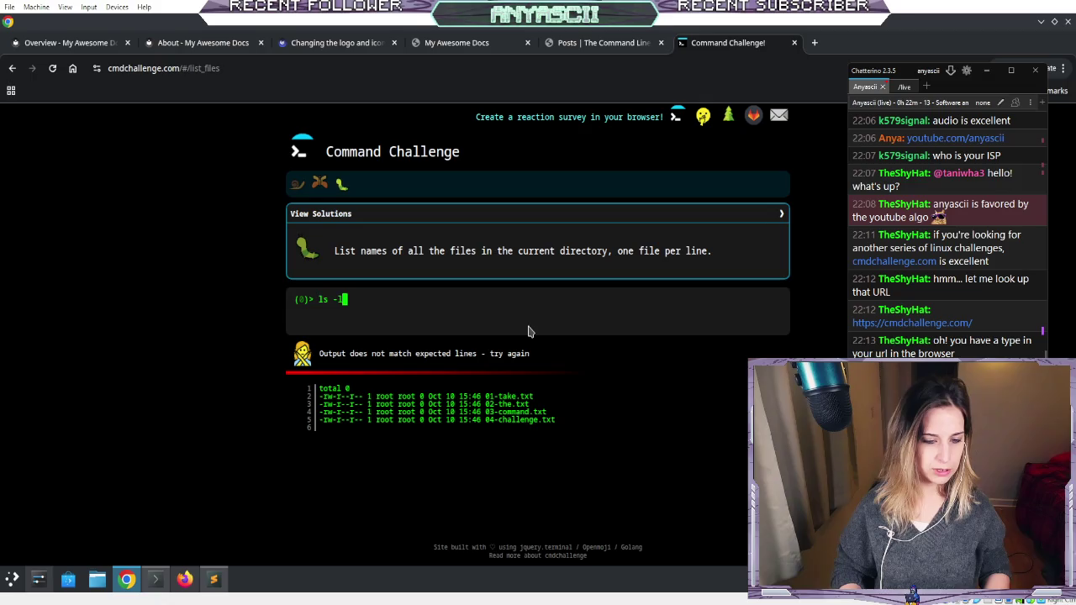
{"action": "type", "text": "ls -l"}
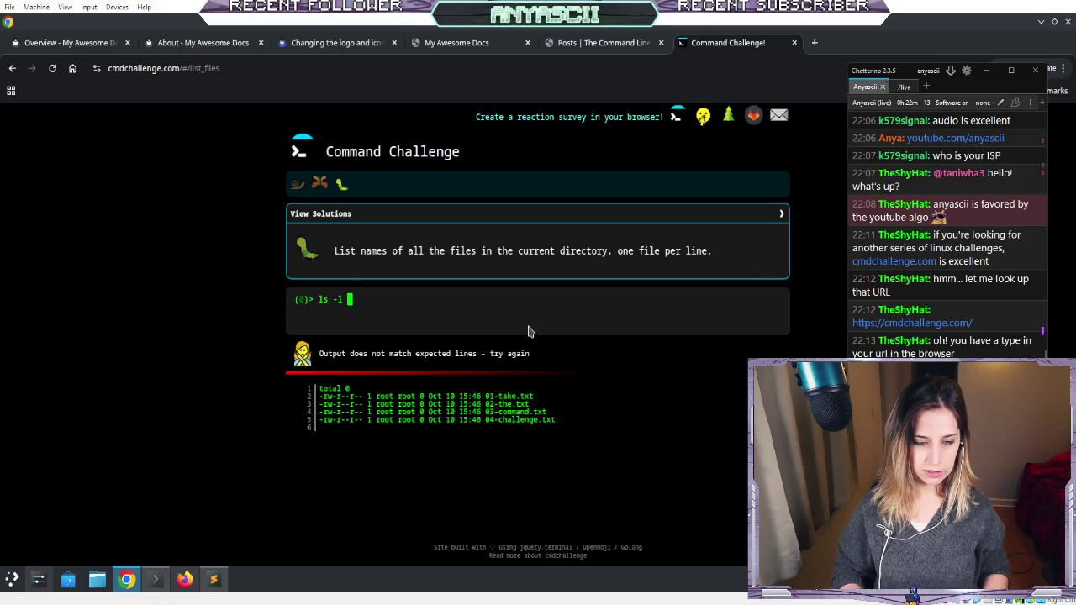
{"action": "key", "text": "BackSpace"}
{"action": "key", "text": "BackSpace"}
{"action": "key", "text": "BackSpace"}
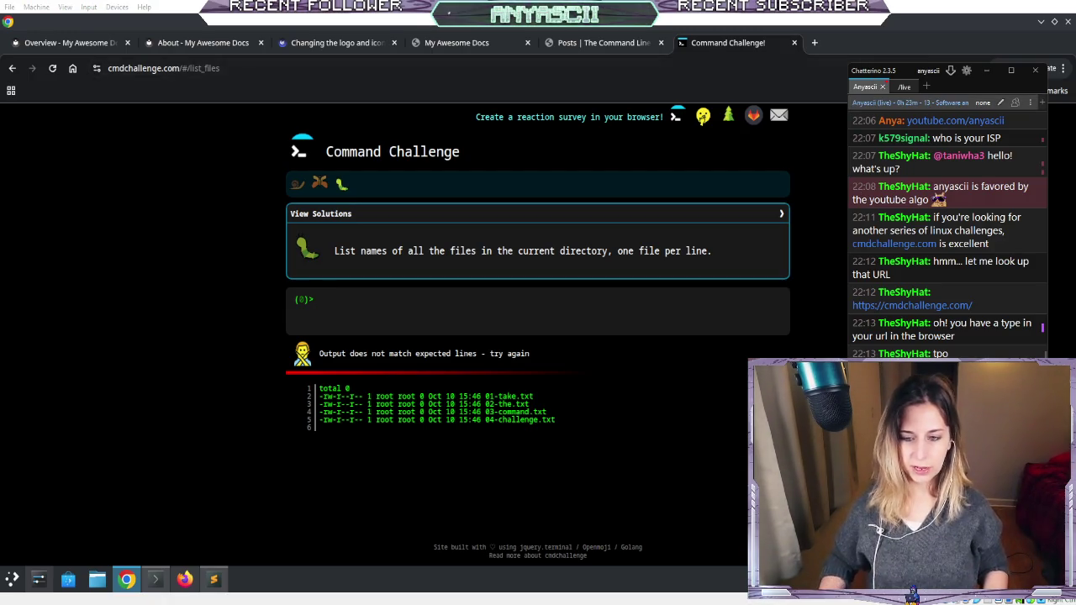
{"action": "left_click", "coordinate": [554, 320]}
{"action": "type", "text": "ls -"}
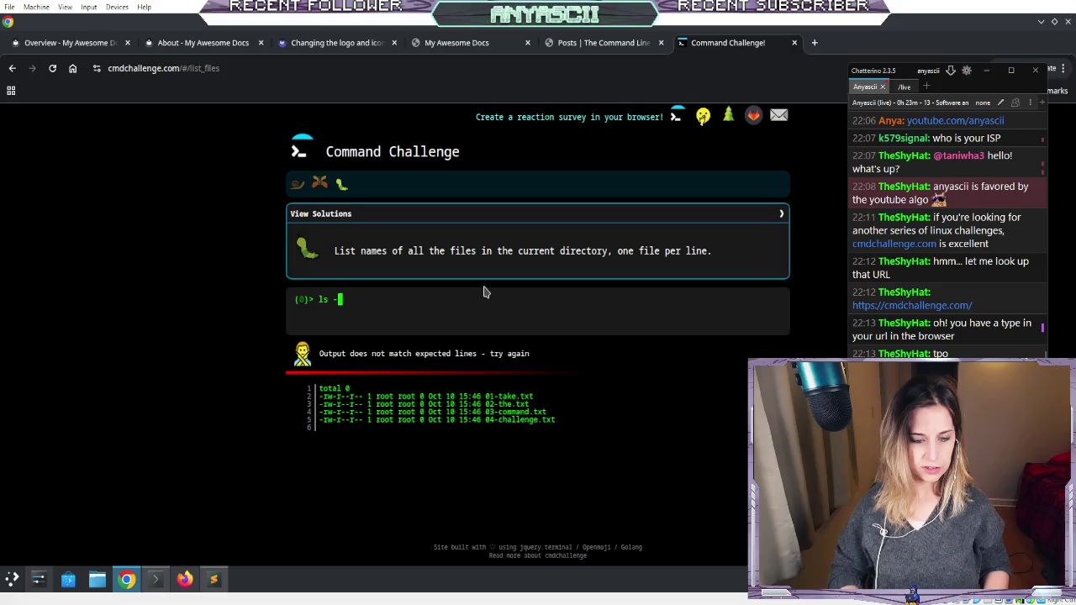
{"action": "type", "text": "a"}
{"action": "key", "text": "Return"}
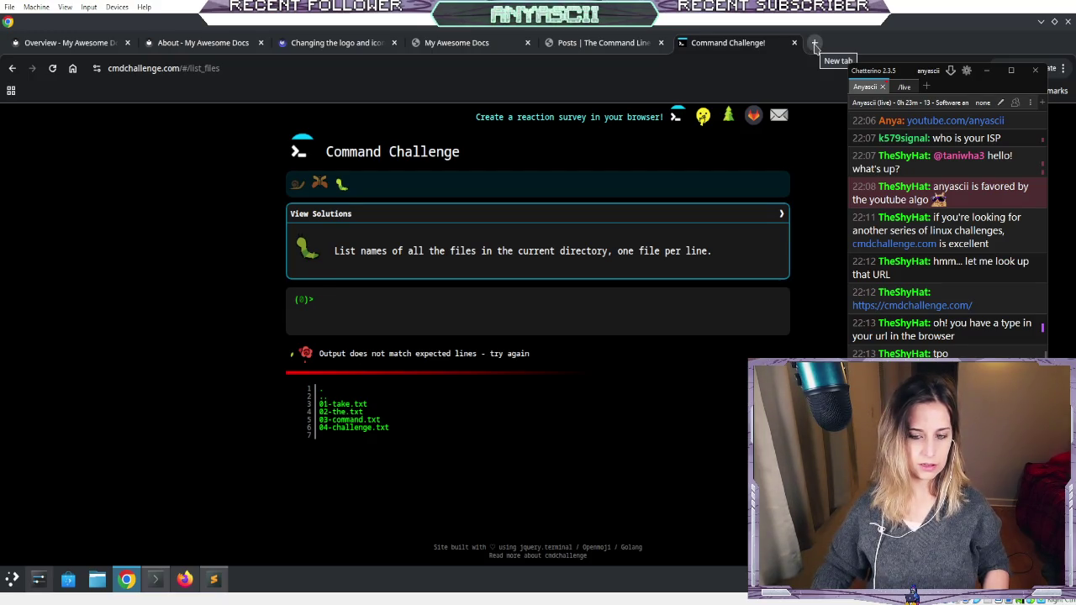
- Run a stray 'g9' search in a new tab, then close that tab
{"action": "left_click", "coordinate": [814, 43]}
{"action": "type", "text": "g9"}
{"action": "key", "text": "Return"}
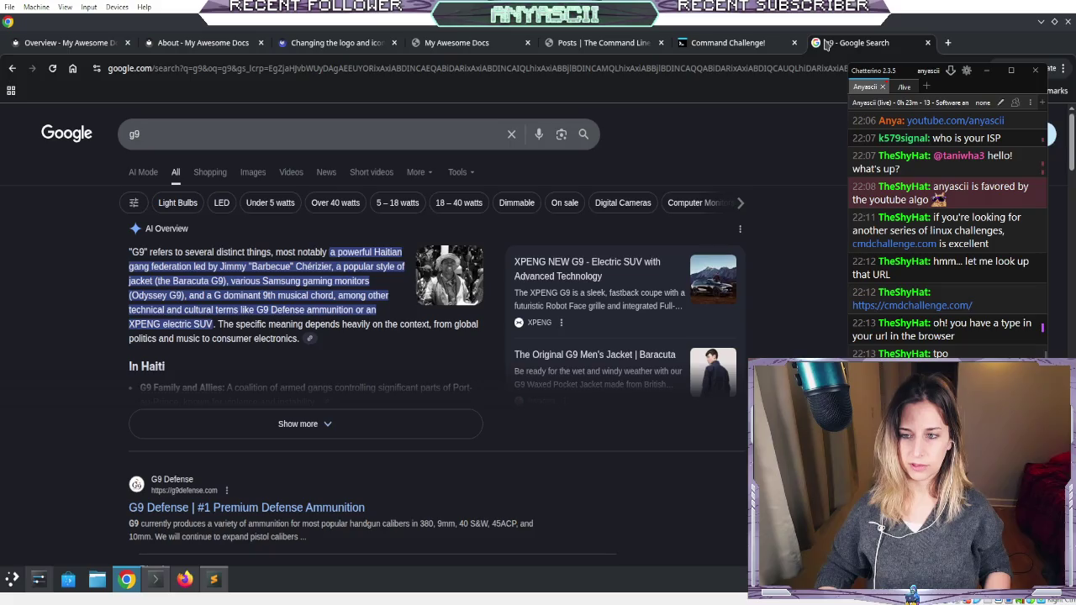
{"action": "key", "text": "ctrl+w"}
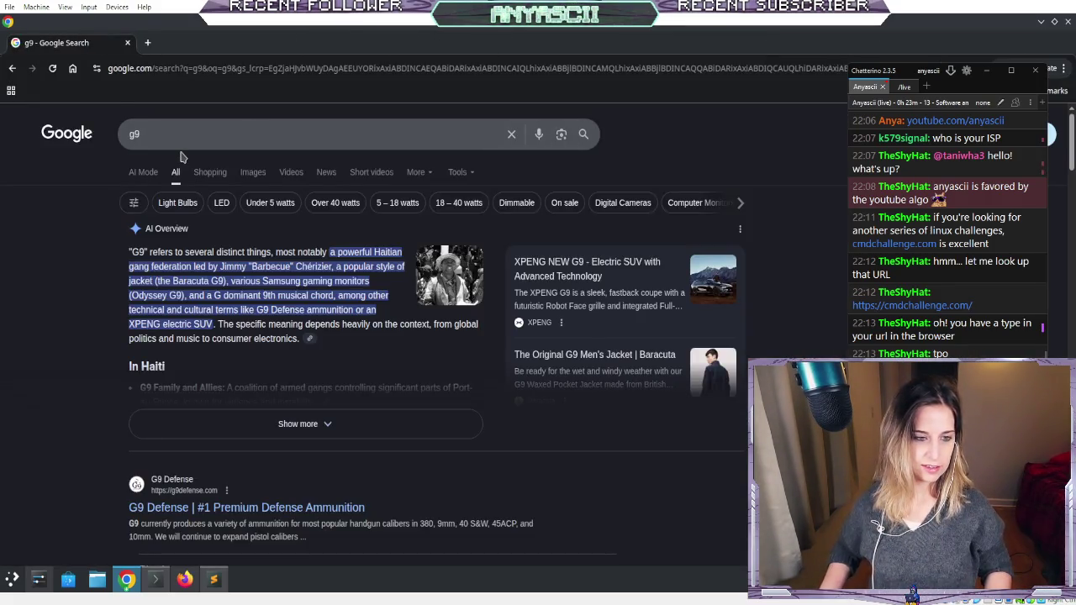
- Google 'linux list file one per line ls -1' and open the Ask Ubuntu one-column listing question
{"action": "left_click", "coordinate": [172, 135]}
{"action": "key", "text": "BackSpace"}
{"action": "key", "text": "BackSpace"}
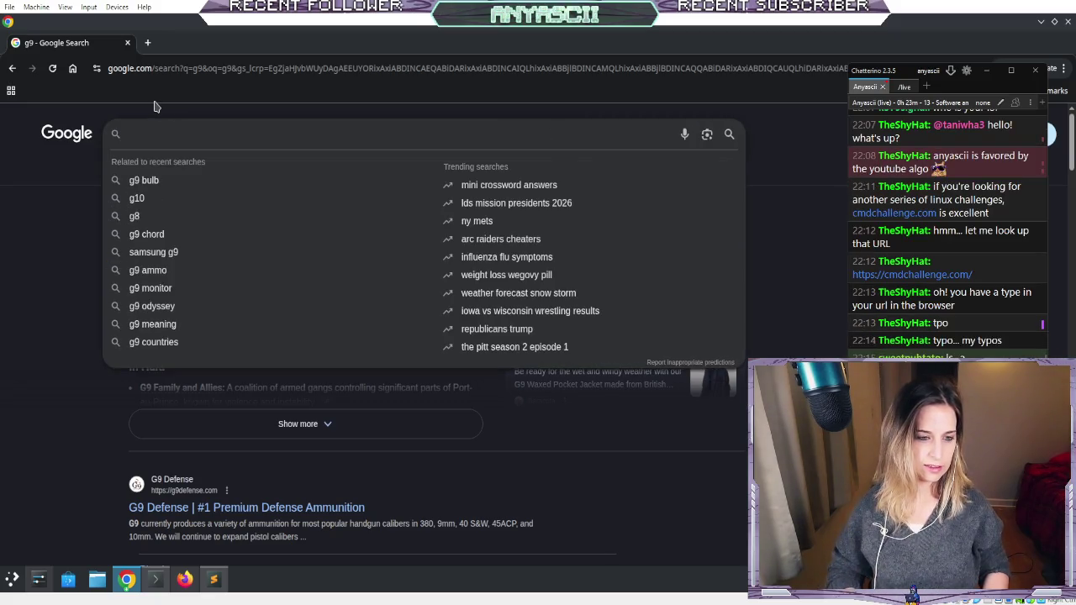
{"action": "type", "text": "linux li"}
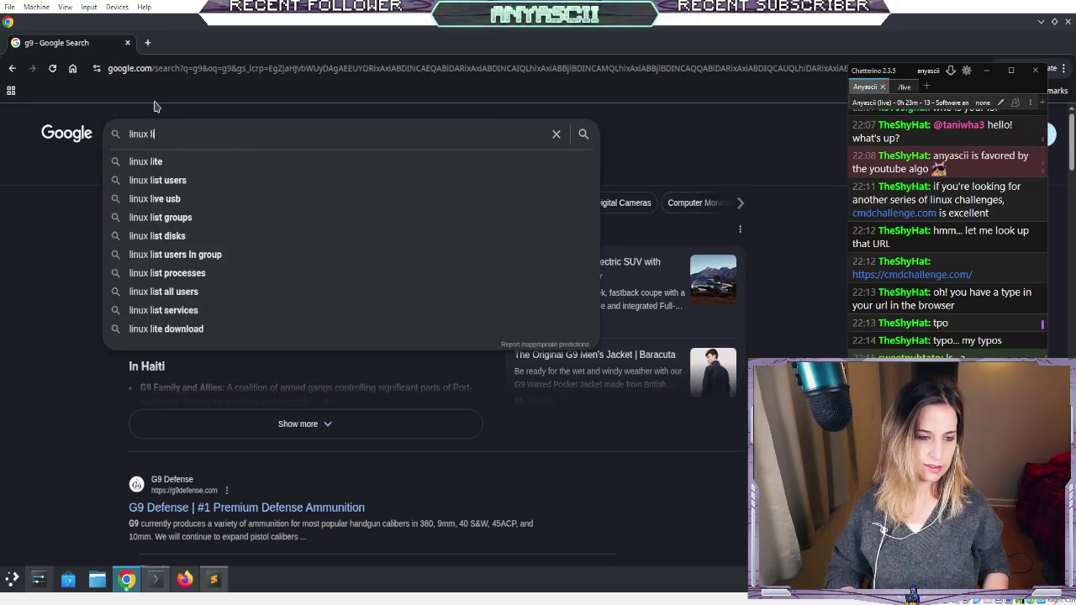
{"action": "type", "text": "st "}
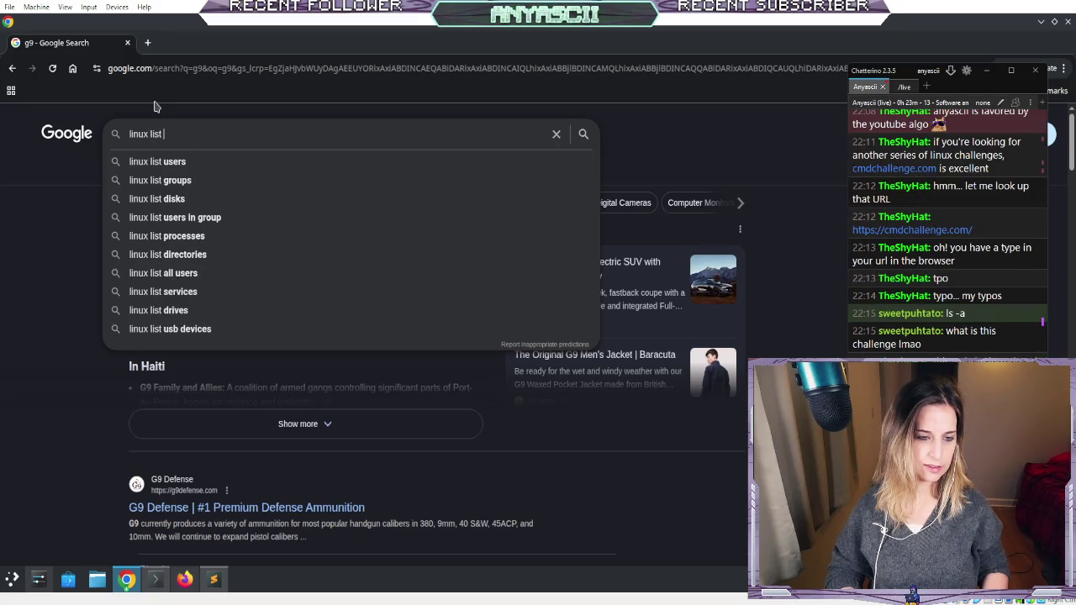
{"action": "type", "text": "file one "}
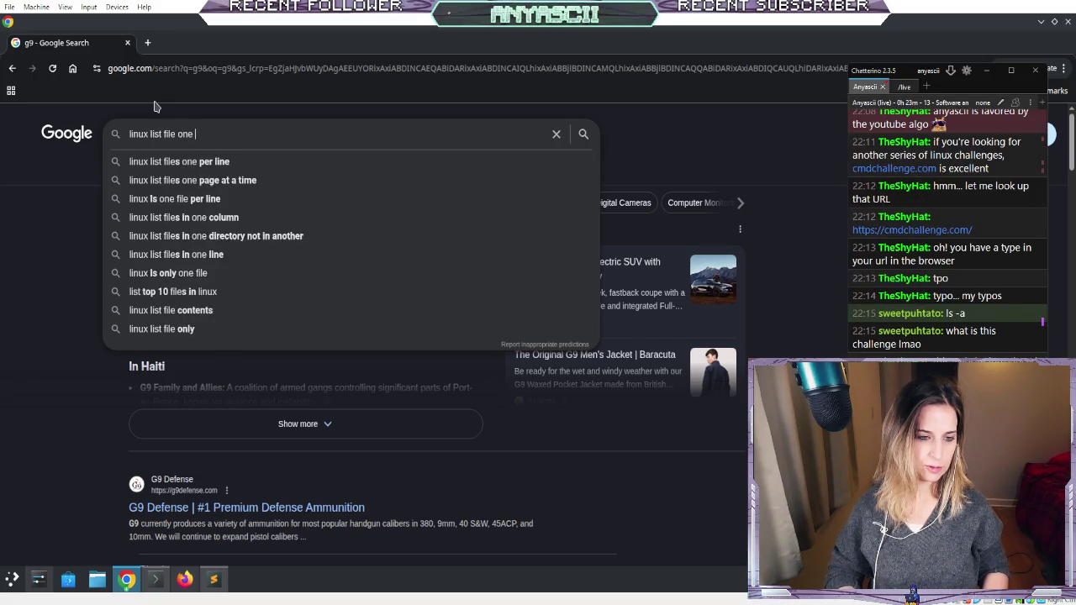
{"action": "type", "text": "per line ls"}
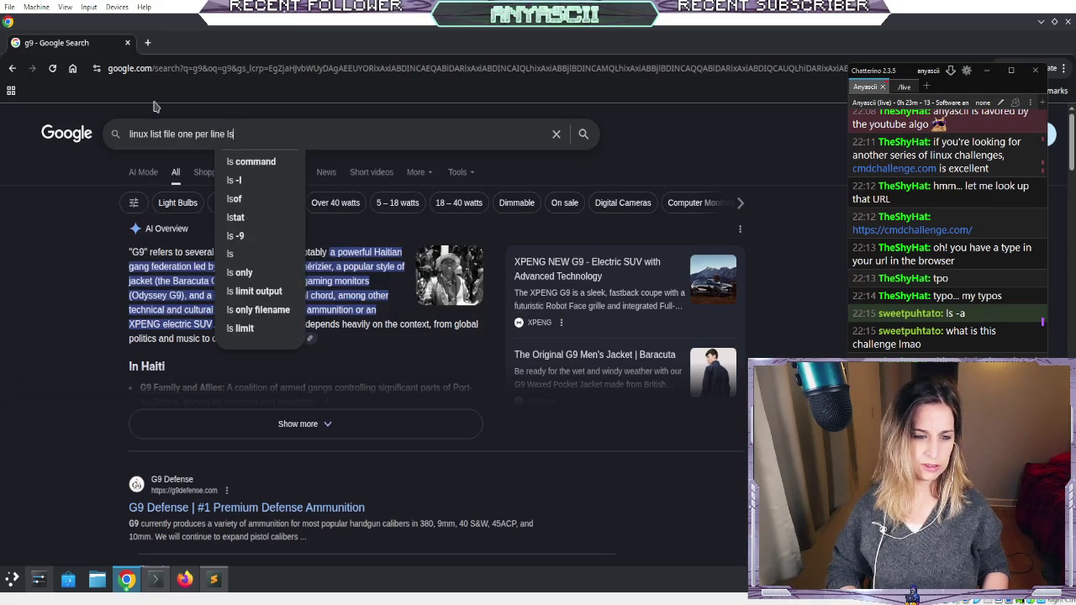
{"action": "type", "text": " -1"}
{"action": "key", "text": "Return"}
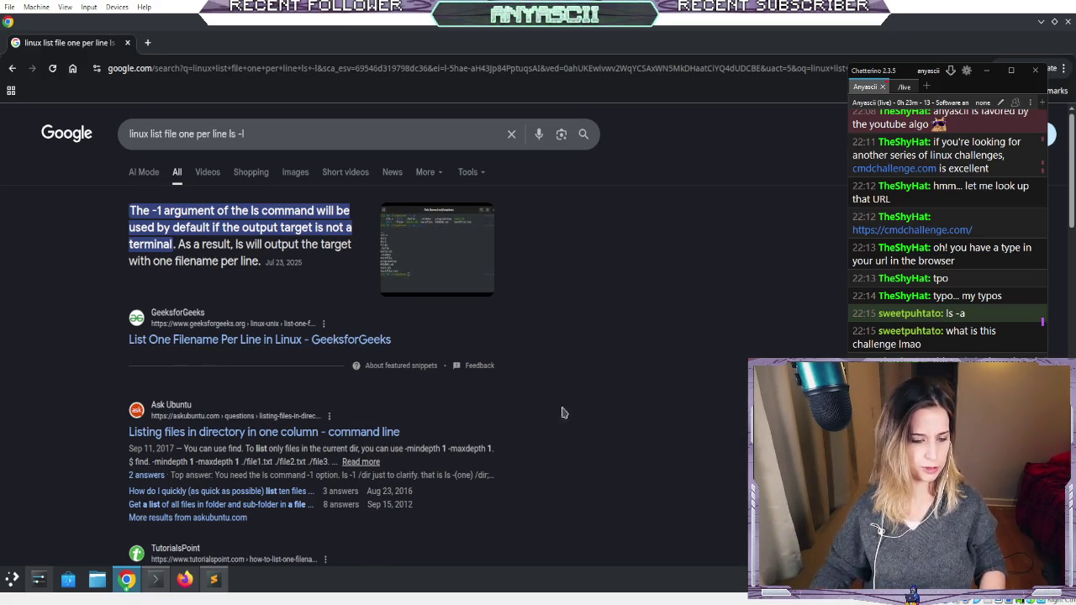
{"action": "left_click", "coordinate": [271, 441]}
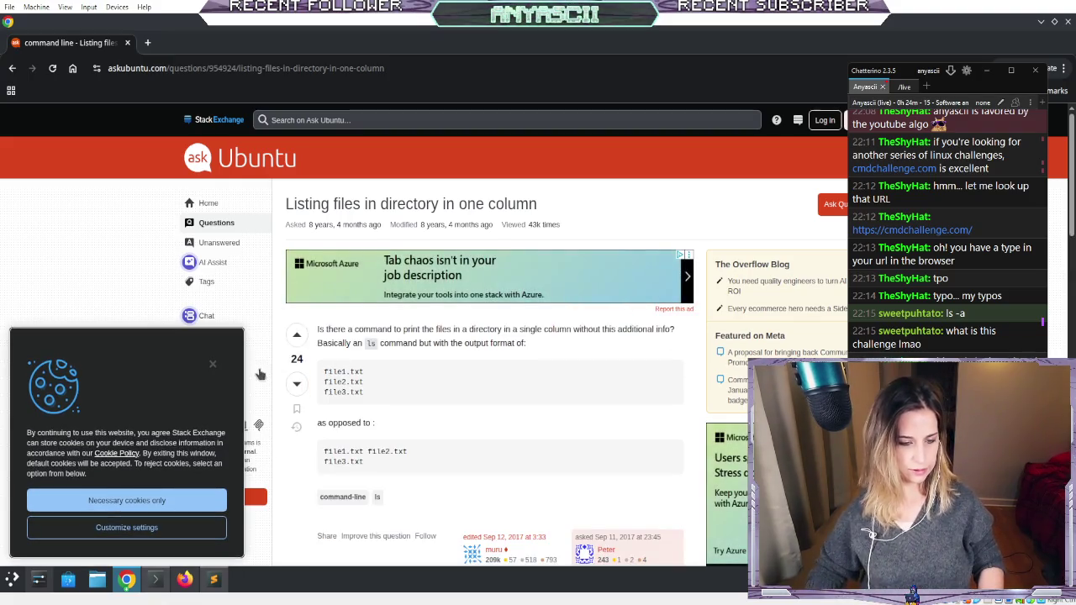
- Dismiss the cookie notice, scroll to the ls -1 answer, and follow its 'man ls' link
{"action": "left_click", "coordinate": [213, 368]}
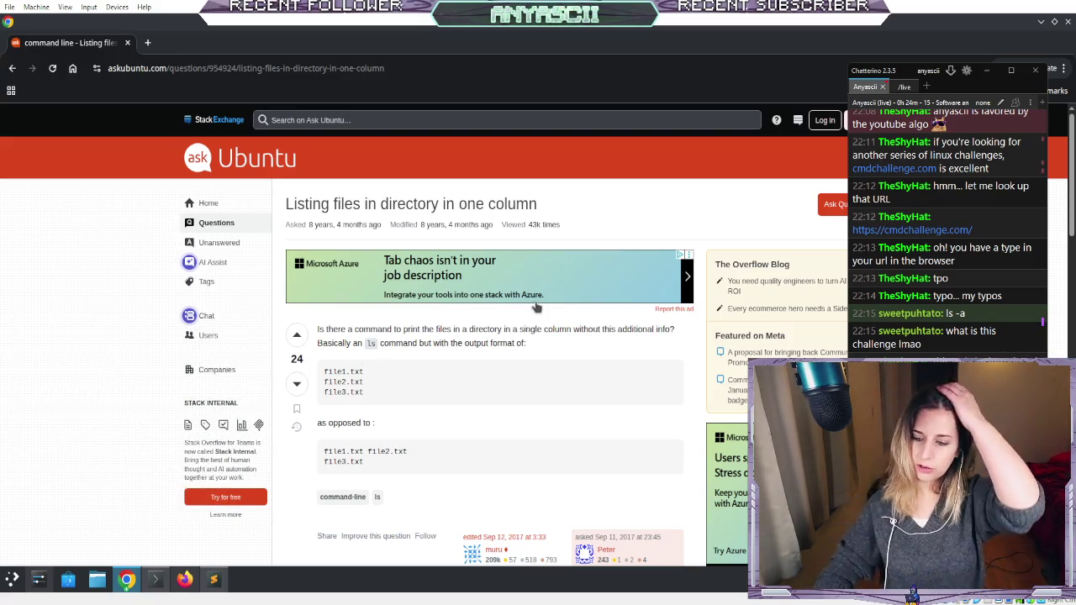
{"action": "scroll", "coordinate": [534, 308], "scroll_direction": "down", "scroll_amount": 3}
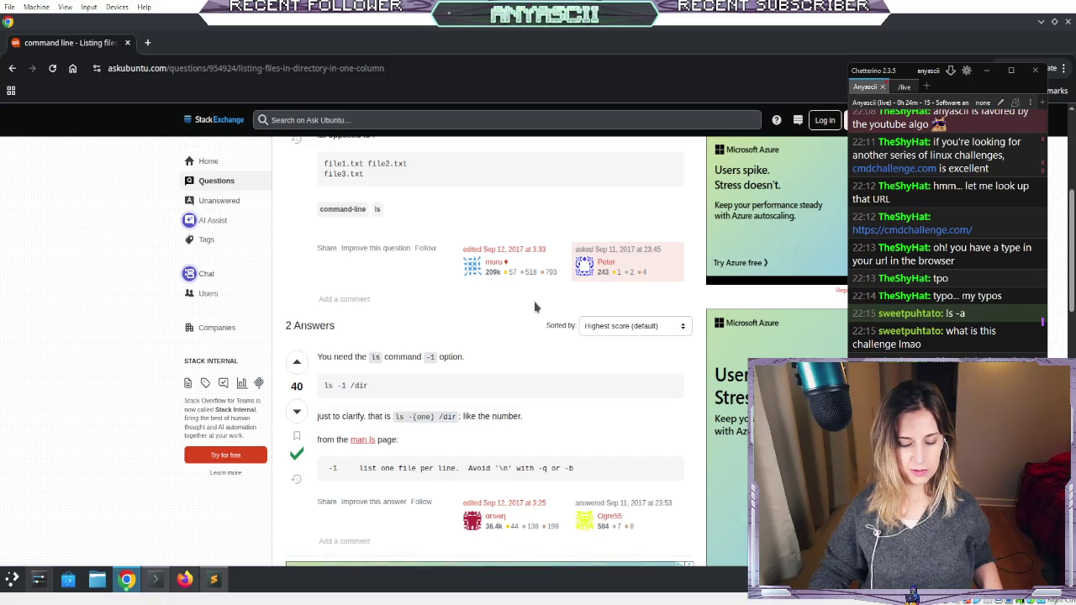
{"action": "scroll", "coordinate": [535, 308], "scroll_direction": "down", "scroll_amount": 2}
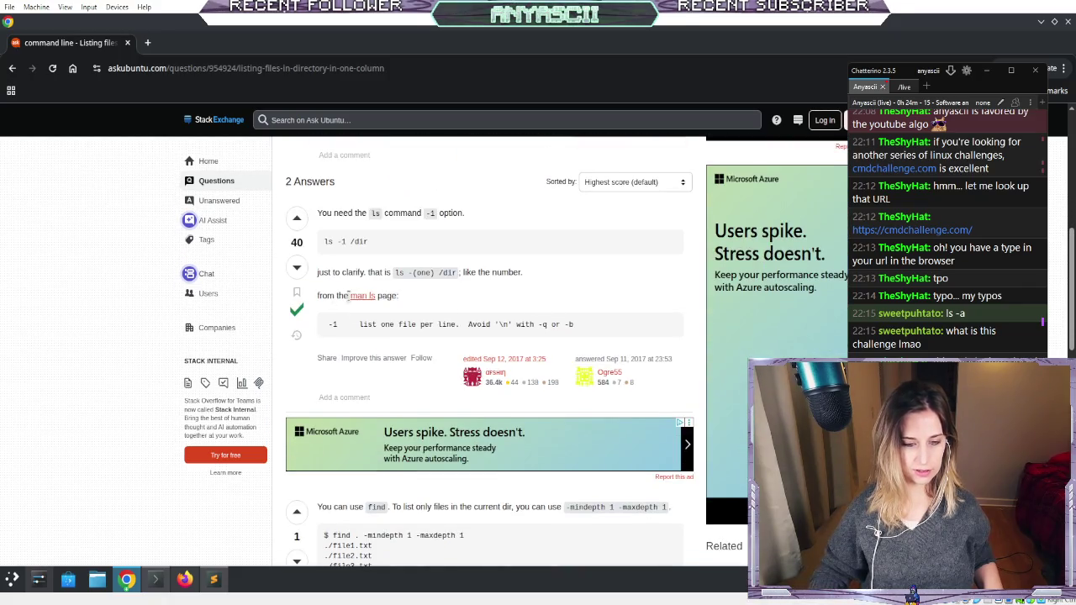
{"action": "left_click", "coordinate": [360, 297]}
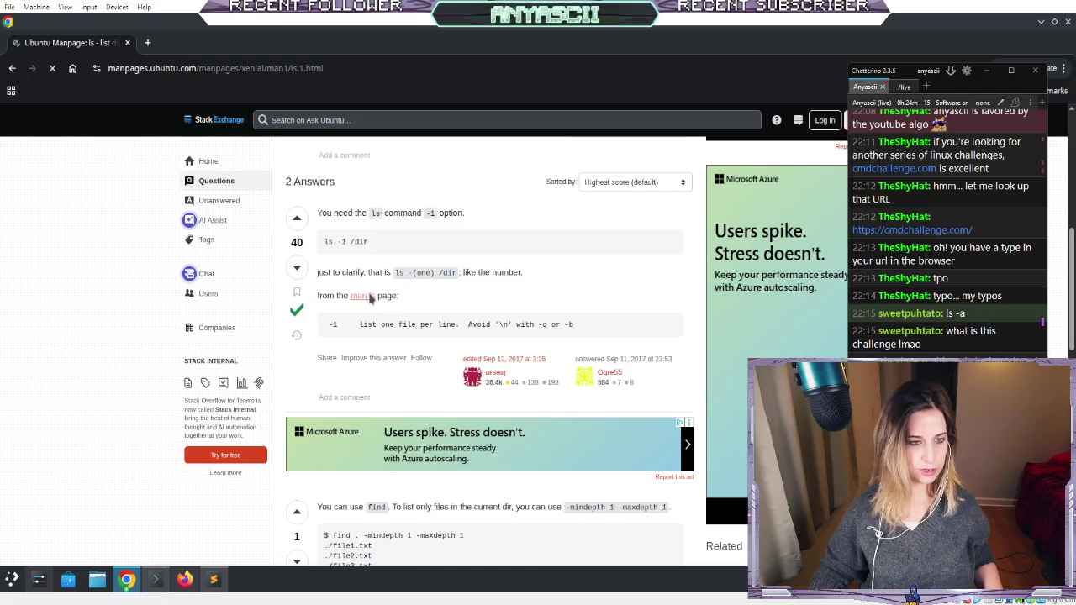
{"action": "scroll", "coordinate": [574, 305], "scroll_direction": "down", "scroll_amount": 1}
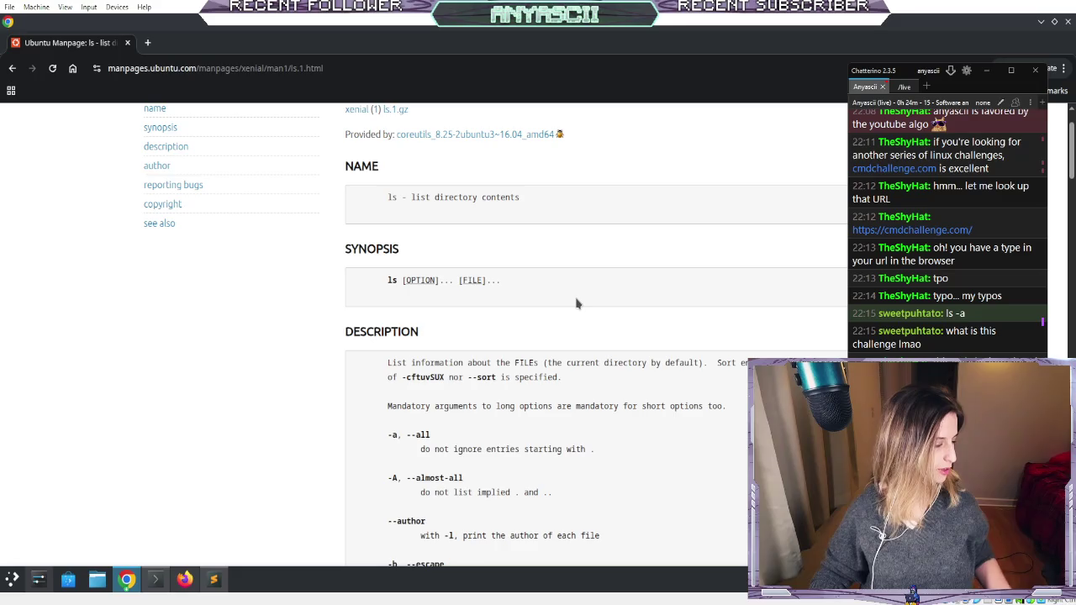
- Enlarge the ls manpage window, briefly switching to Command Challenge and back
{"action": "double_click", "coordinate": [706, 27]}
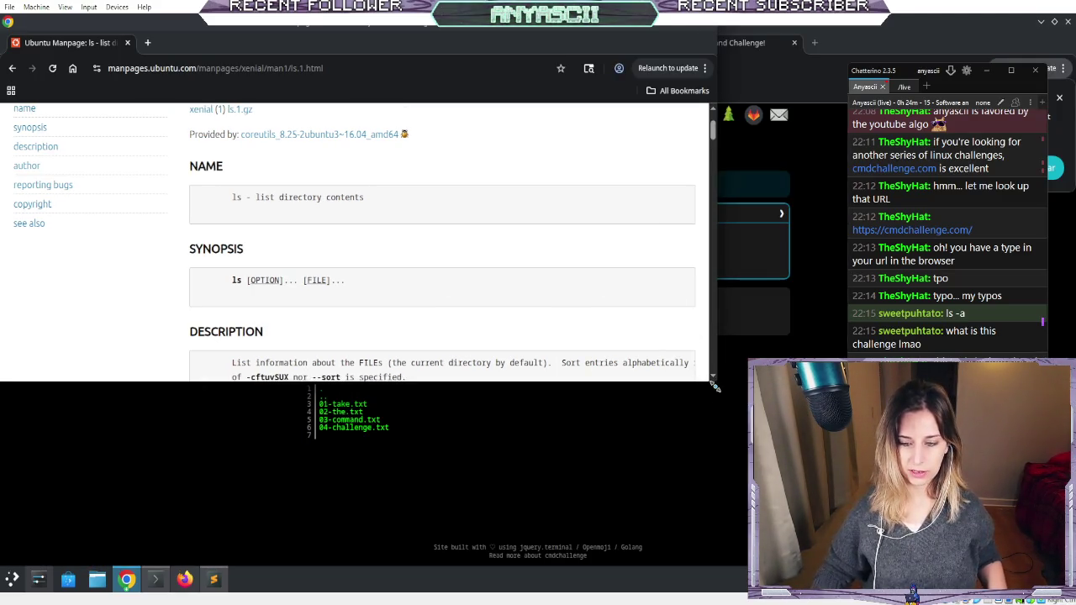
{"action": "left_click_drag", "start_coordinate": [716, 381], "coordinate": [735, 405]}
{"action": "left_click", "coordinate": [745, 430]}
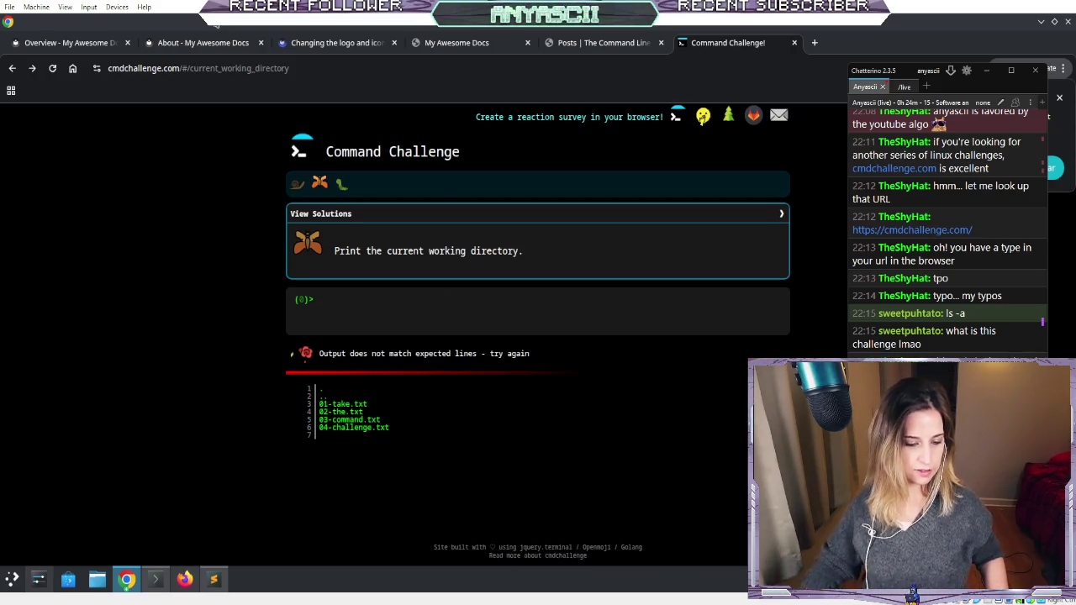
{"action": "left_click", "coordinate": [126, 580]}
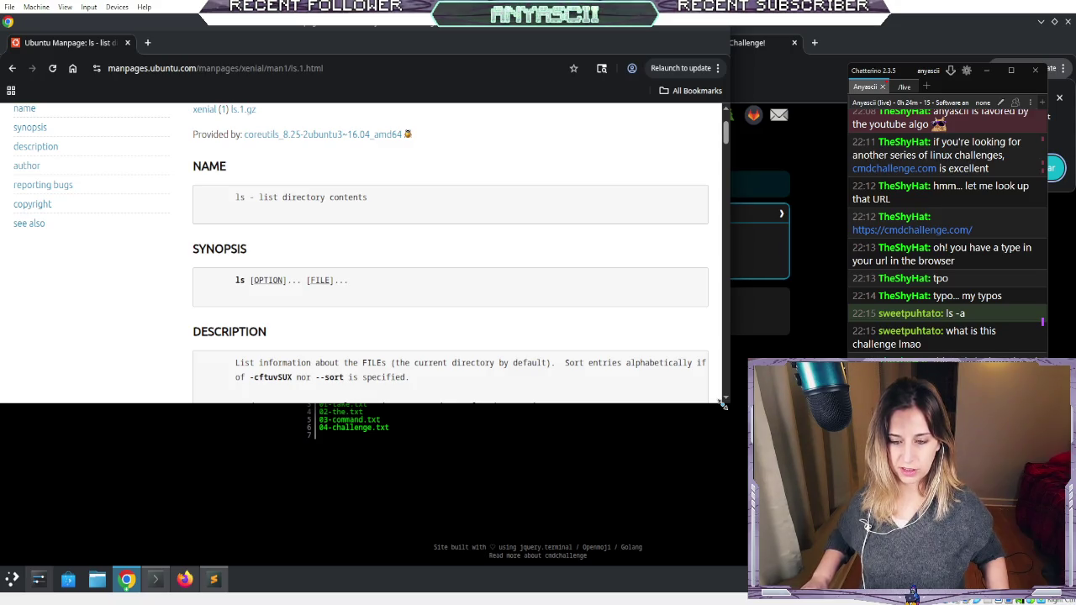
{"action": "mouse_move", "coordinate": [721, 405]}
{"action": "left_mouse_down"}
{"action": "mouse_move", "coordinate": [834, 484]}
{"action": "mouse_move", "coordinate": [834, 559]}
{"action": "left_mouse_up"}
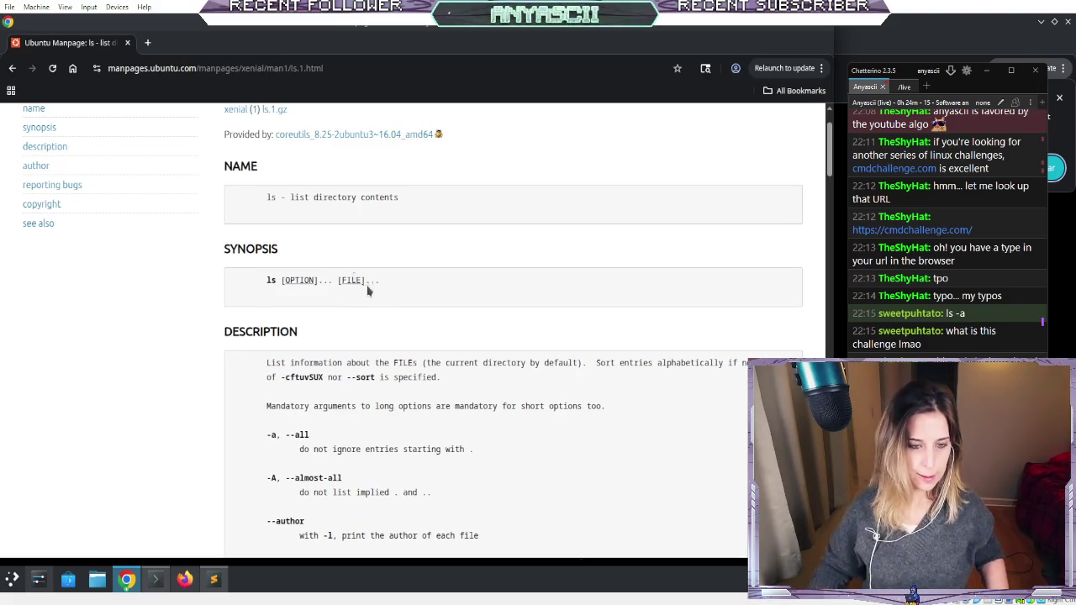
- Search the ls manual for '-1' to find 'list one file per line', then scroll back up
{"action": "scroll", "coordinate": [332, 272], "scroll_direction": "down", "scroll_amount": 3}
{"action": "scroll", "coordinate": [332, 273], "scroll_direction": "down", "scroll_amount": 10}
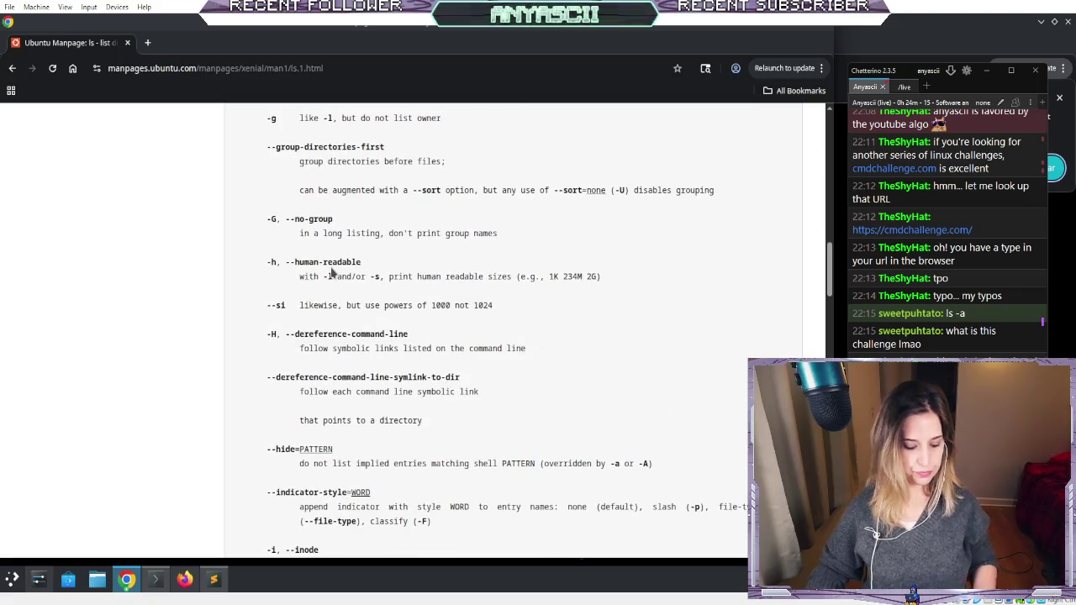
{"action": "key", "text": "ctrl+f"}
{"action": "type", "text": "-1"}
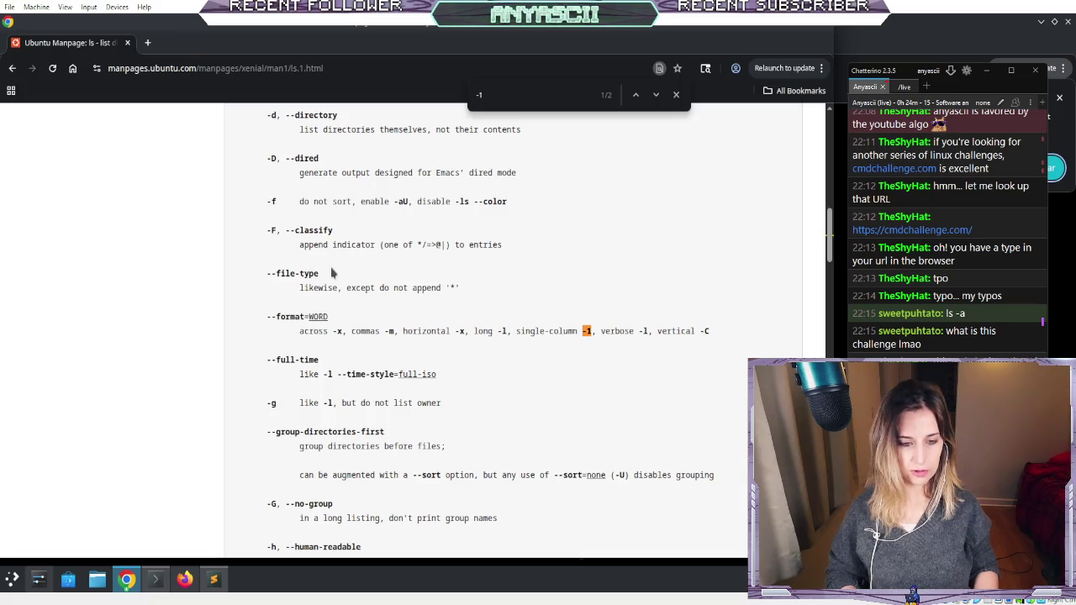
{"action": "key", "text": "Return"}
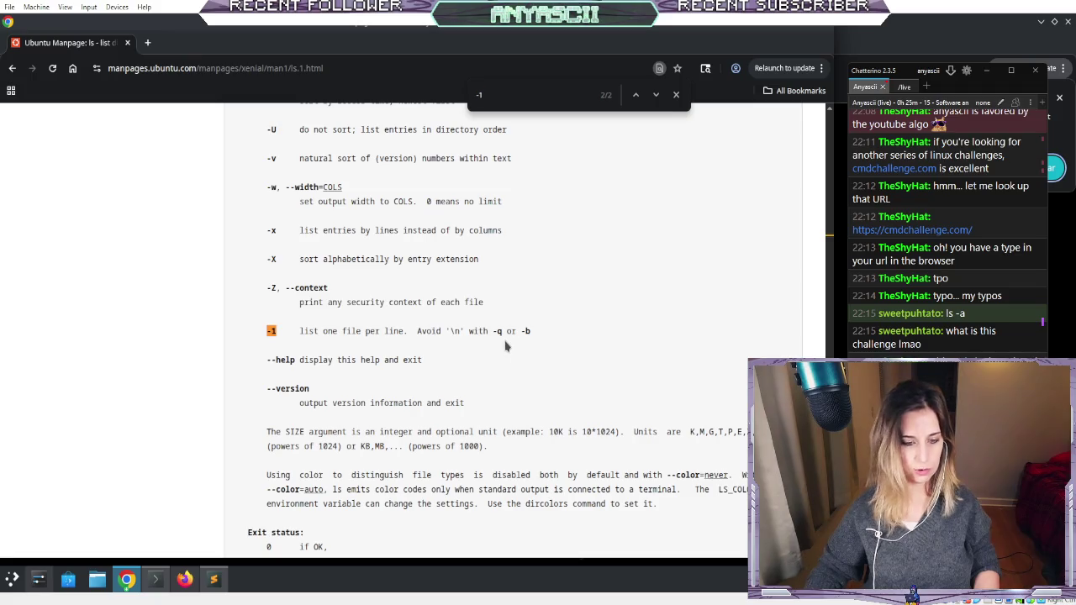
{"action": "scroll", "coordinate": [509, 358], "scroll_direction": "down", "scroll_amount": 3}
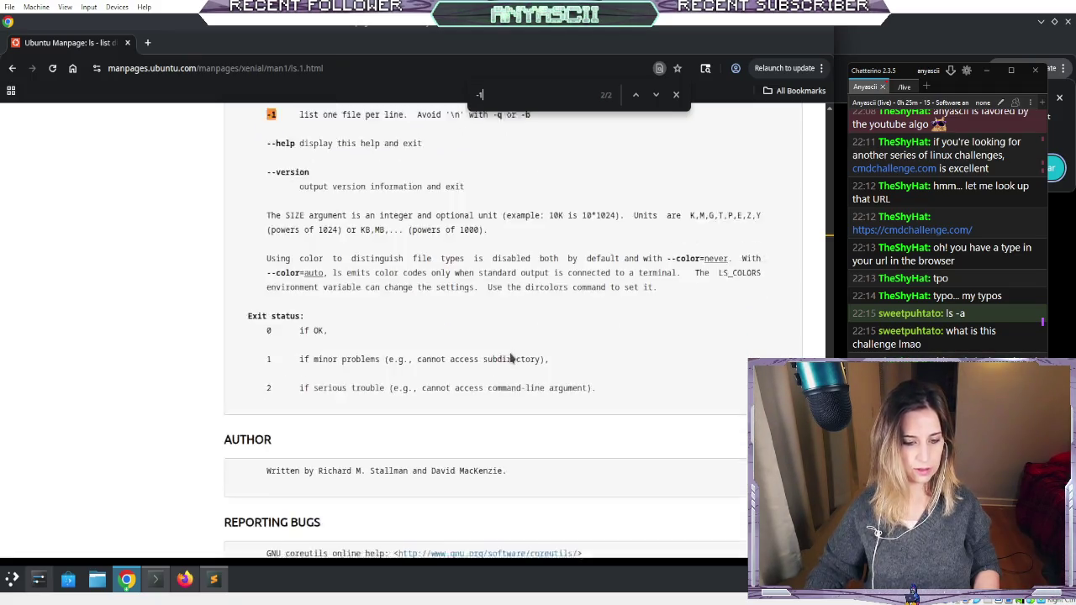
{"action": "scroll", "coordinate": [509, 358], "scroll_direction": "up", "scroll_amount": 10}
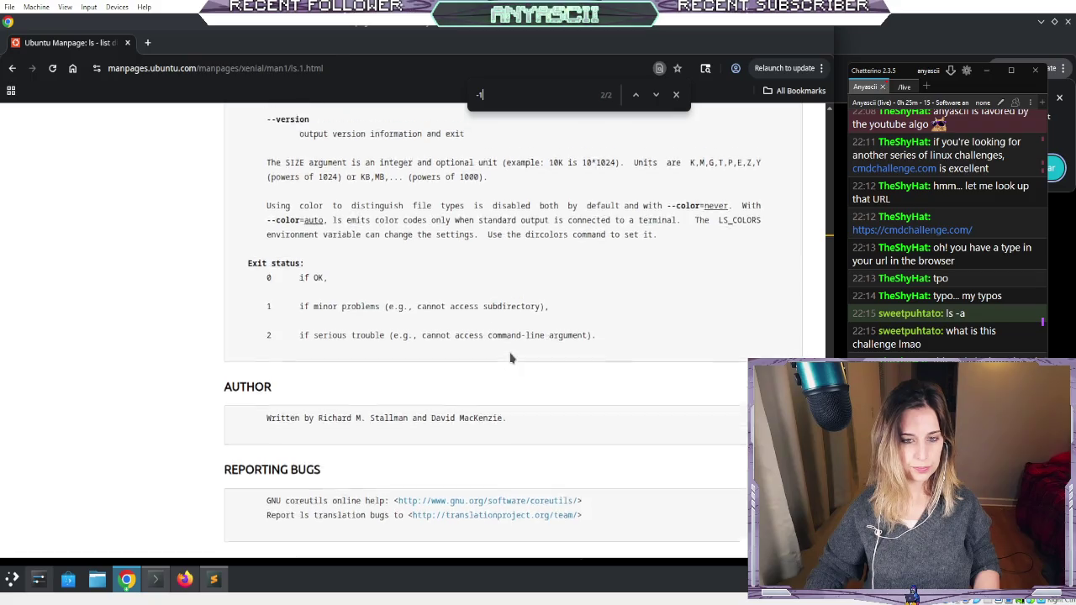
{"action": "scroll", "coordinate": [510, 358], "scroll_direction": "up", "scroll_amount": 15}
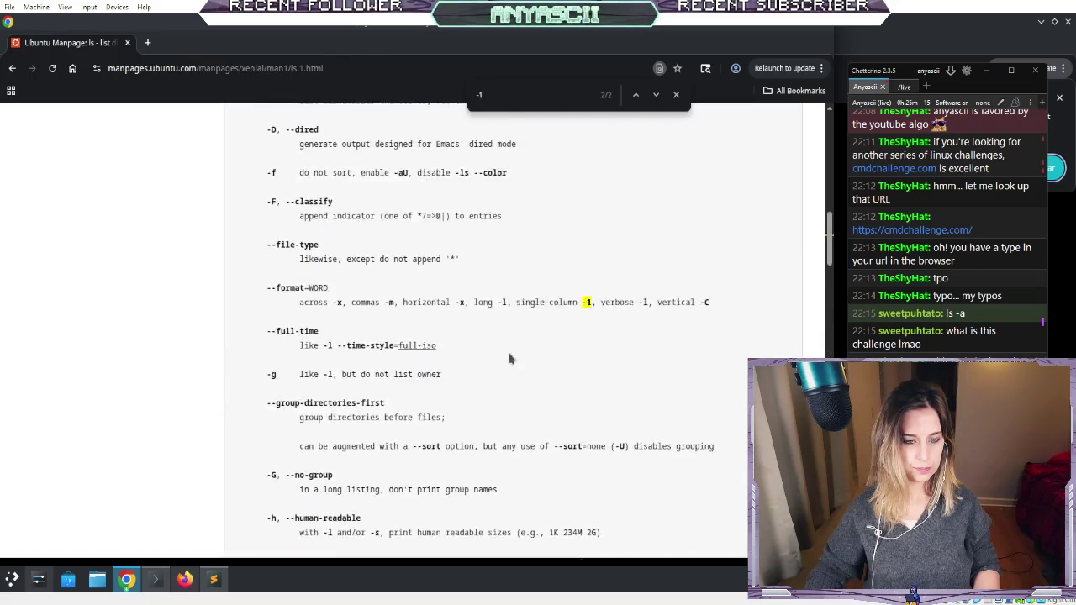
- Close the find bar and reopen the ls manual address in a new tab beside Ask Ubuntu
{"action": "left_click", "coordinate": [677, 97]}
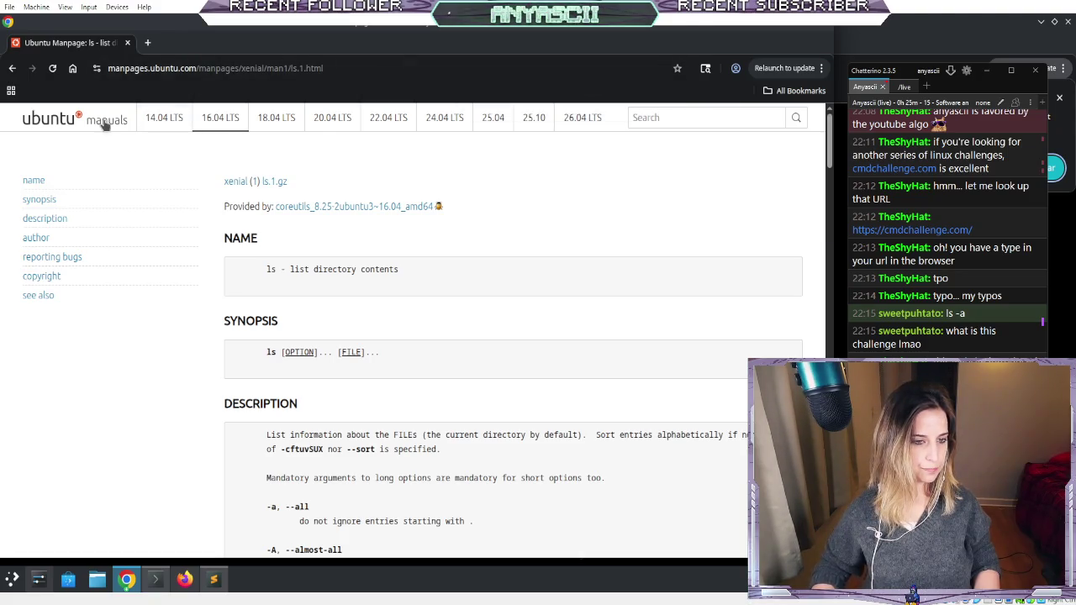
{"action": "left_click", "coordinate": [253, 68]}
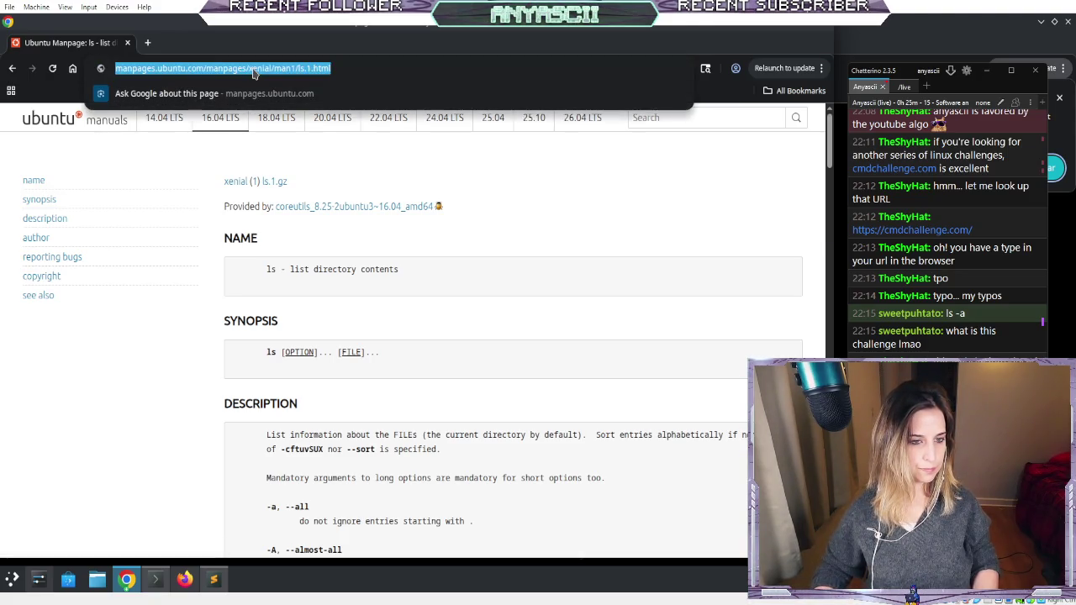
{"action": "left_click", "coordinate": [14, 71]}
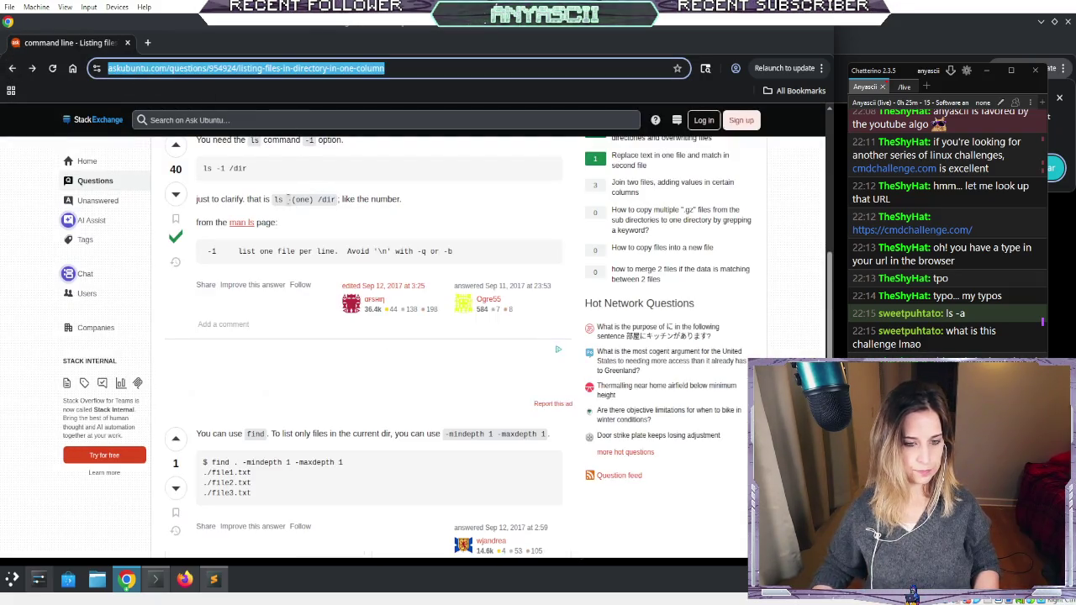
{"action": "left_click", "coordinate": [147, 42]}
{"action": "type", "text": "https://manpages.ubuntu.com/manpages/xenial/man1/ls.1.html"}
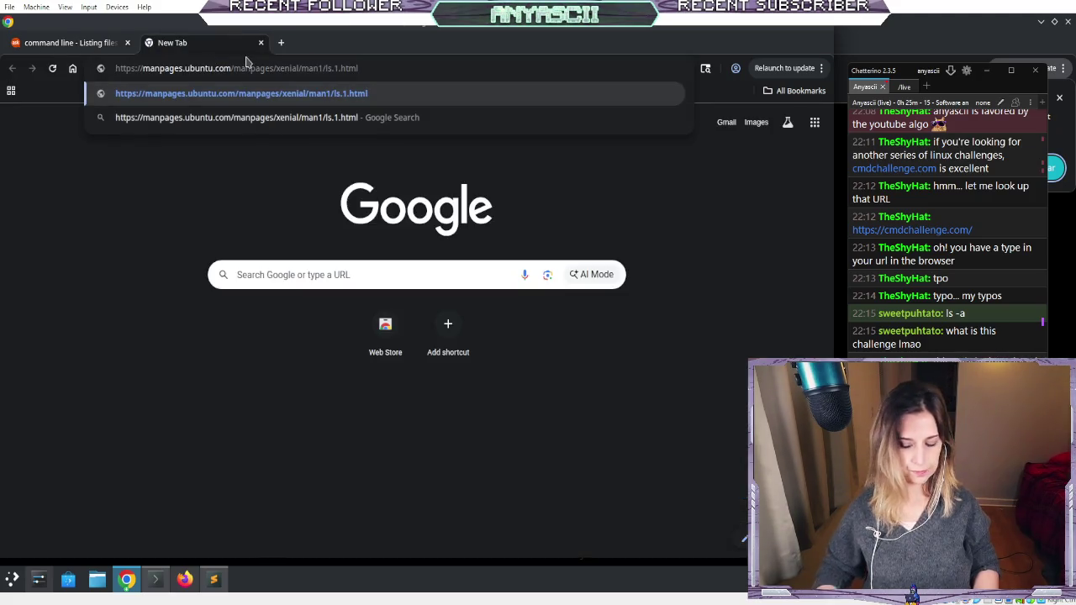
{"action": "key", "text": "Return"}
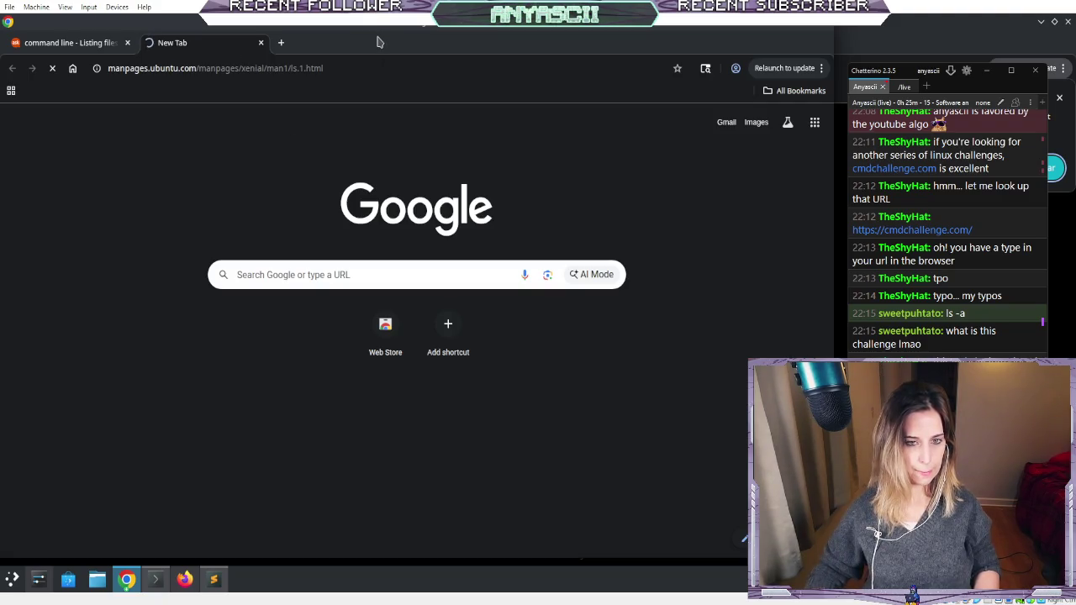
- Maximize the Konsole terminal, then return through the browser to the Command Challenge window
{"action": "left_click", "coordinate": [154, 580]}
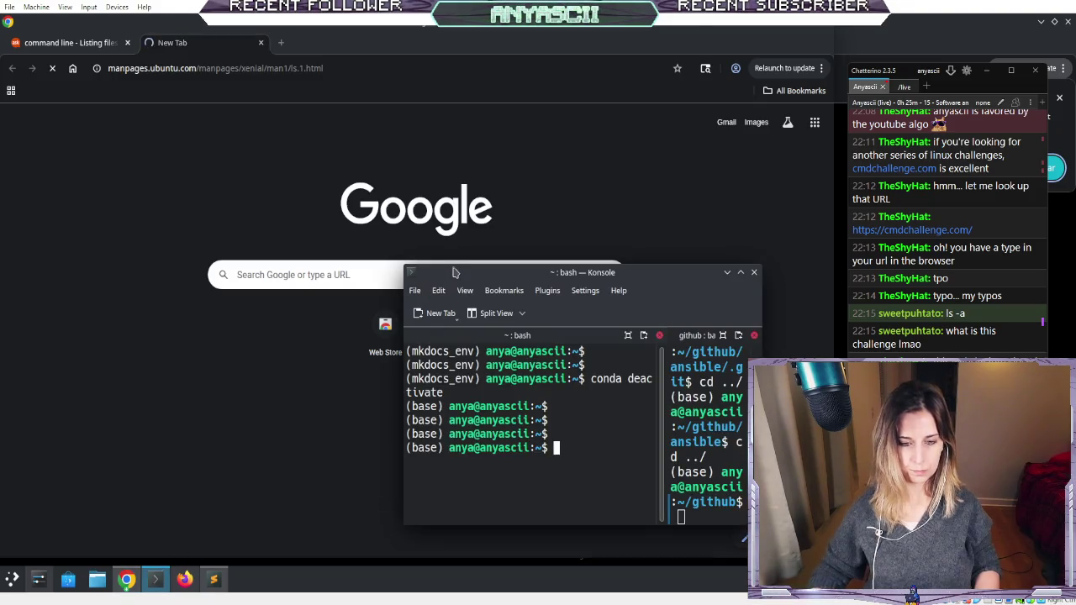
{"action": "double_click", "coordinate": [452, 273]}
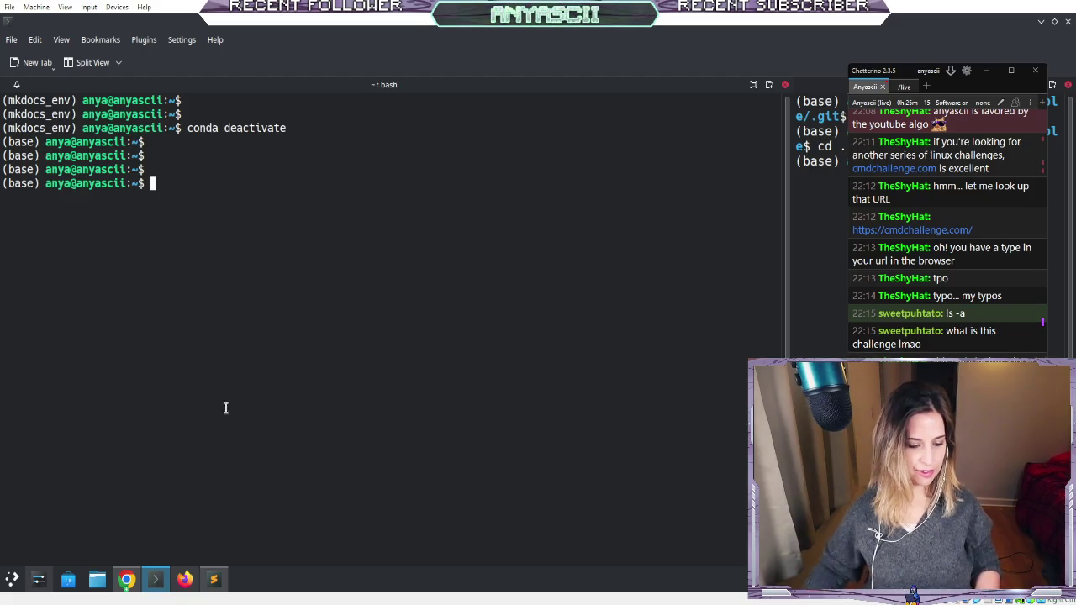
{"action": "left_click", "coordinate": [127, 579]}
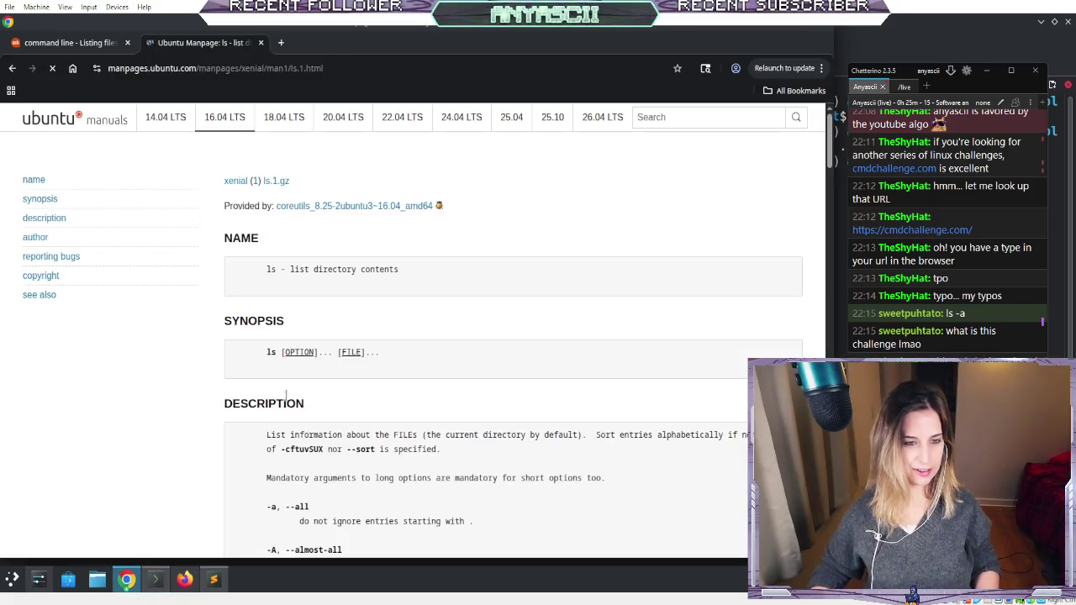
{"action": "left_click", "coordinate": [53, 45]}
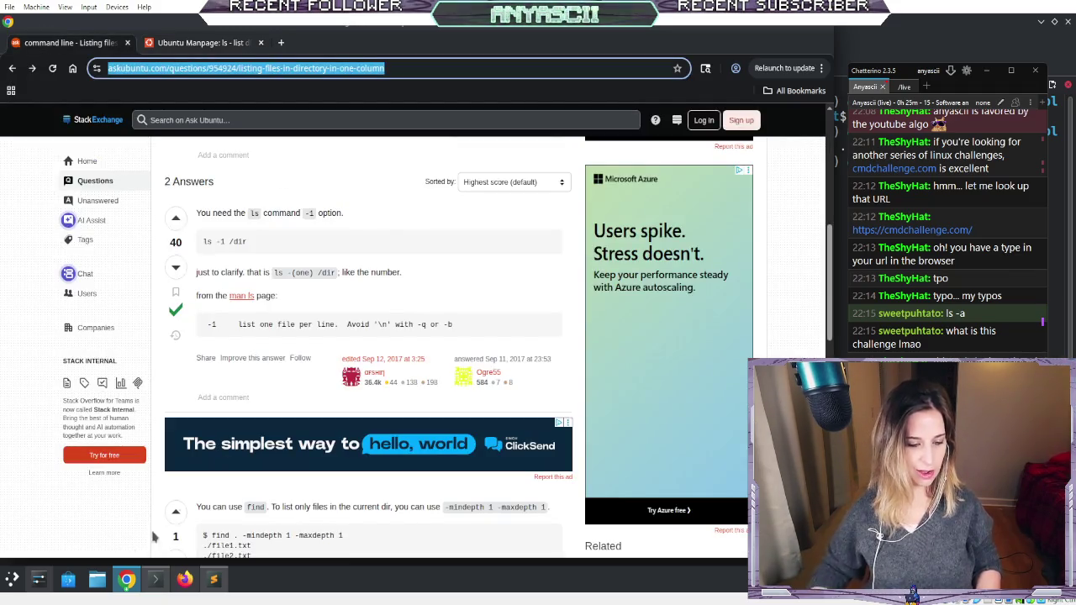
{"action": "left_click", "coordinate": [127, 579]}
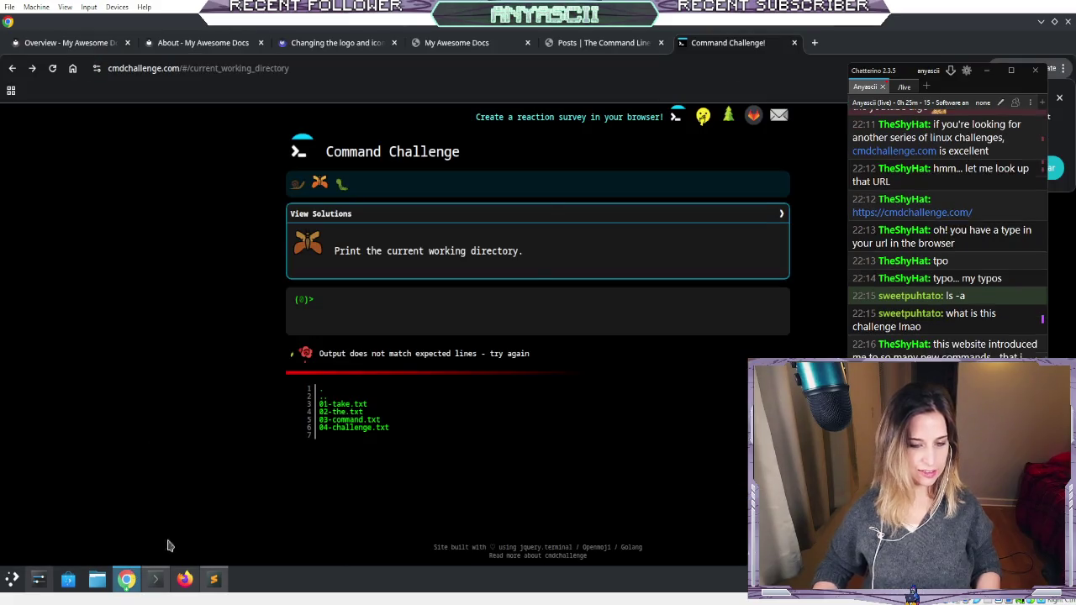
- Answer the working-directory challenge with echo $PWD and the listing challenge with ls -1
{"action": "left_click", "coordinate": [418, 310]}
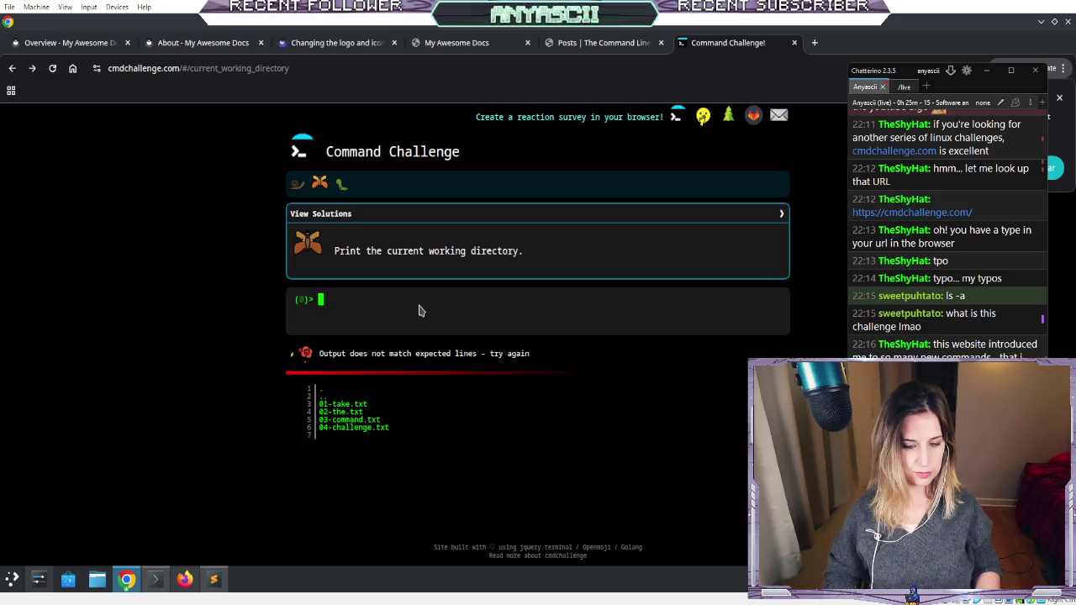
{"action": "type", "text": "echo #"}
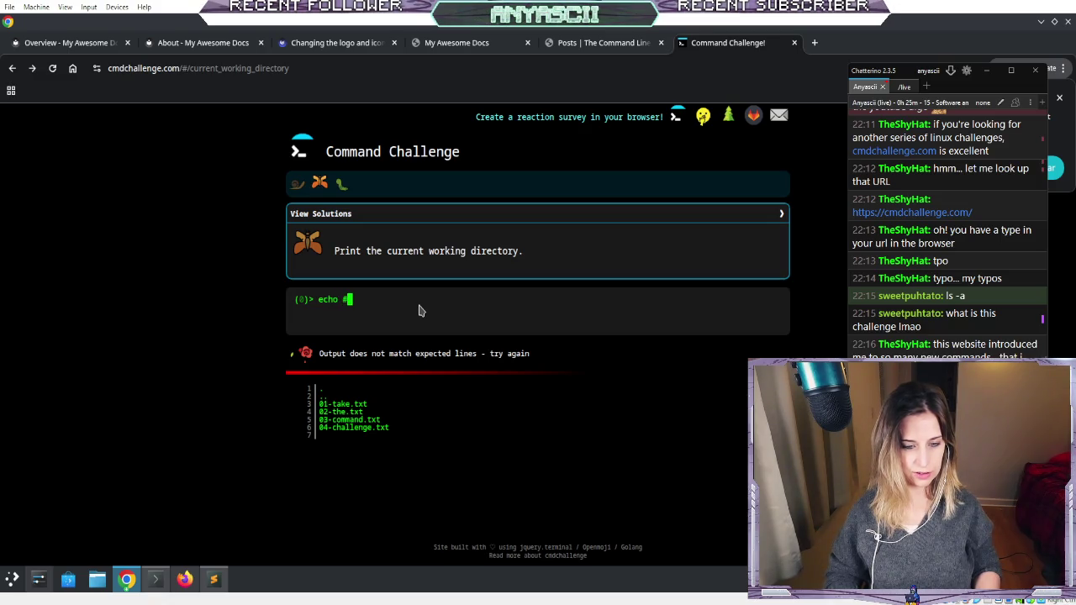
{"action": "type", "text": "$PWD"}
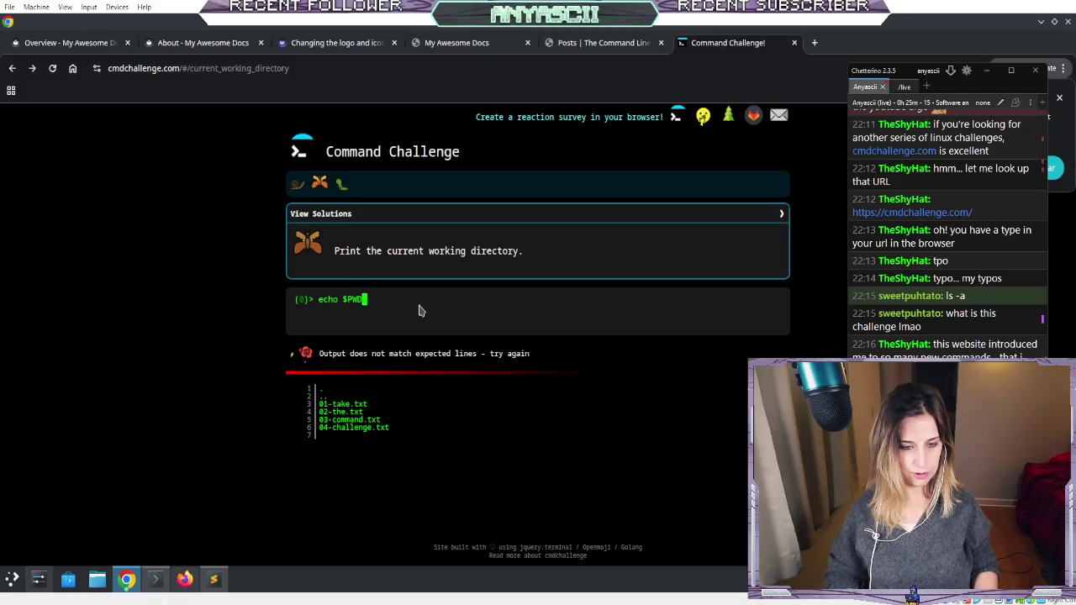
{"action": "key", "text": "Return"}
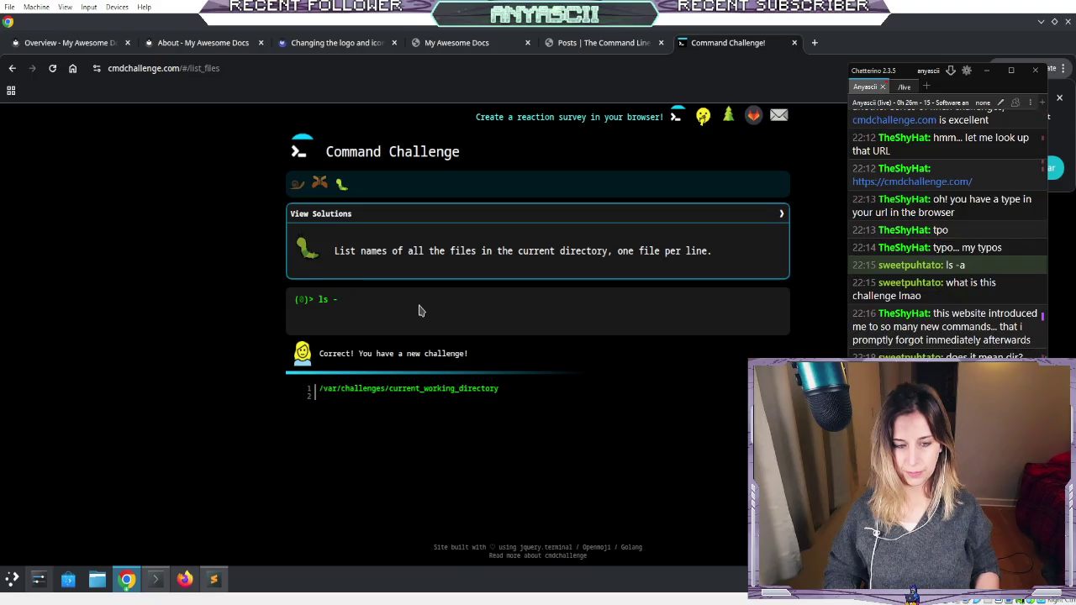
{"action": "type", "text": "1"}
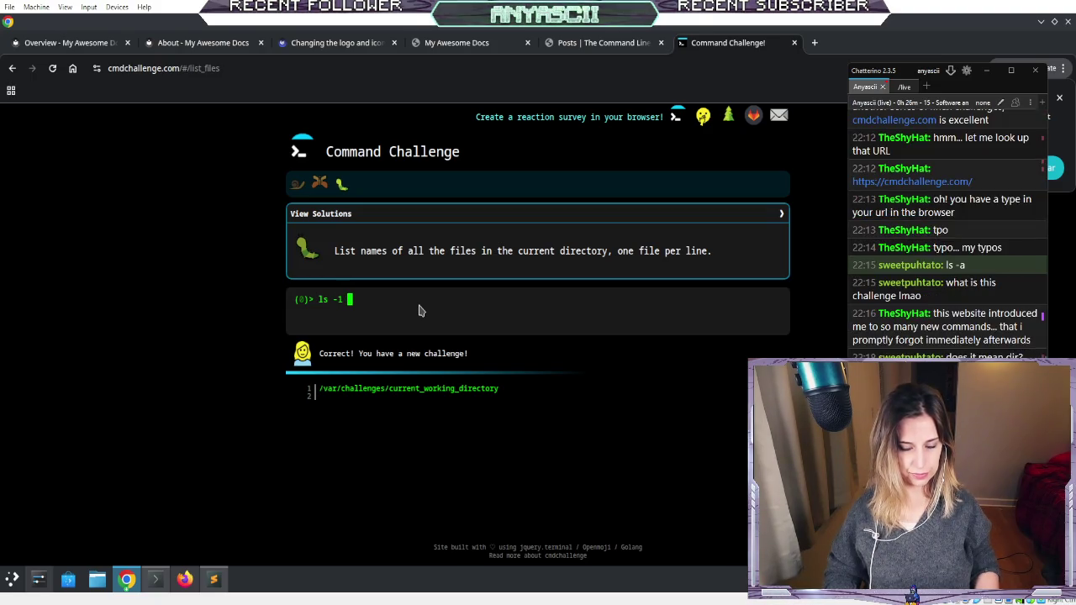
{"action": "key", "text": "Return"}
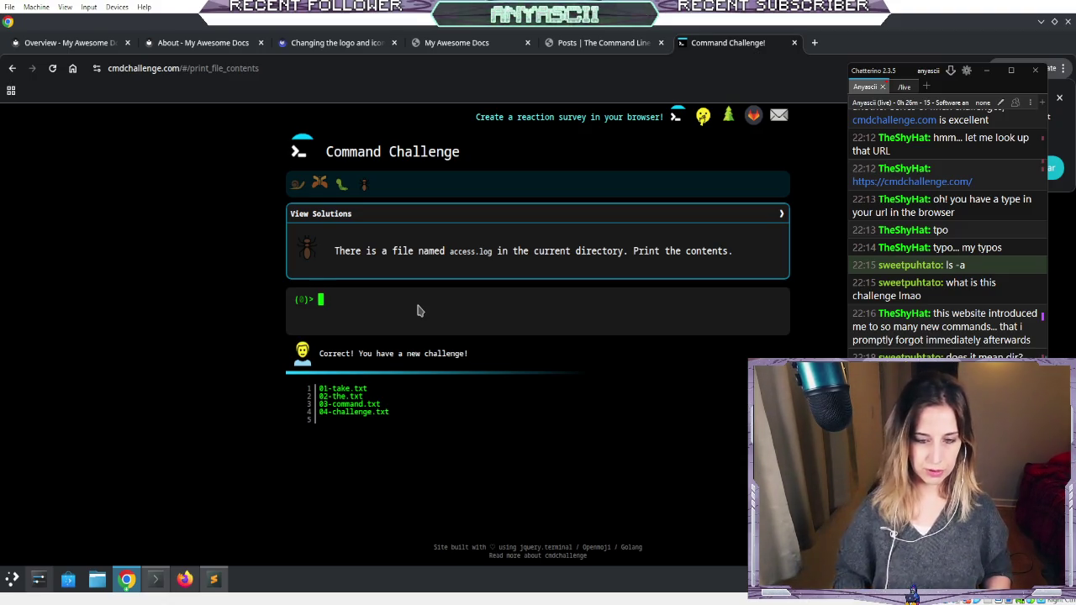
- Print access.log with cat, then its last 5 lines with tail -n 5 "access.log"
{"action": "type", "text": "cataccess.lo"}
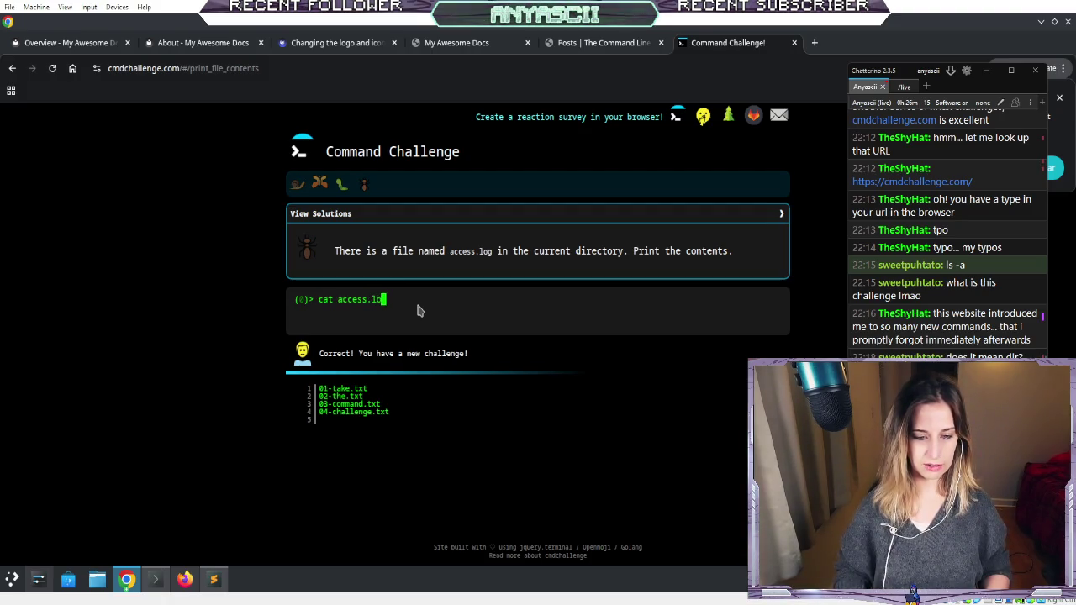
{"action": "type", "text": "g"}
{"action": "key", "text": "Return"}
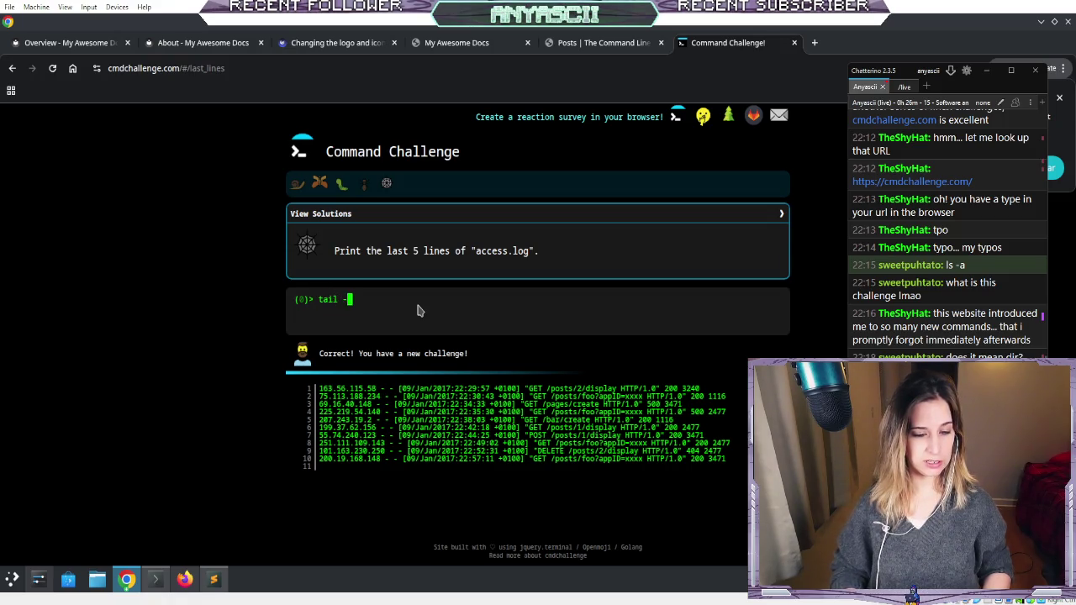
{"action": "type", "text": "5"}
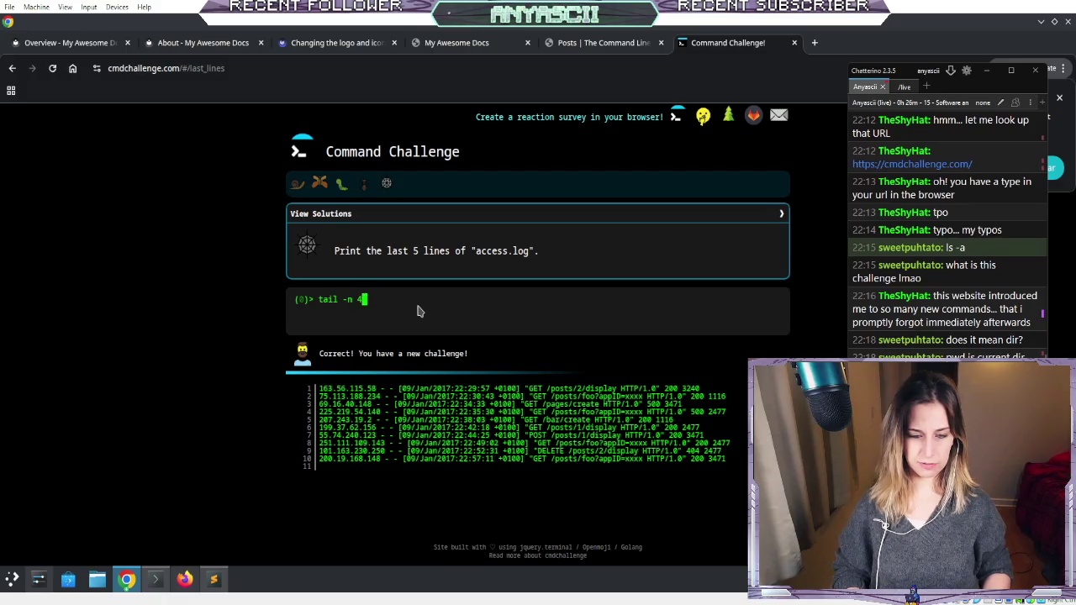
{"action": "type", "text": " ac"}
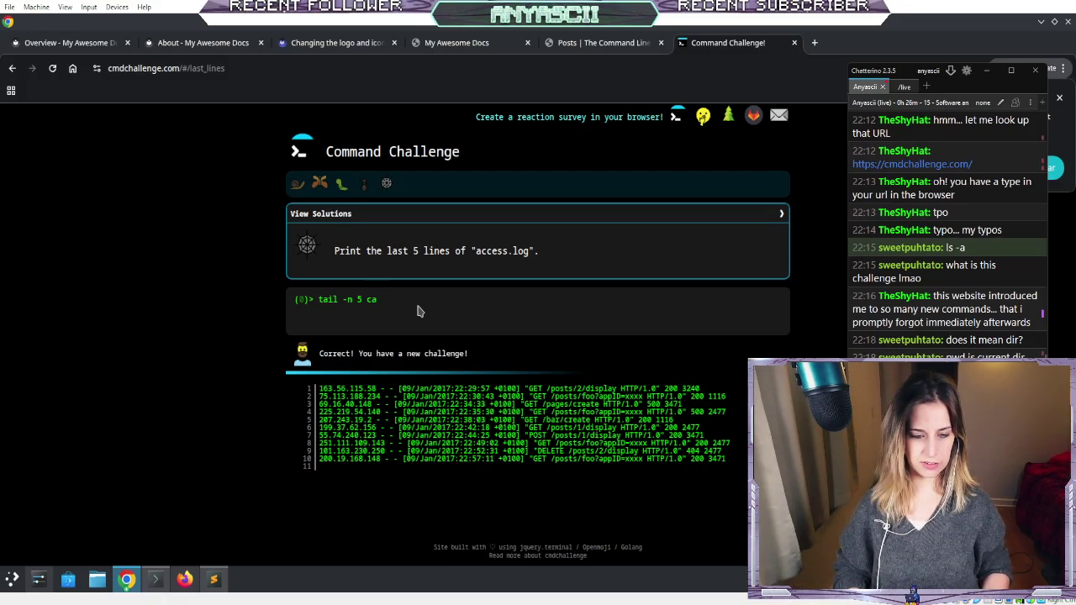
{"action": "type", "text": "cess."}
{"action": "key", "text": "Left"}
{"action": "key", "text": "Left"}
{"action": "key", "text": "Left"}
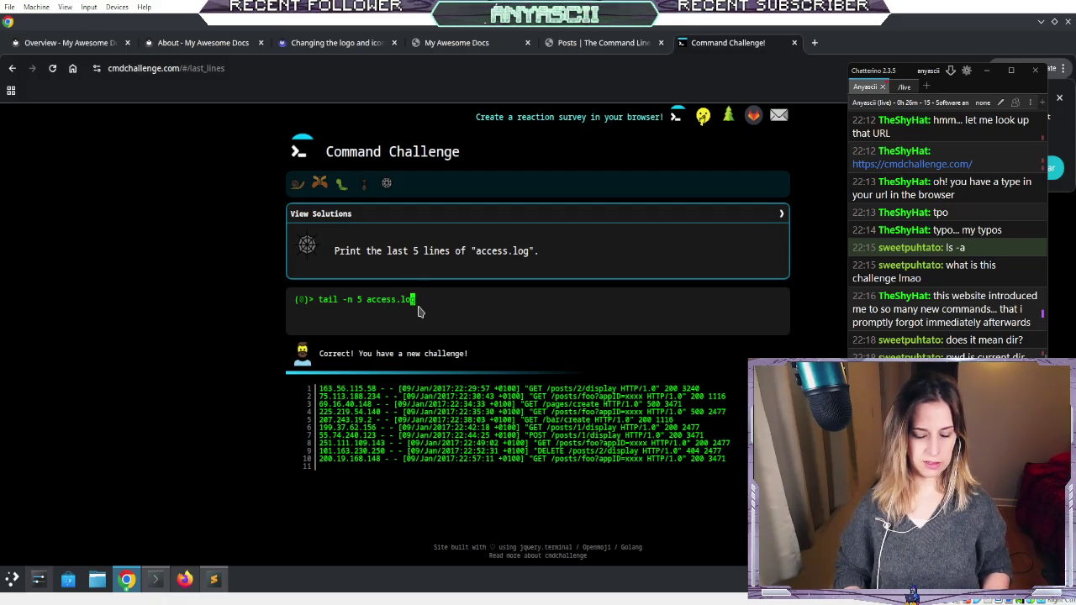
{"action": "type", "text": "\""}
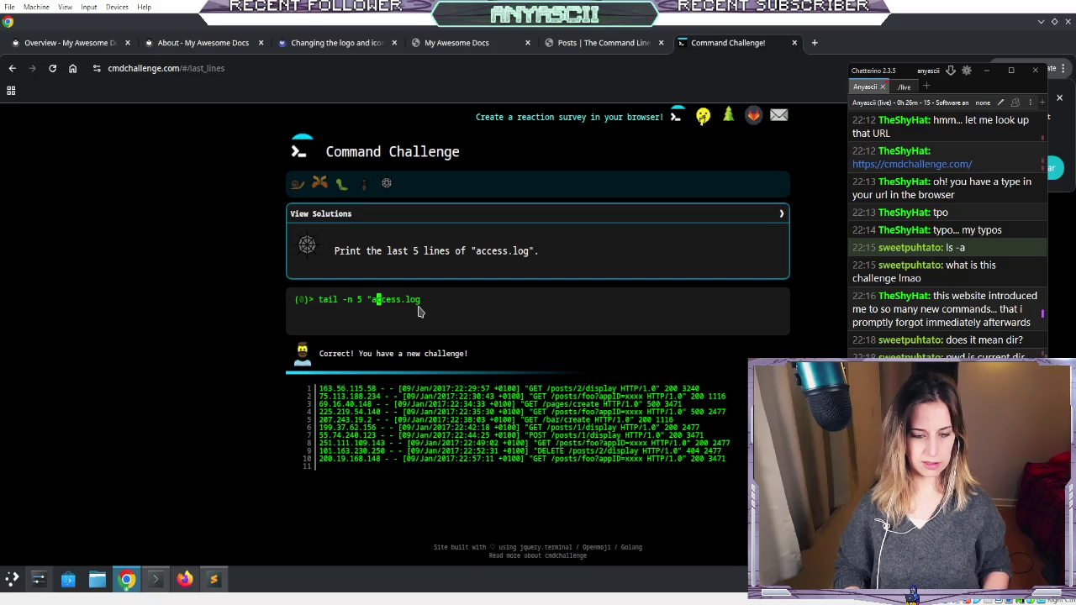
{"action": "type", "text": "\""}
{"action": "key", "text": "Return"}
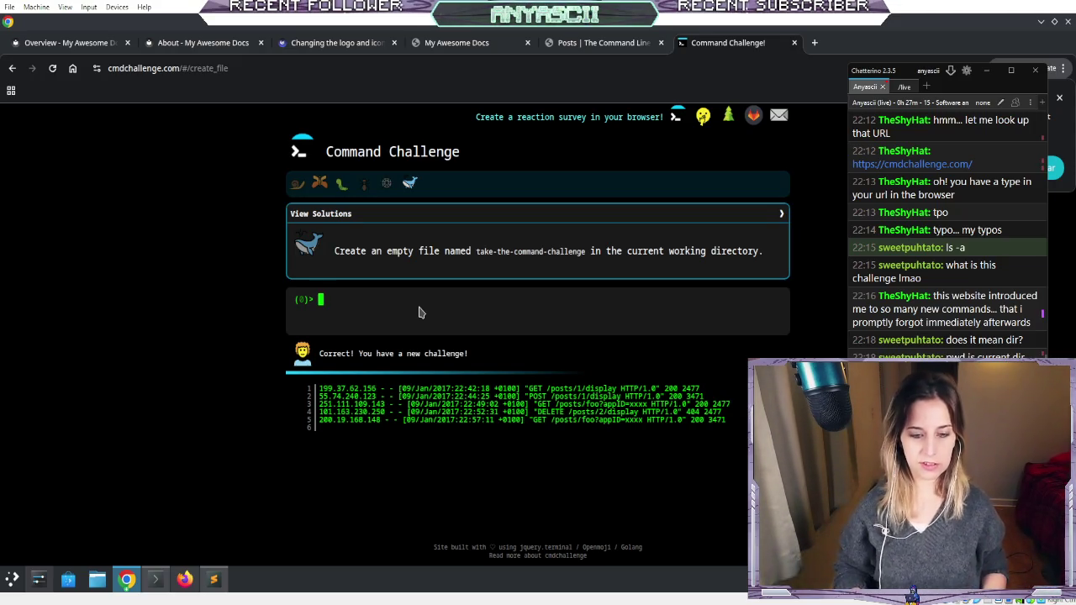
- Create the empty file take-the-command-challenge, correcting typos in the name
{"action": "type", "text": "t"}
{"action": "key", "text": "BackSpace"}
{"action": "key", "text": "BackSpace"}
{"action": "key", "text": "BackSpace"}
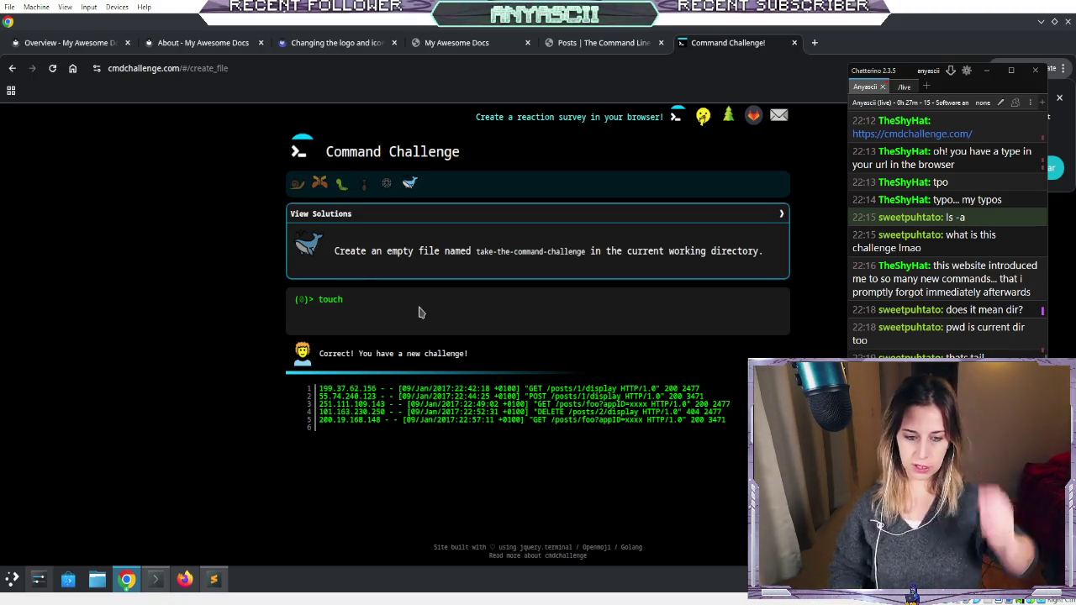
{"action": "type", "text": "-th"}
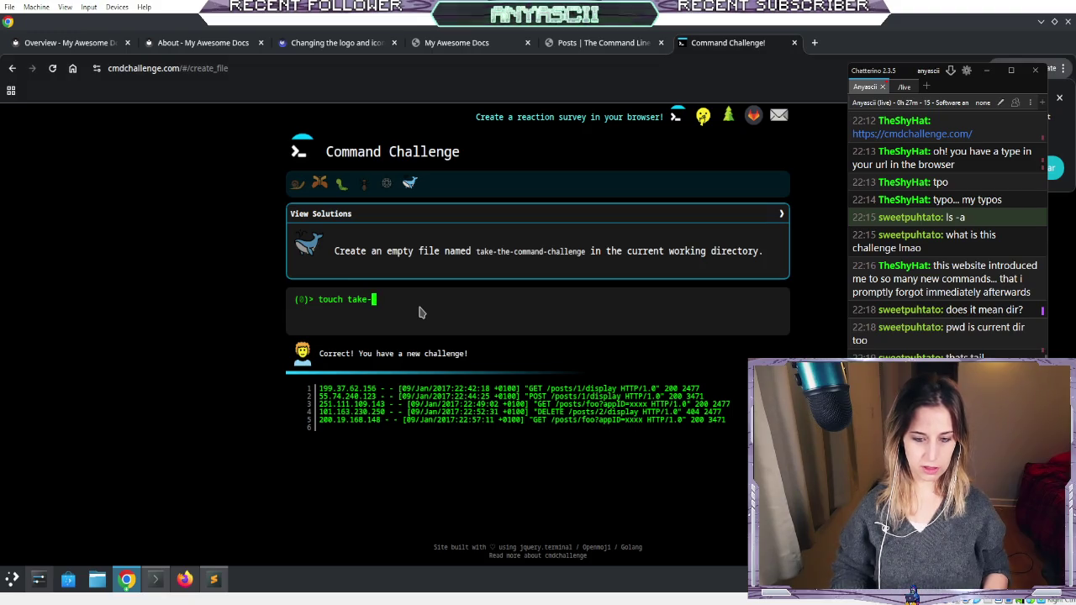
{"action": "key", "text": "BackSpace"}
{"action": "key", "text": "BackSpace"}
{"action": "key", "text": "BackSpace"}
{"action": "type", "text": "-command-"}
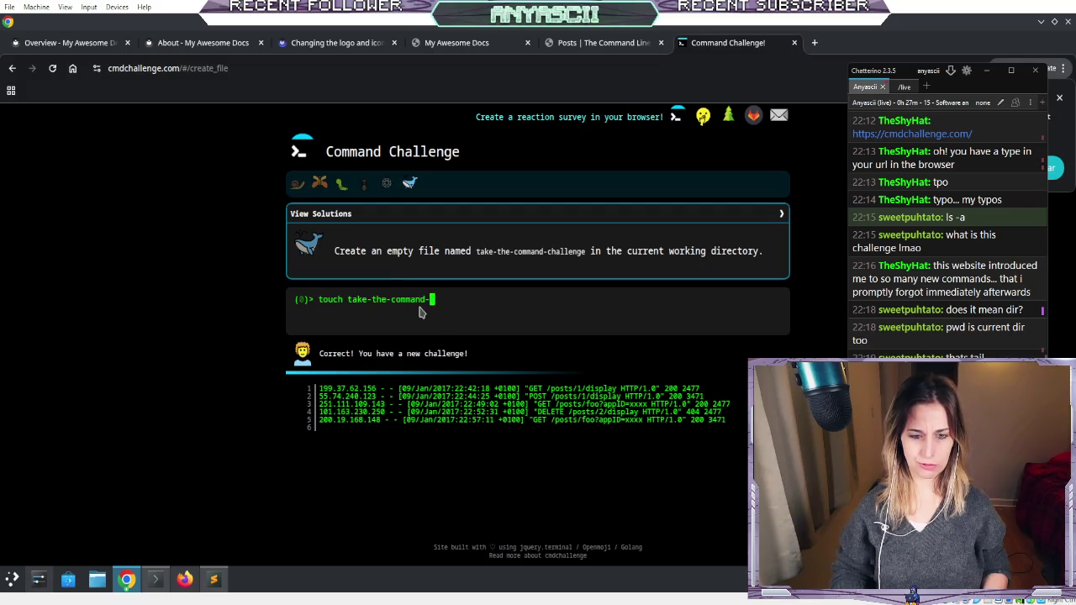
{"action": "type", "text": "llenge"}
{"action": "key", "text": "Return"}
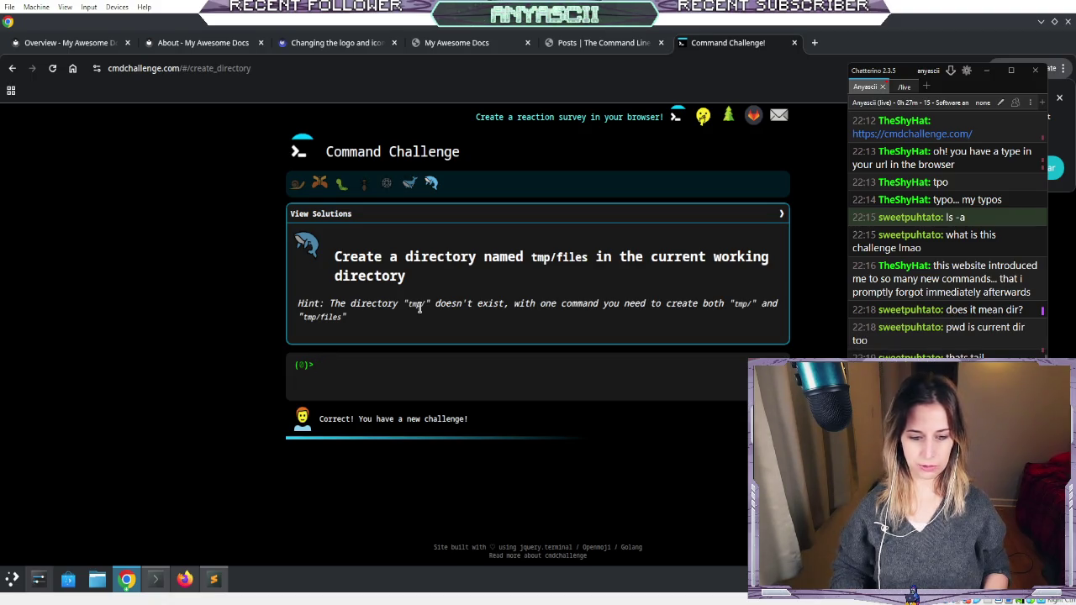
- Copy take-the-command-challenge into tmp/files with cp
{"action": "type", "text": "mkdir"}
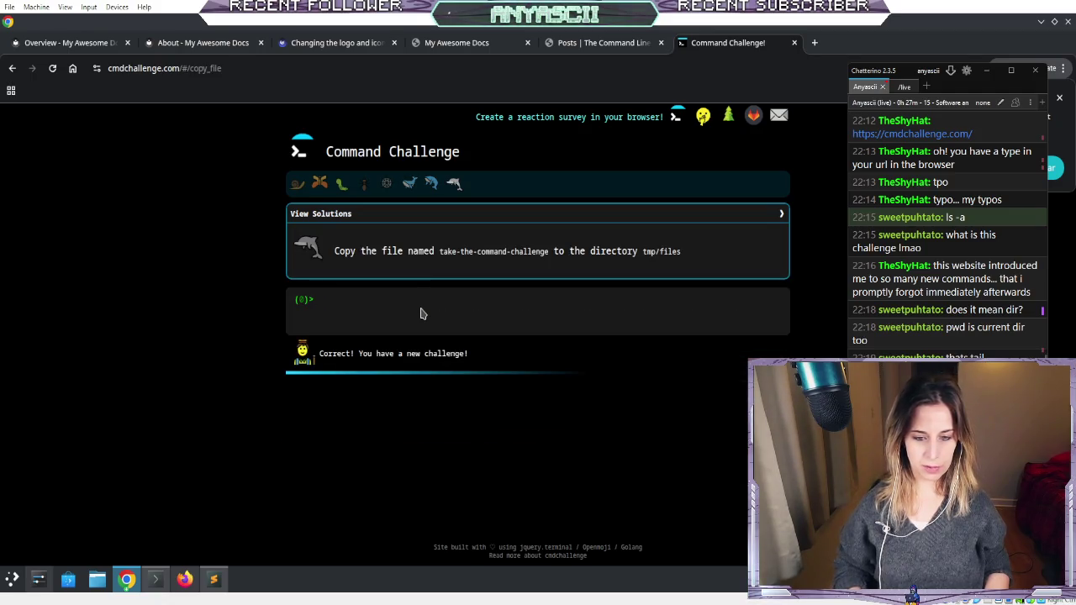
{"action": "type", "text": "cp"}
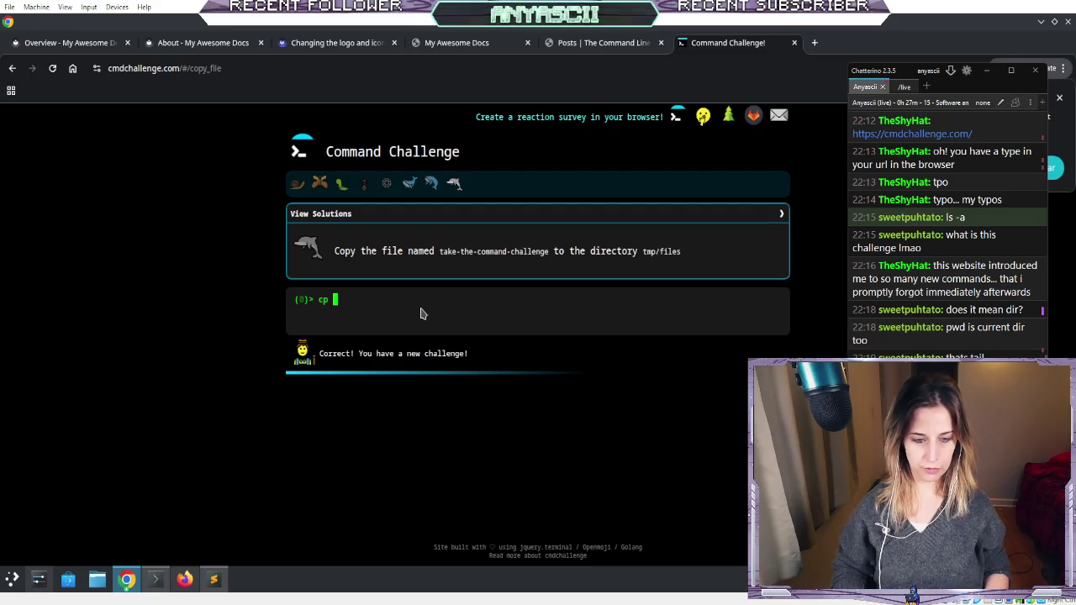
{"action": "type", "text": " take-"}
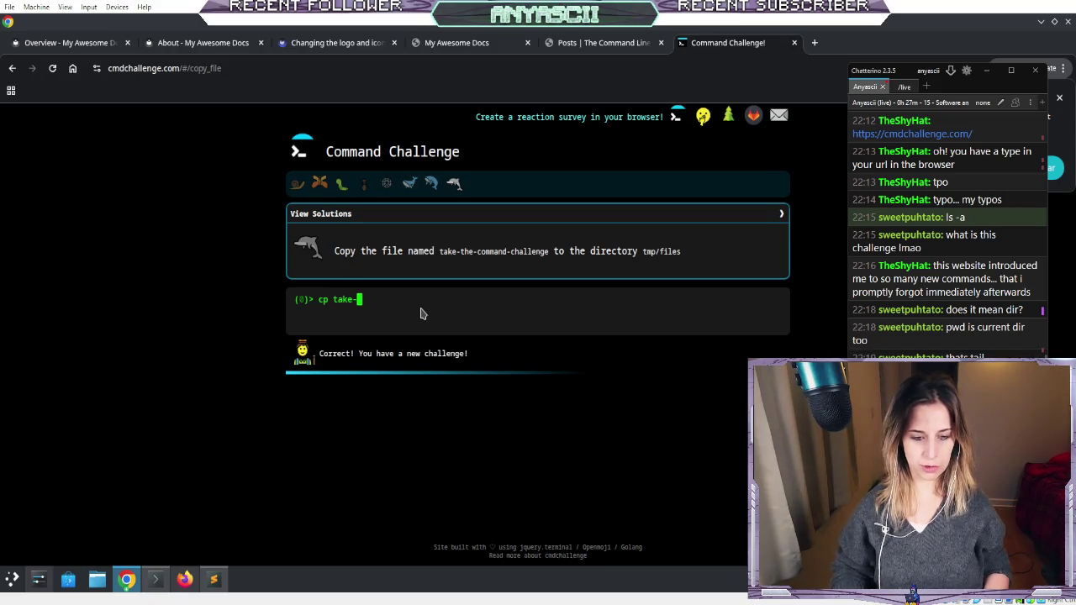
{"action": "type", "text": "the-"}
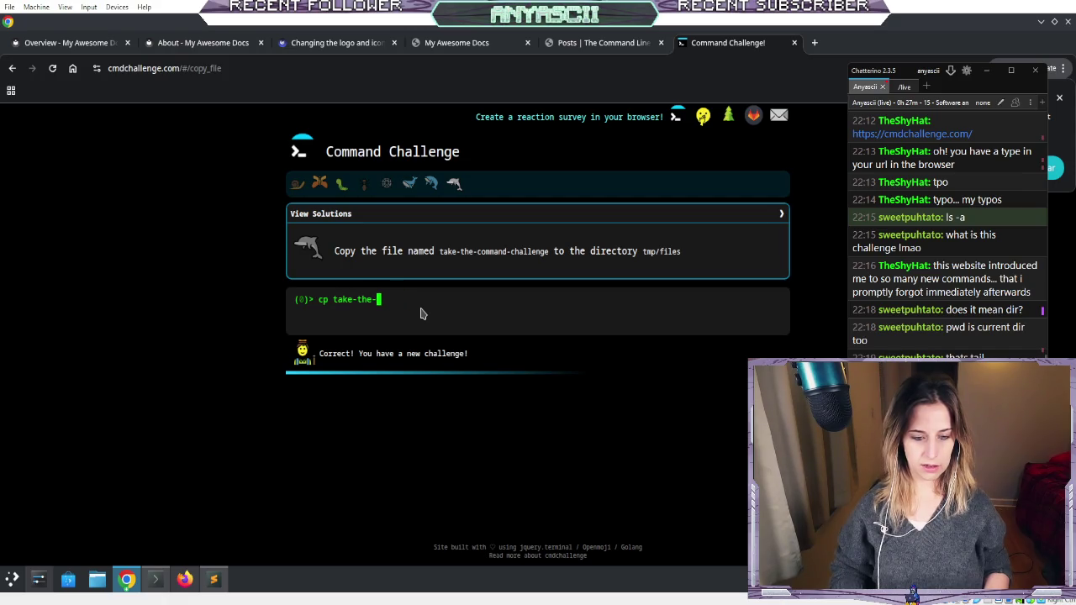
{"action": "type", "text": "command-challenge tmp/files"}
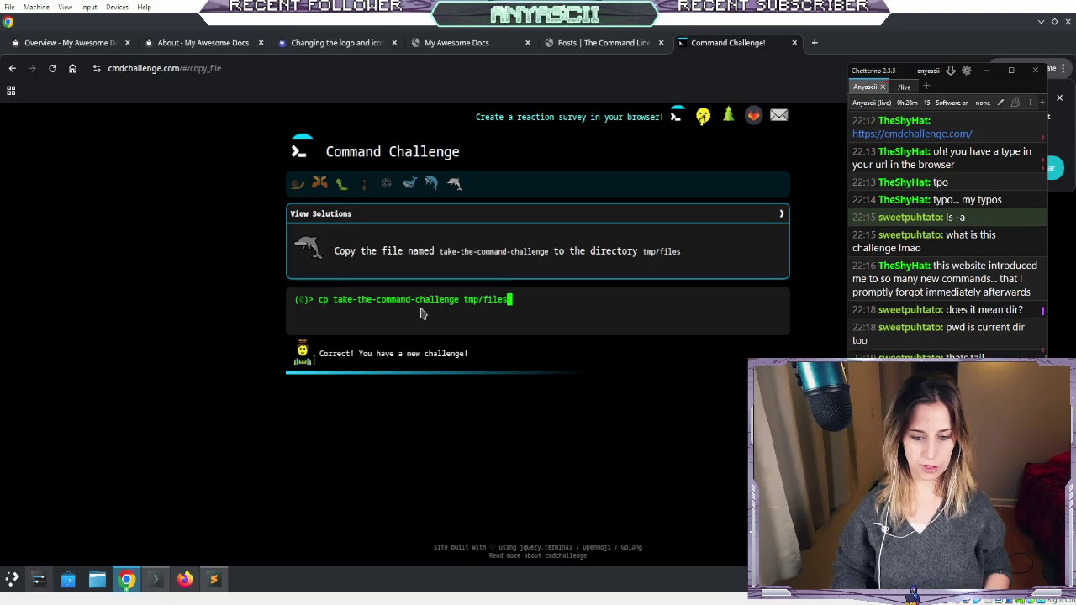
{"action": "key", "text": "Return"}
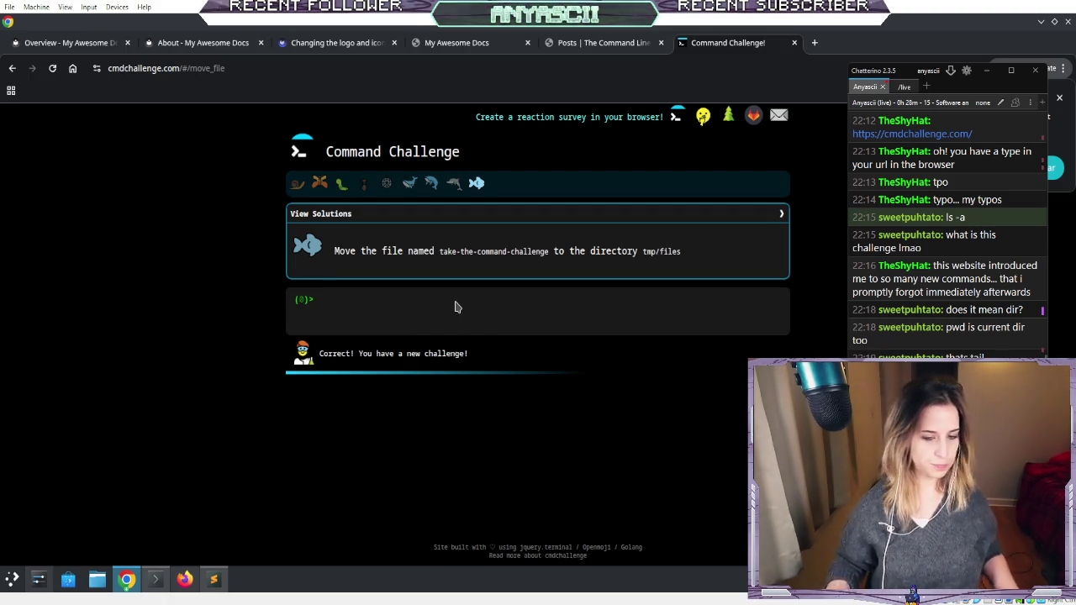
- Submit a mistyped mv of take-the-command-challenge, which fails with 'file does not exist'
{"action": "type", "text": "mv"}
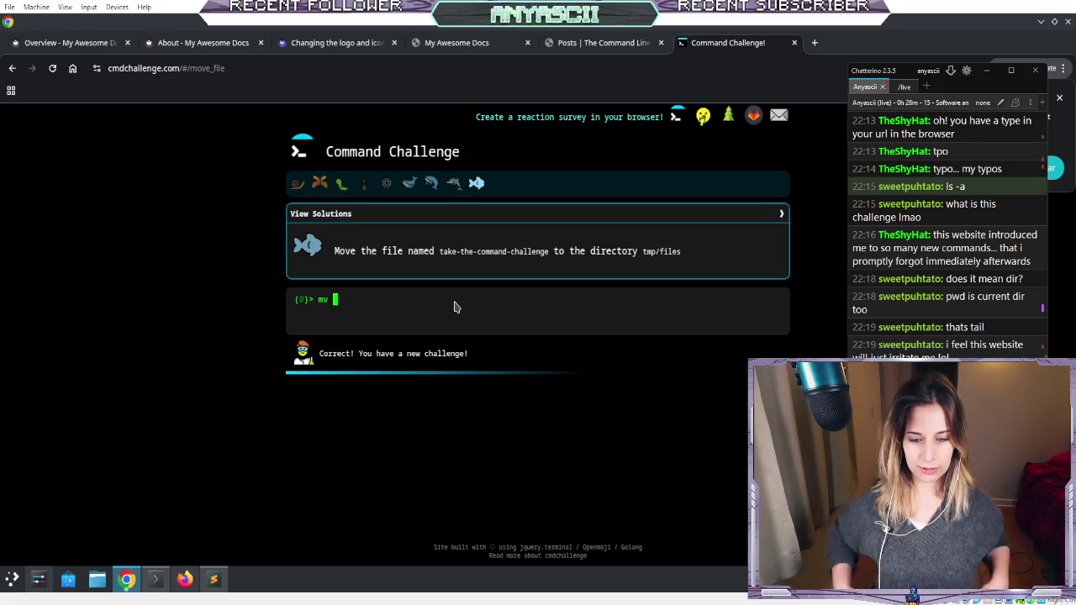
{"action": "type", "text": "take-"}
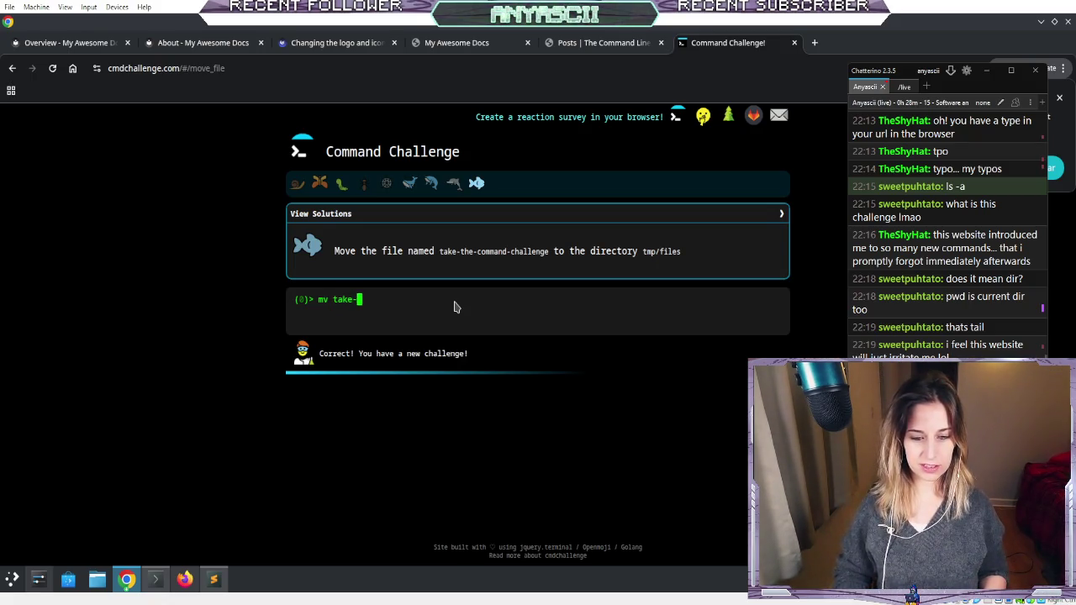
{"action": "type", "text": "the command-challenge tmp/files"}
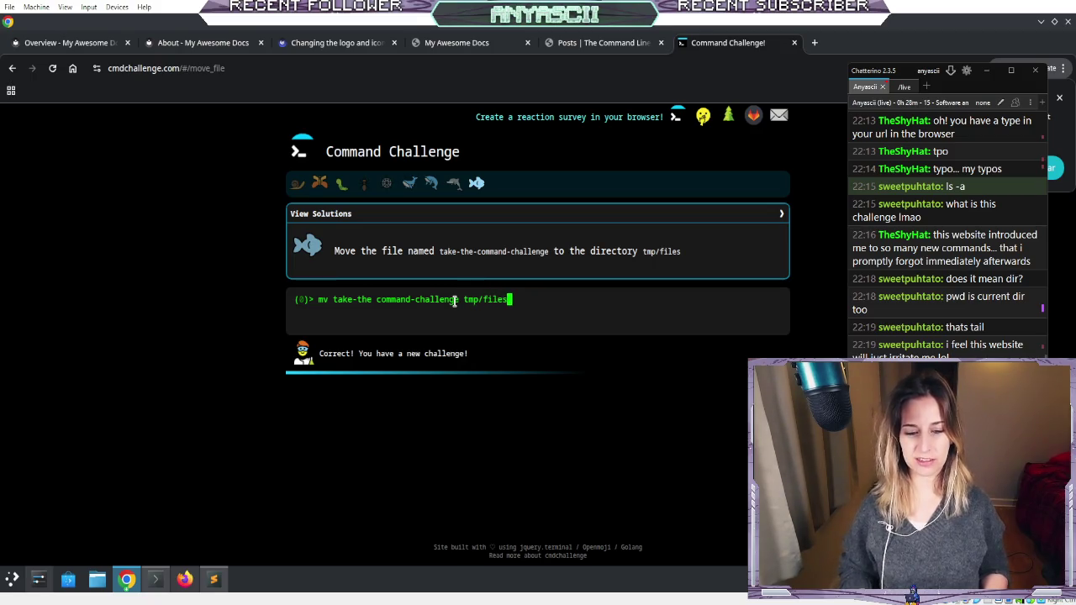
{"action": "key", "text": "Return"}
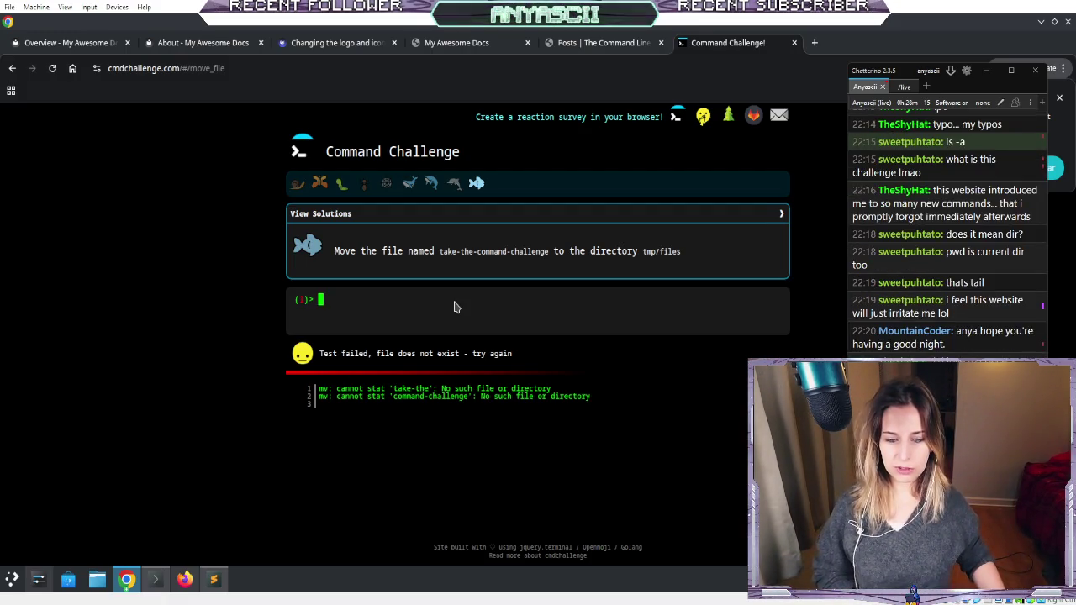
- Retype mv take-the-command-challenge into tmp, removing the stray slash, and run it
{"action": "type", "text": "mv"}
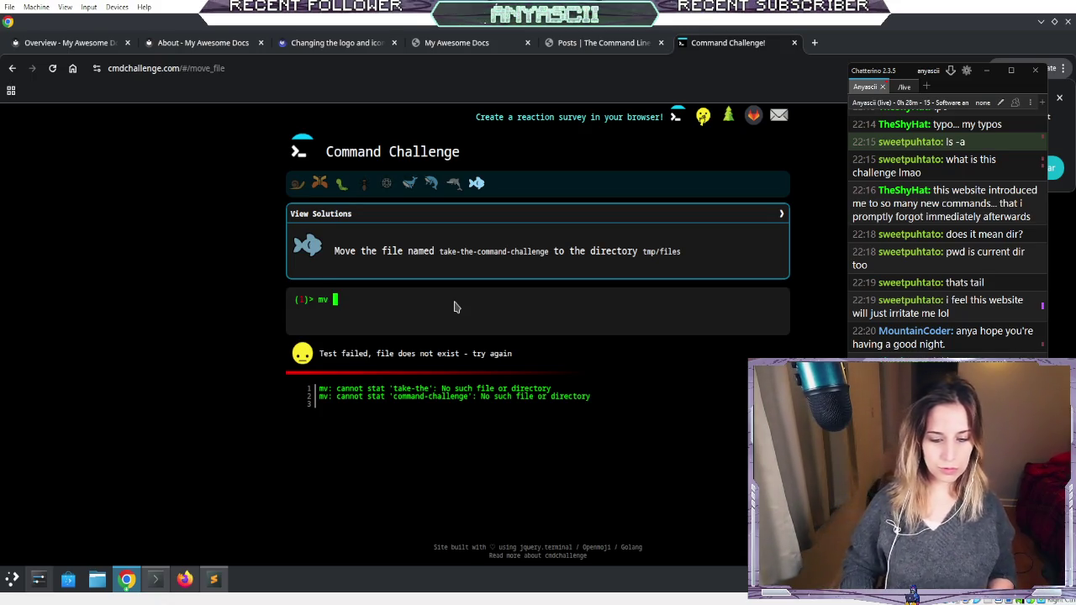
{"action": "type", "text": " take"}
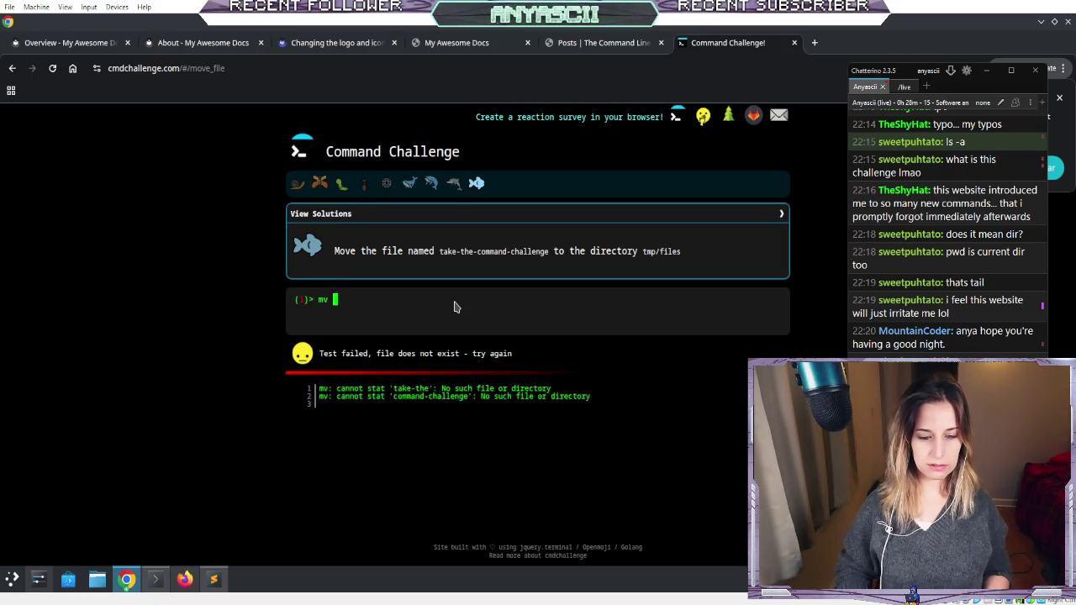
{"action": "type", "text": "-the-command-challenge /"}
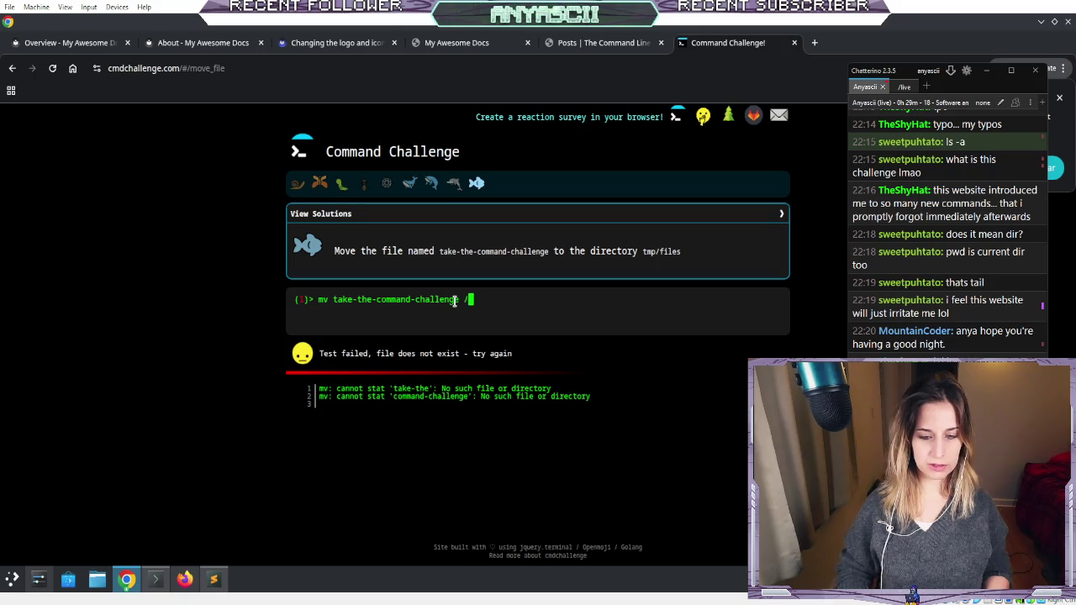
{"action": "key", "text": "BackSpace"}
{"action": "type", "text": "tmp"}
{"action": "key", "text": "Return"}
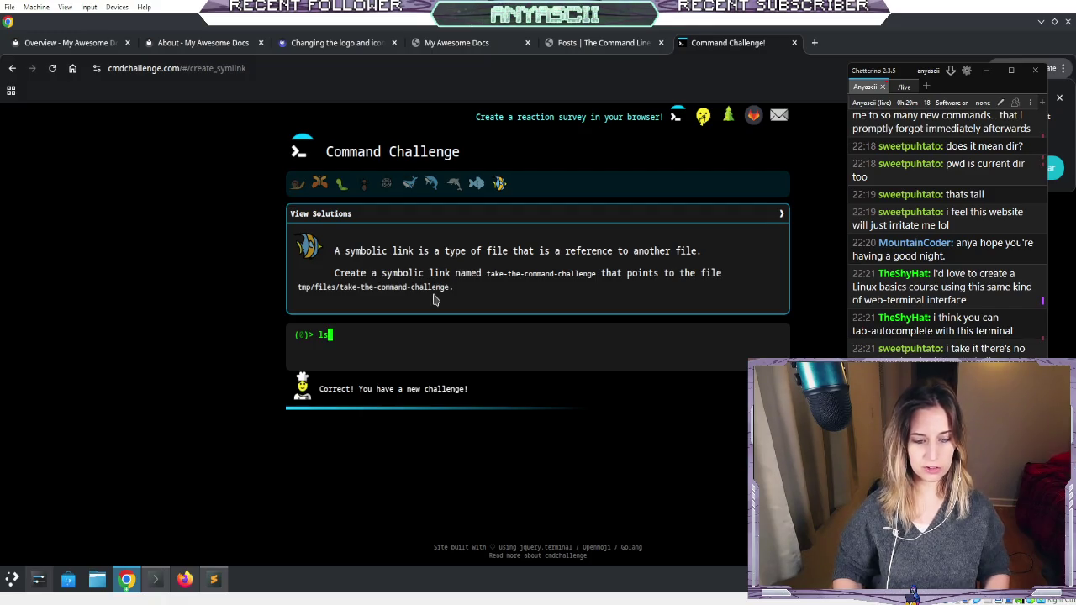
- Begin the ln command for the symlink and cycle Tab completion to review its options
{"action": "type", "text": "-"}
{"action": "key", "text": "BackSpace"}
{"action": "key", "text": "BackSpace"}
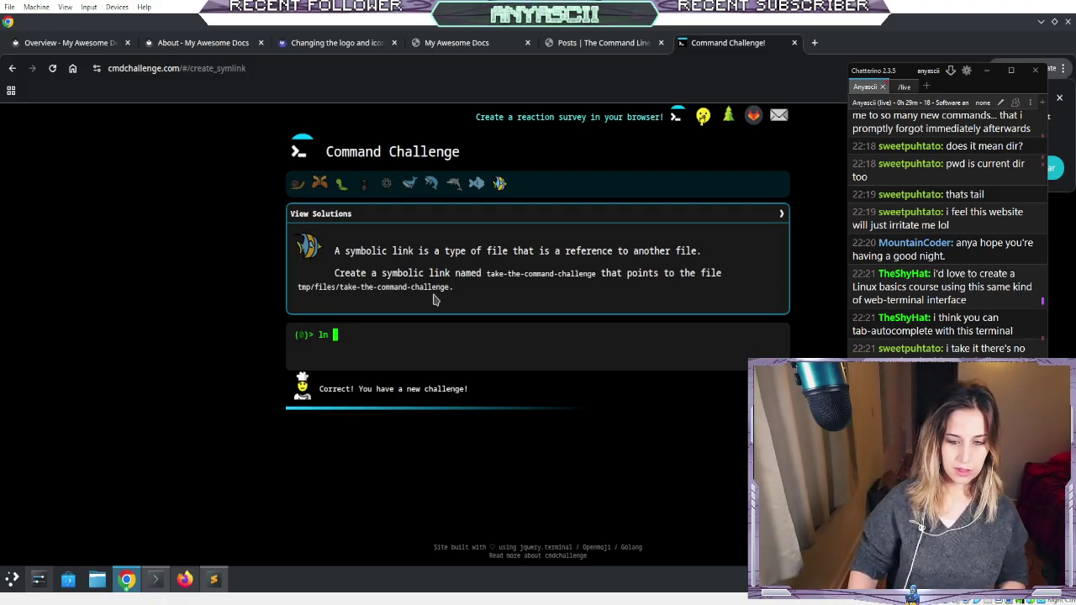
{"action": "key", "text": "Tab"}
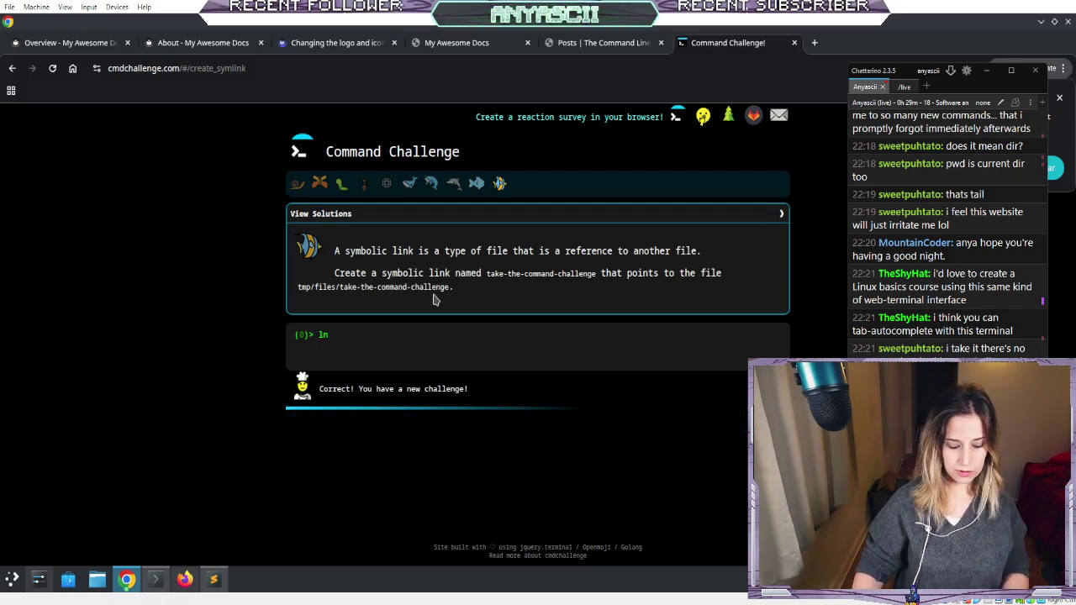
{"action": "key", "text": "Tab"}
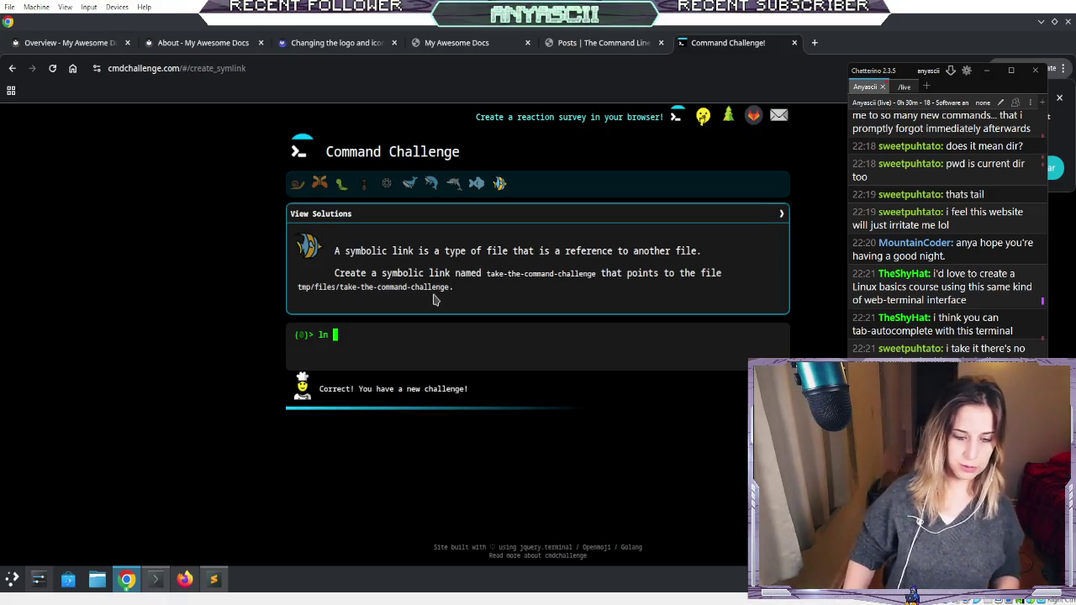
{"action": "key", "text": "Tab"}
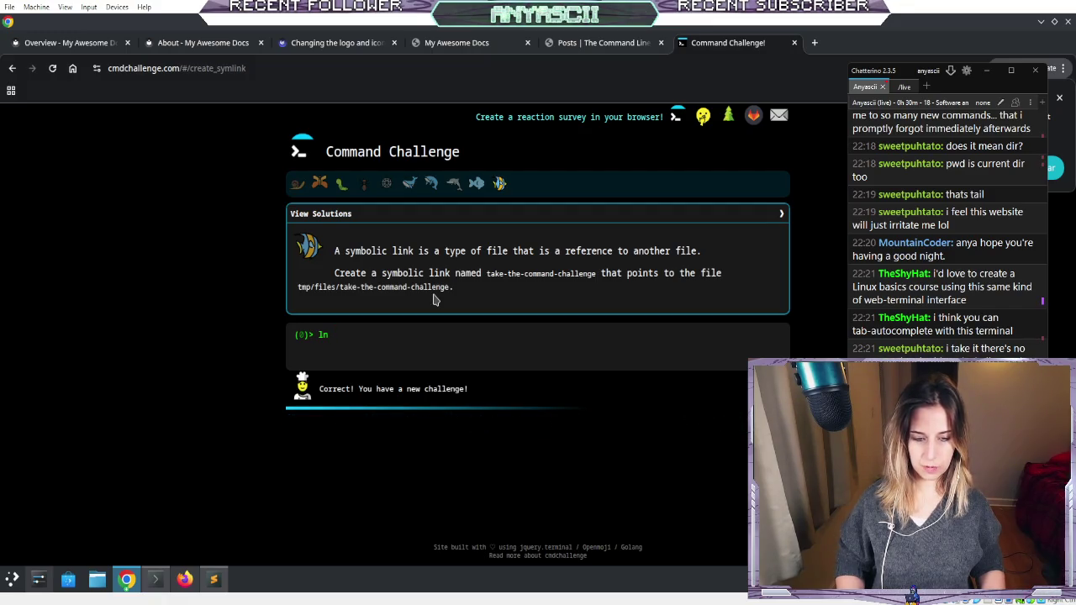
{"action": "key", "text": "Tab"}
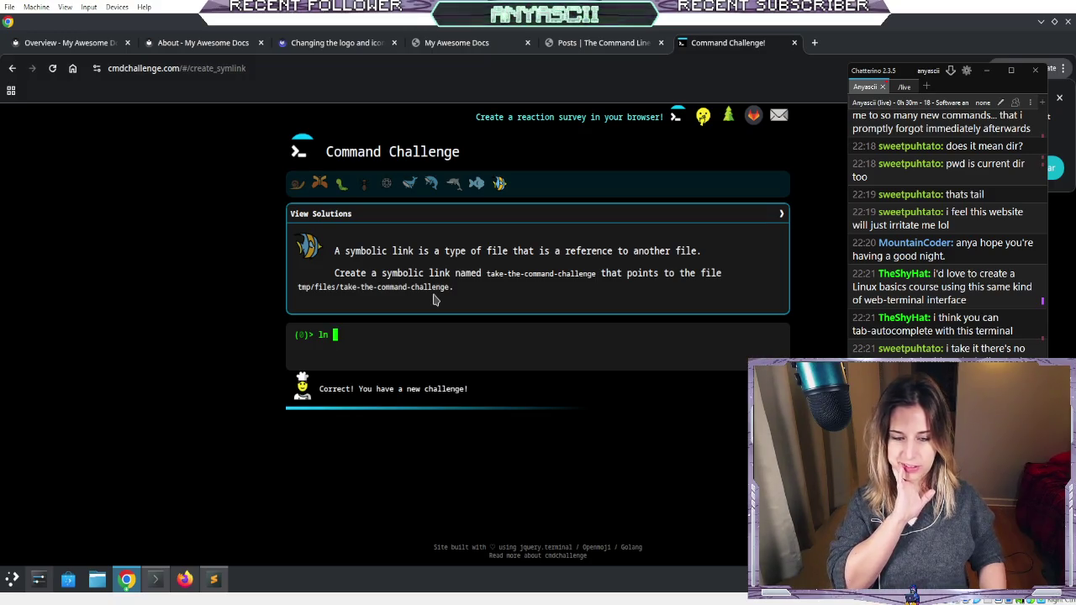
{"action": "key", "text": "Tab"}
{"action": "key", "text": "Tab"}
{"action": "key", "text": "Tab"}
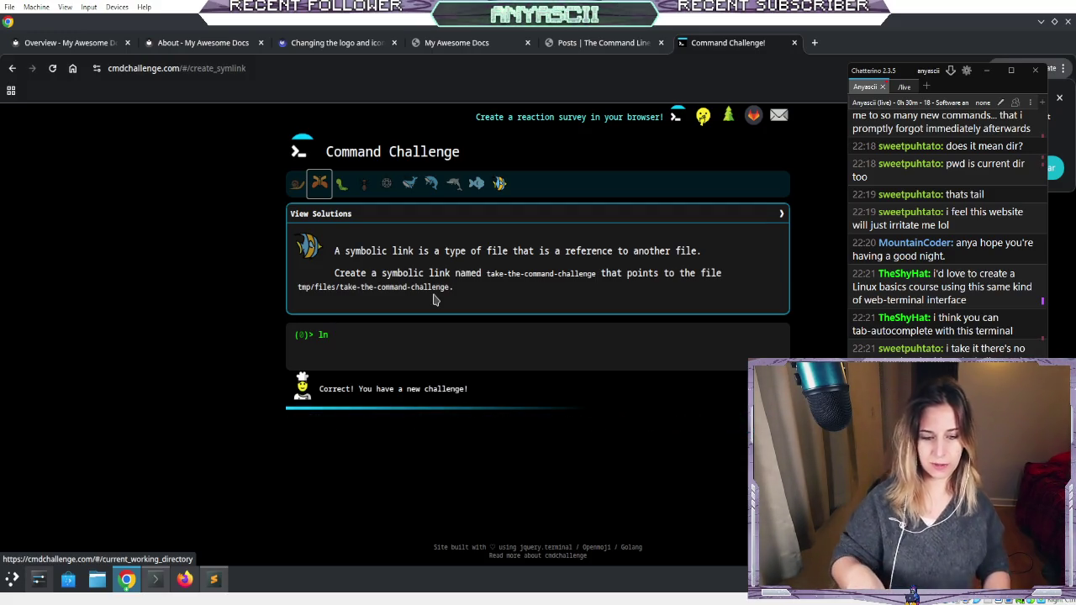
- Tab-complete ln to take-the-command-challenge, run it, then start retyping 'ls -s take'
{"action": "key", "text": "Tab"}
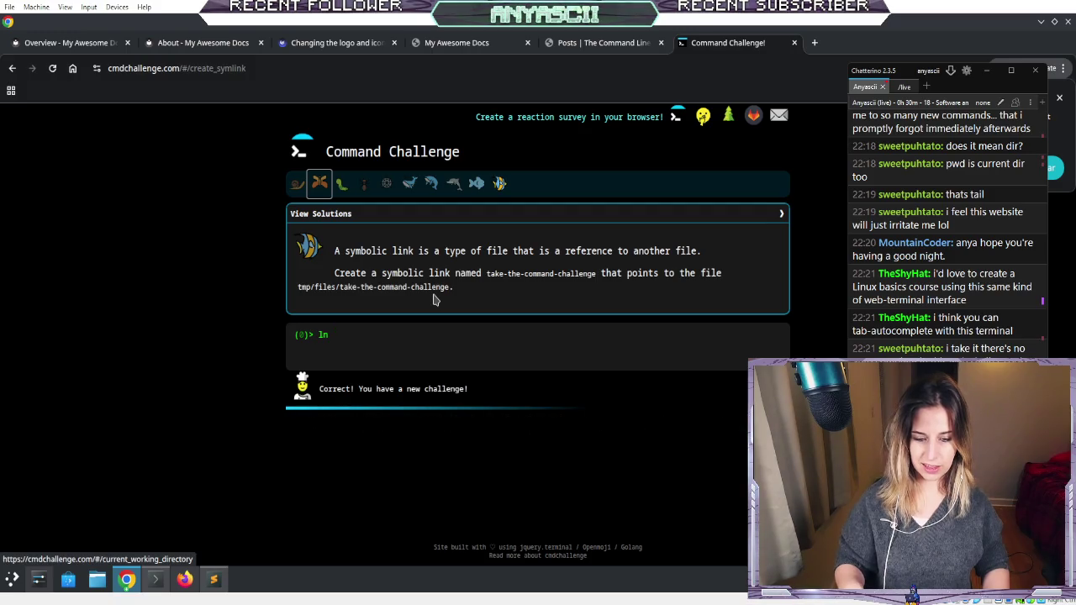
{"action": "key", "text": "Tab"}
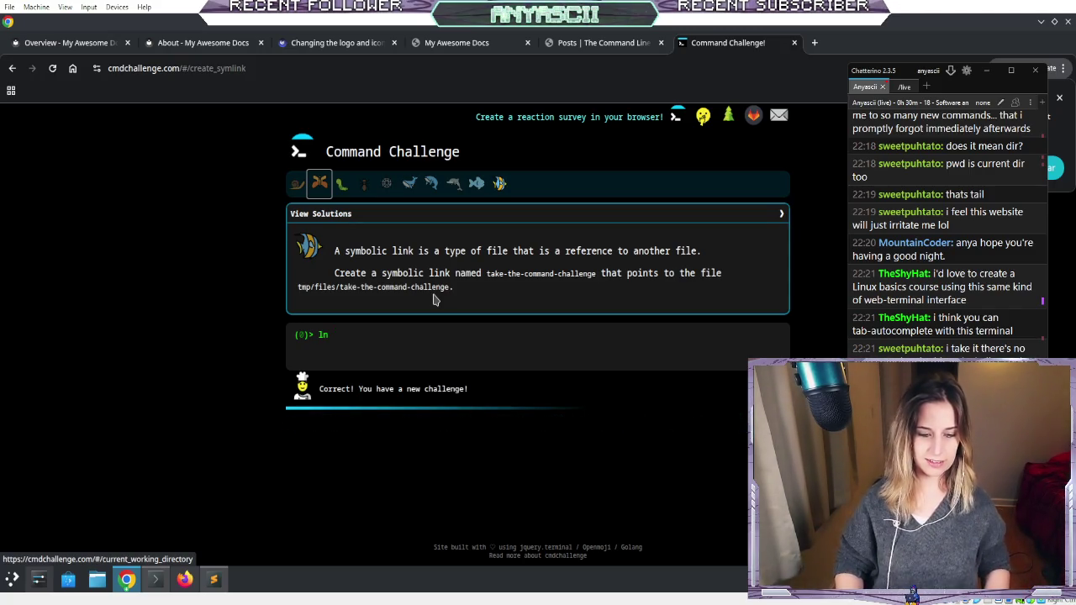
{"action": "type", "text": " take-the-command-challenge"}
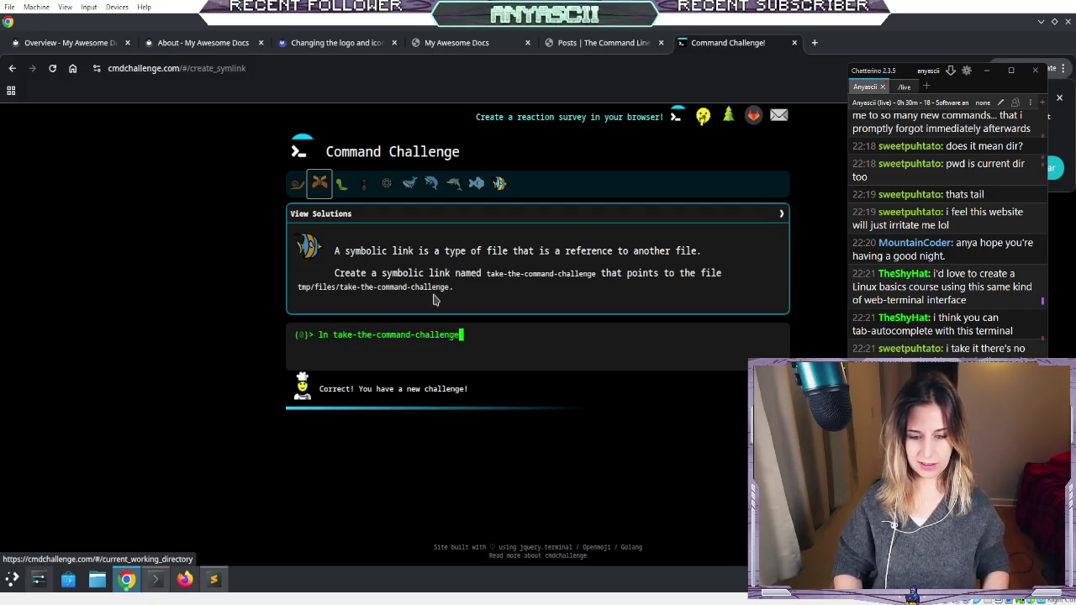
{"action": "key", "text": "Tab"}
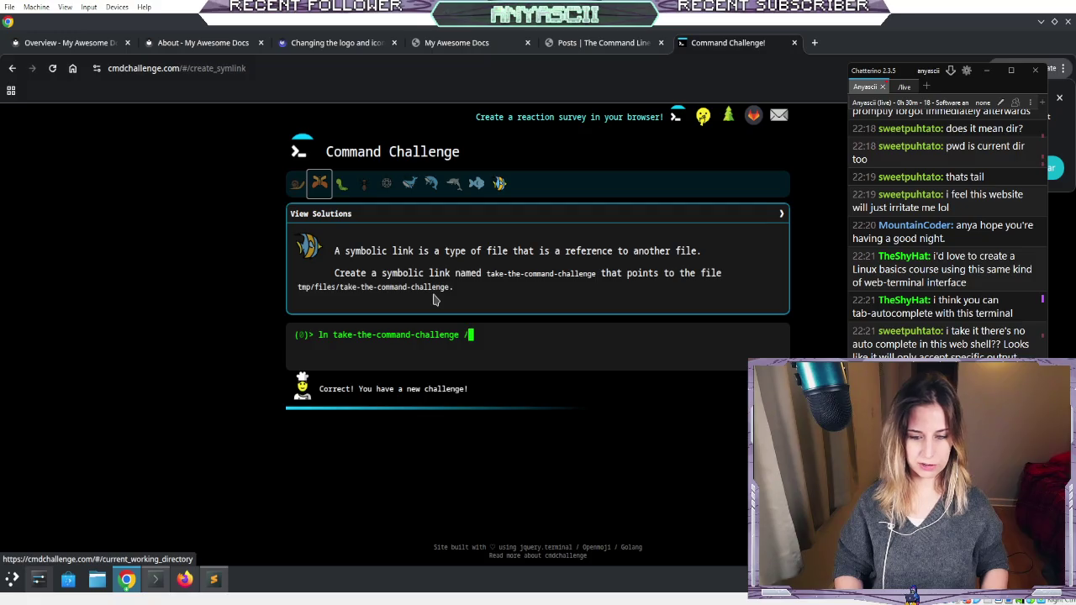
{"action": "key", "text": "Return"}
{"action": "type", "text": "ls "}
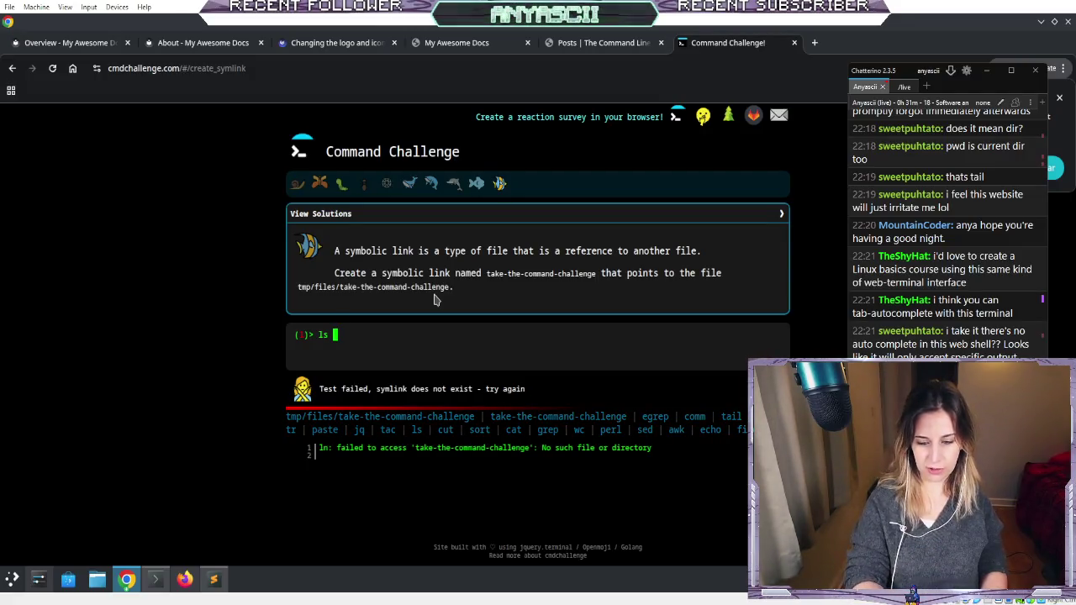
{"action": "type", "text": "-s take"}
- Run ln -s take-the-command-challenge tmp/files/take-the-command-challenge, which fails with 'File exists'
{"action": "key", "text": "Tab"}
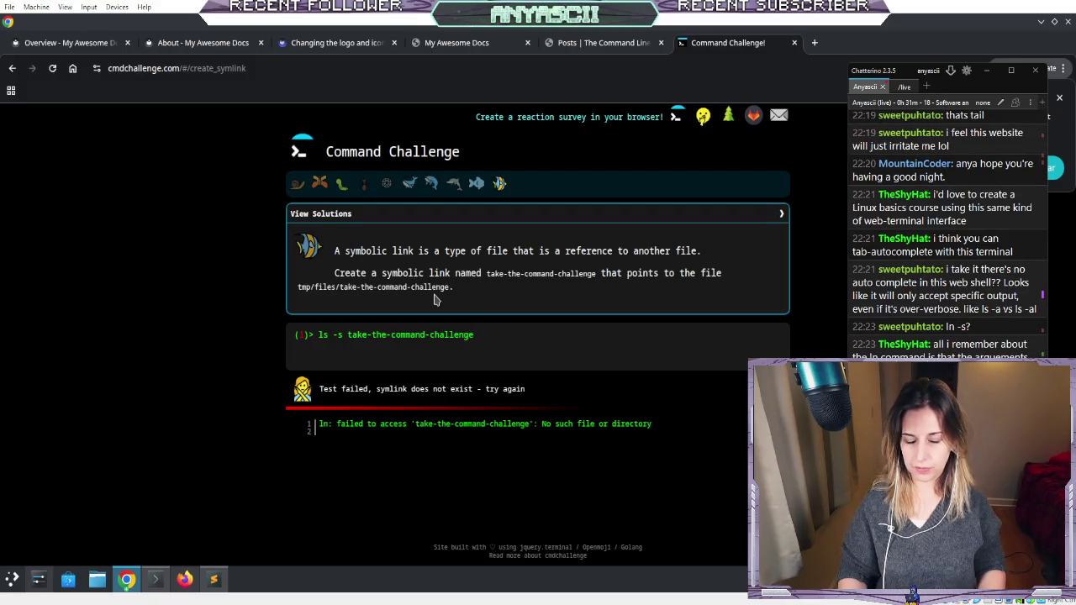
{"action": "key", "text": "BackSpace"}
{"action": "key", "text": "BackSpace"}
{"action": "key", "text": "BackSpace"}
{"action": "type", "text": "ln -s "}
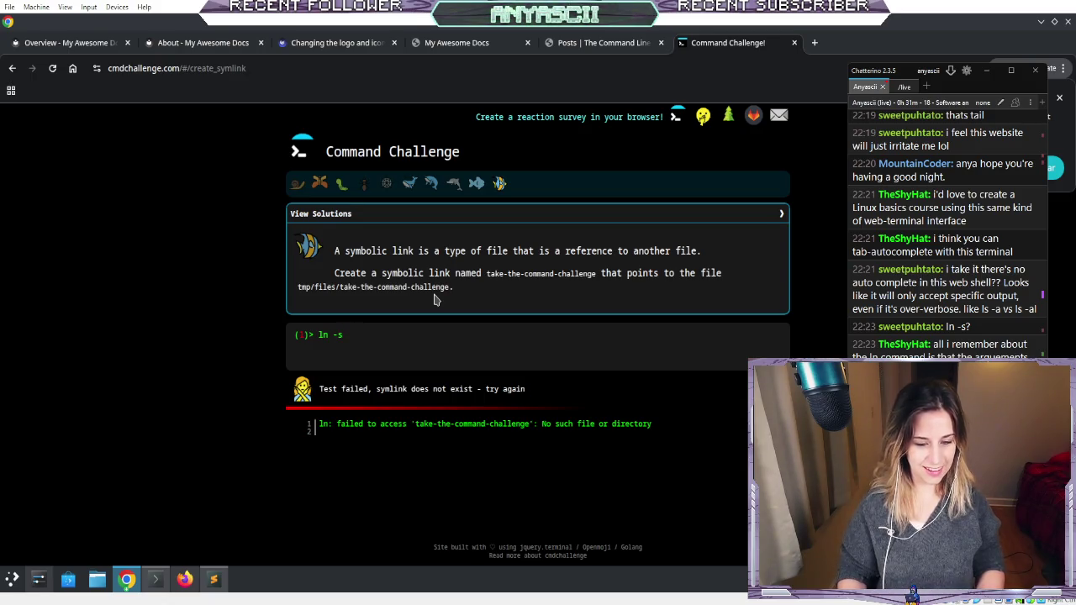
{"action": "type", "text": "take-the-command-challenge"}
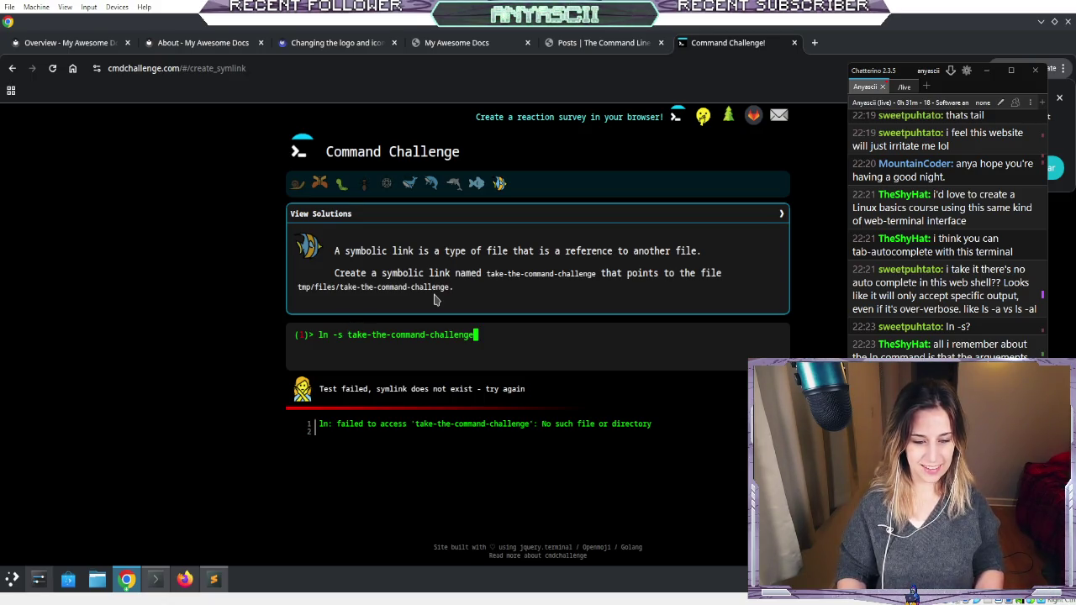
{"action": "key", "text": "BackSpace"}
{"action": "key", "text": "BackSpace"}
{"action": "key", "text": "BackSpace"}
{"action": "key", "text": "BackSpace"}
{"action": "key", "text": "BackSpace"}
{"action": "key", "text": "BackSpace"}
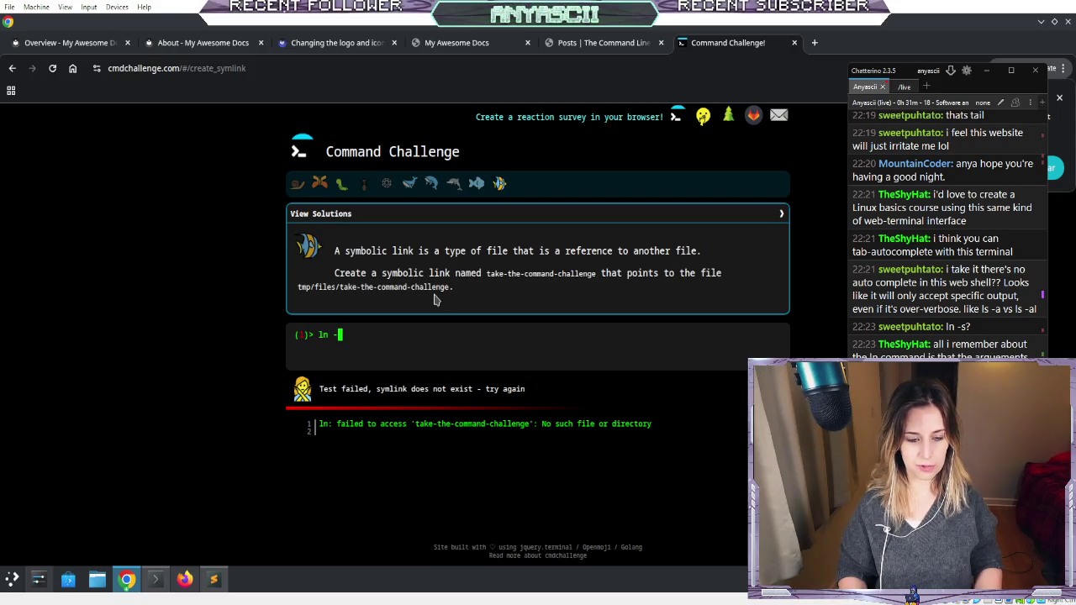
{"action": "key", "text": "Tab"}
{"action": "key", "text": "Tab"}
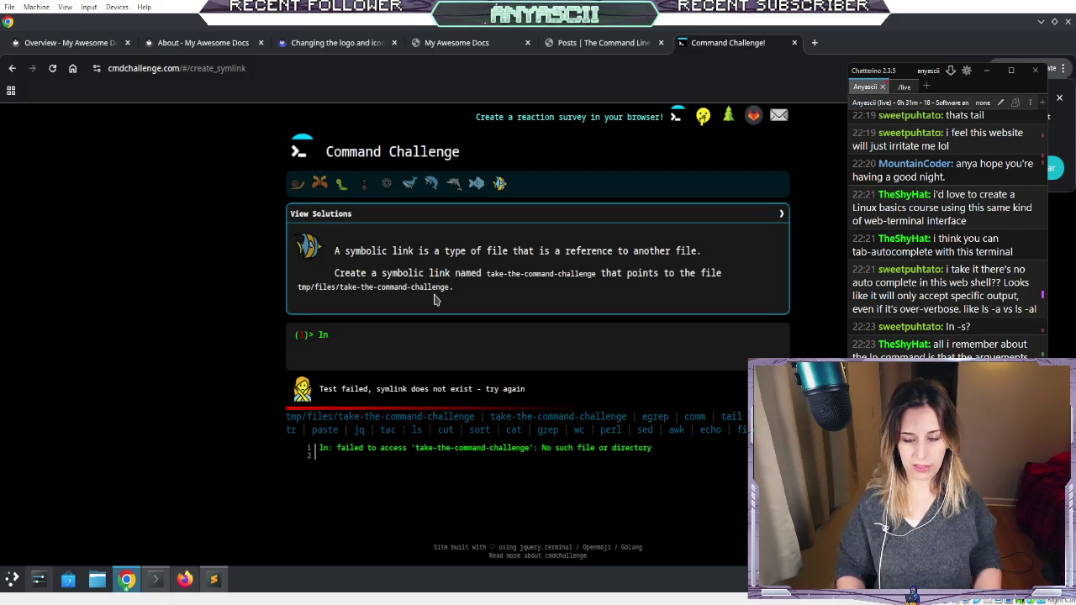
{"action": "type", "text": "-s "}
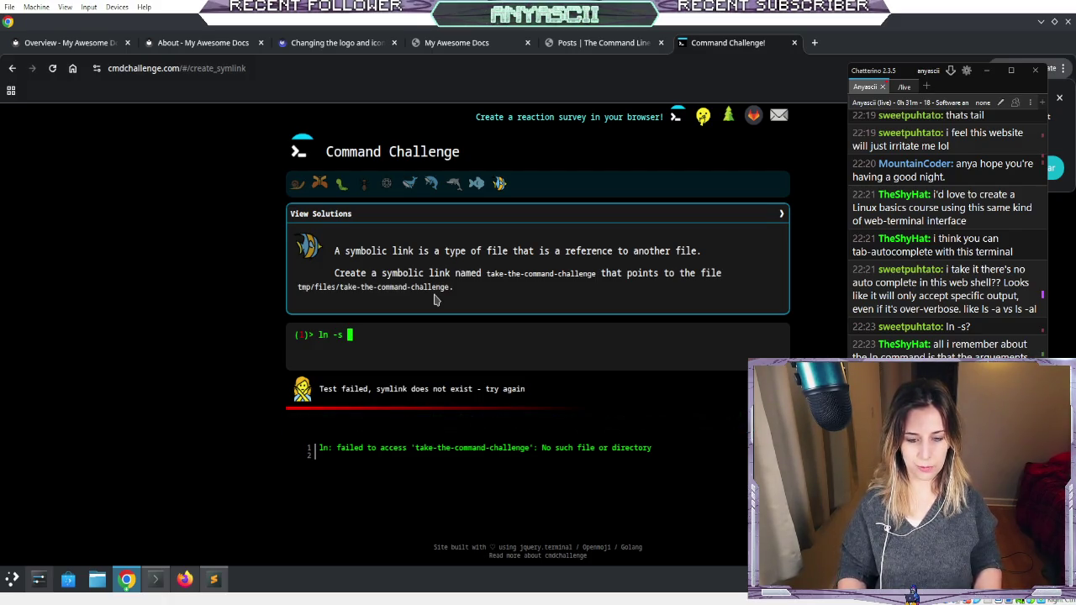
{"action": "type", "text": "take-the-command-challenge"}
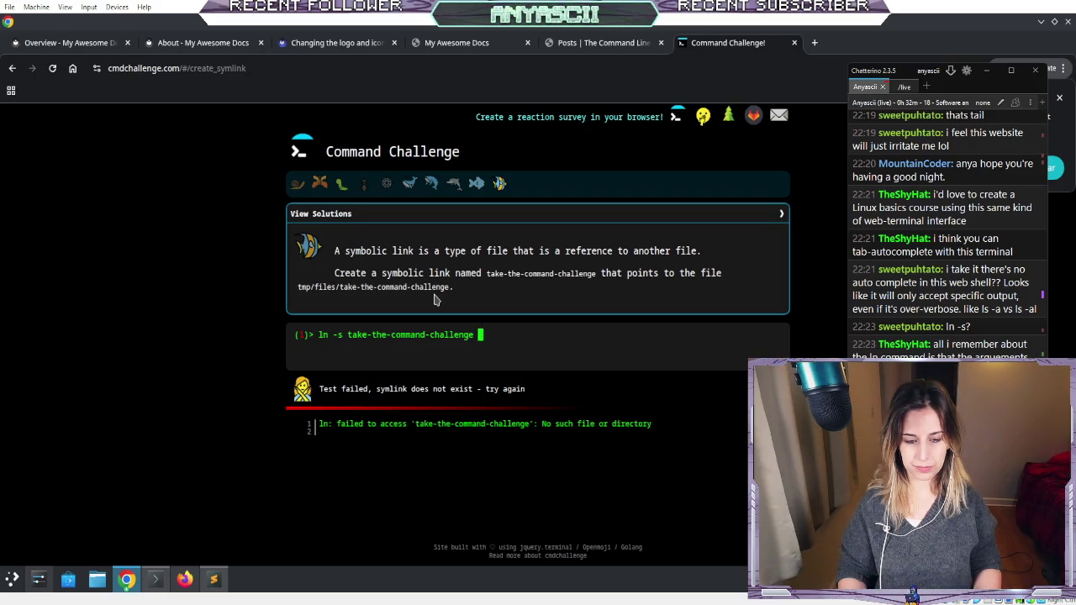
{"action": "type", "text": "tmp"}
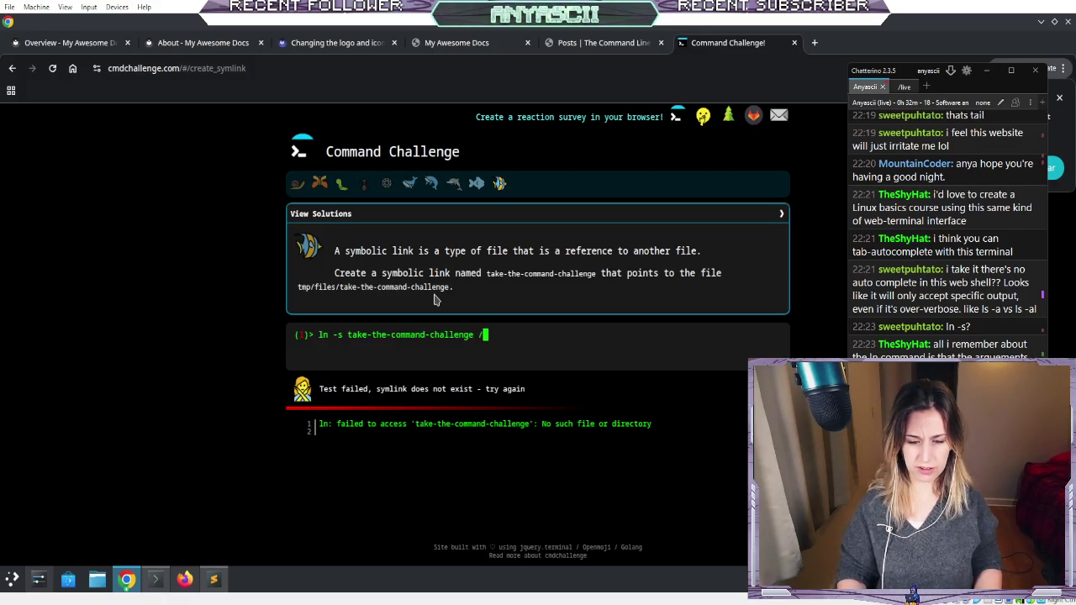
{"action": "key", "text": "BackSpace"}
{"action": "type", "text": "tmp/"}
{"action": "key", "text": "Tab"}
{"action": "key", "text": "Tab"}
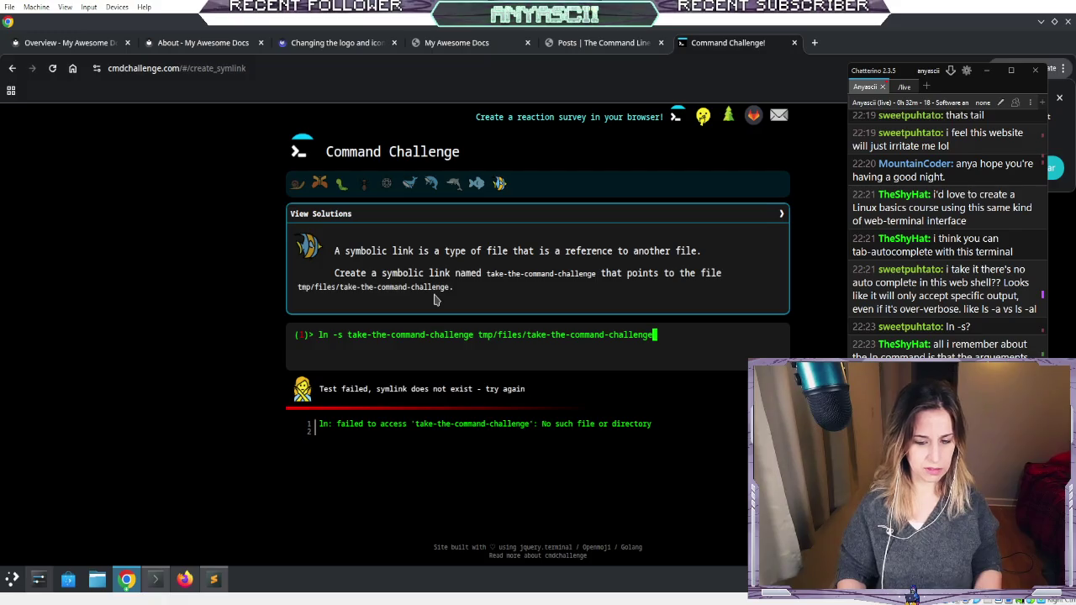
{"action": "key", "text": "Return"}
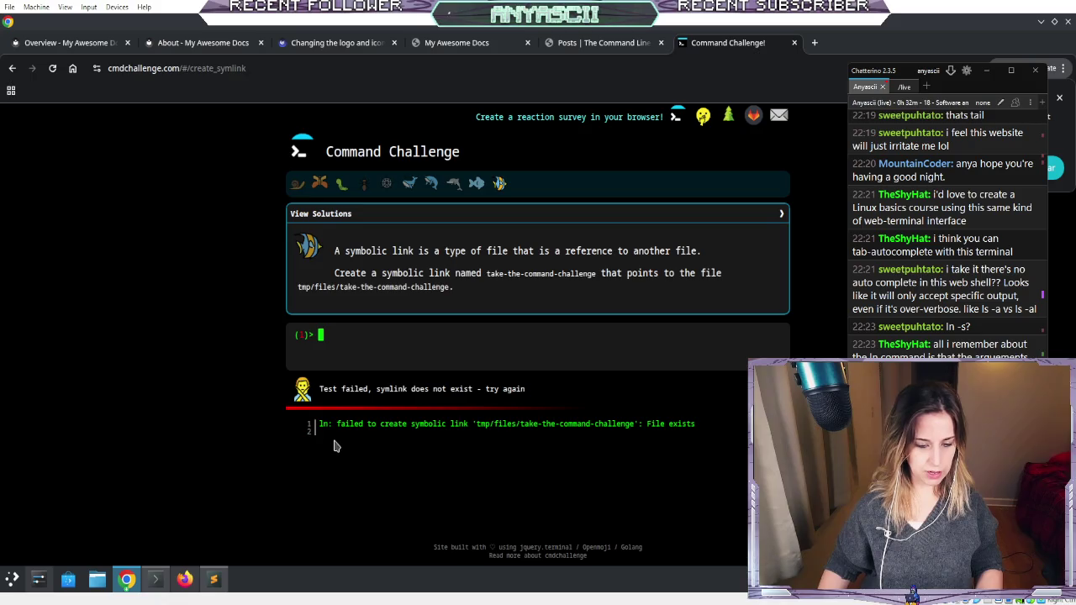
{"action": "triple_click", "coordinate": [664, 426]}
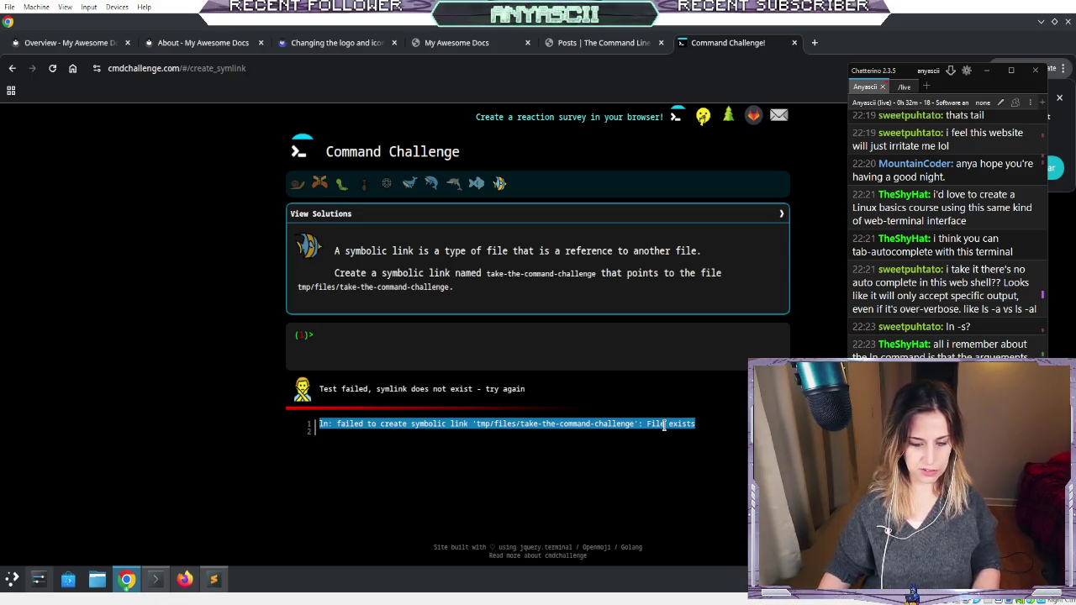
{"action": "left_click", "coordinate": [167, 330]}
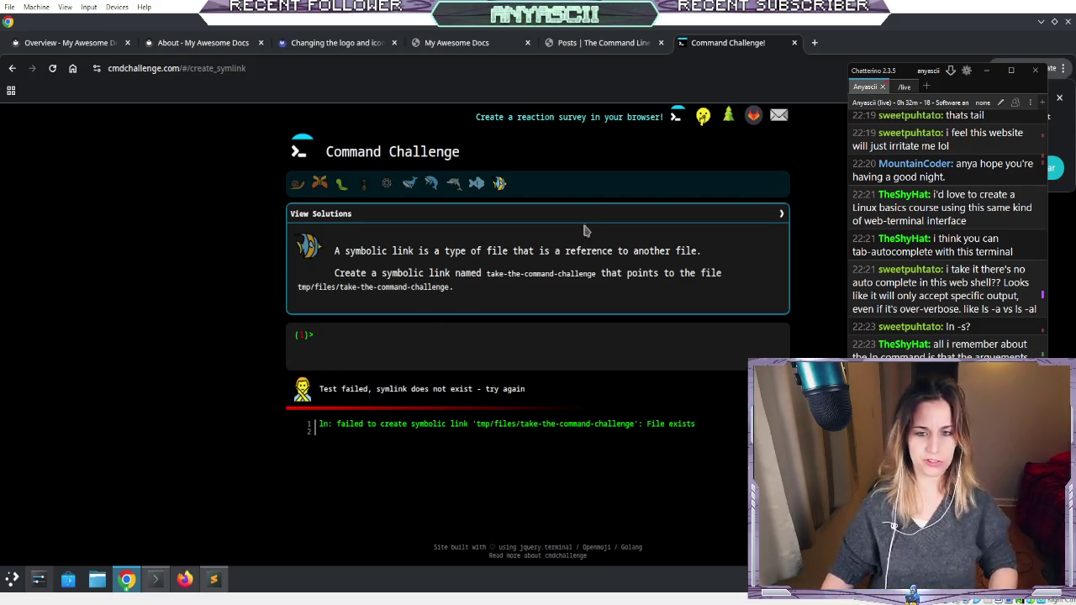
{"action": "left_click", "coordinate": [586, 47]}
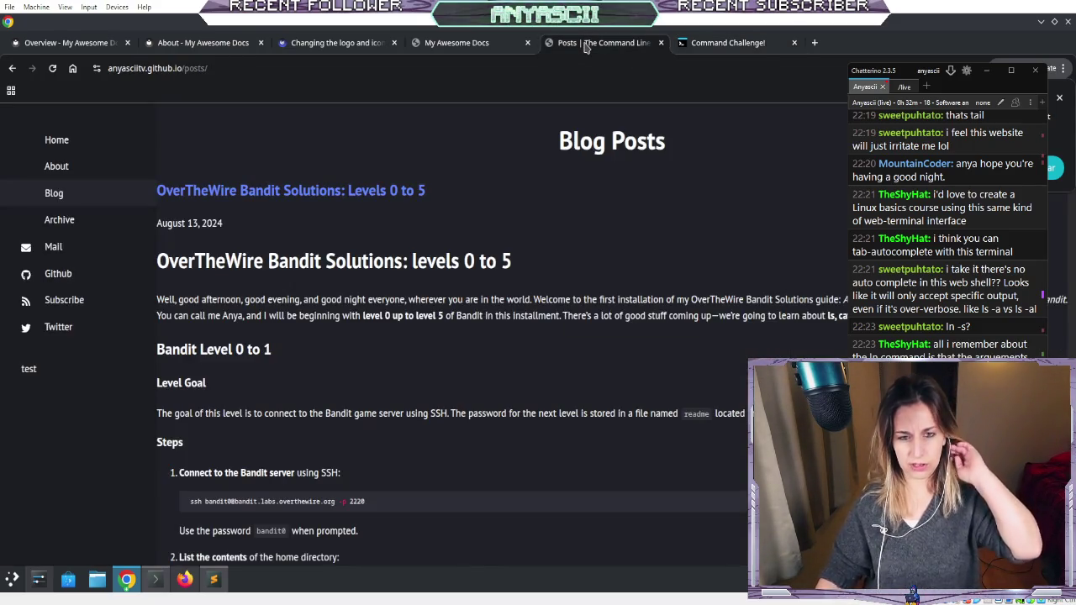
{"action": "left_click", "coordinate": [713, 43]}
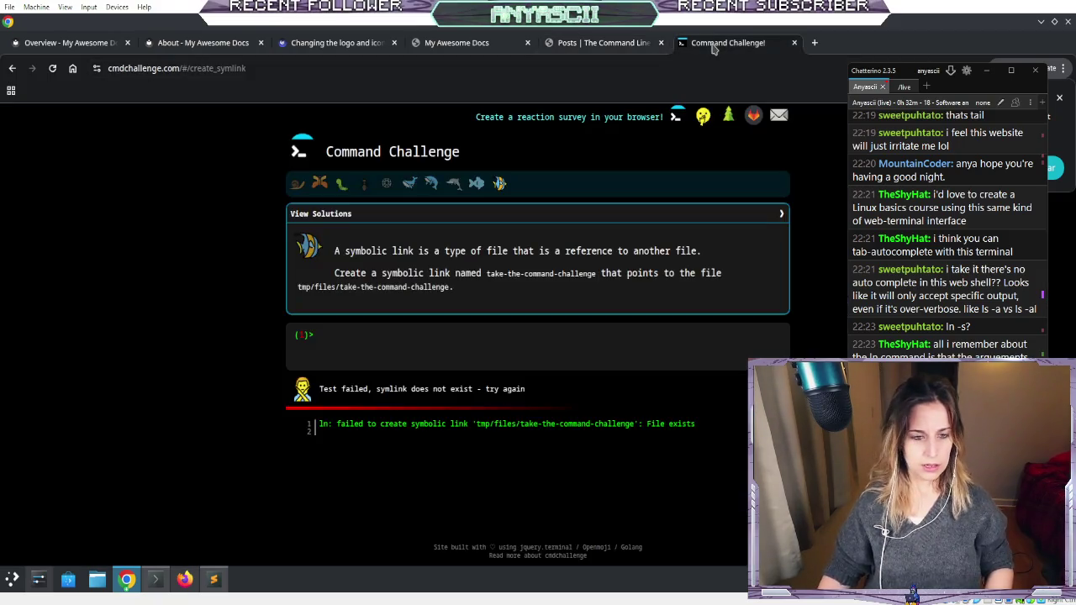
{"action": "left_click", "coordinate": [434, 48]}
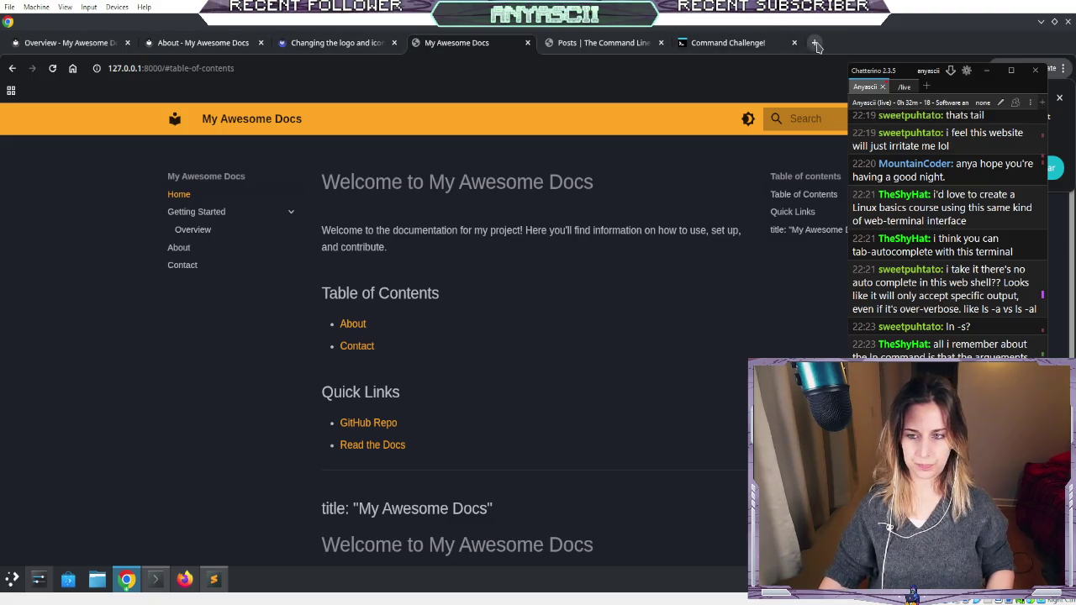
{"action": "left_click", "coordinate": [588, 44]}
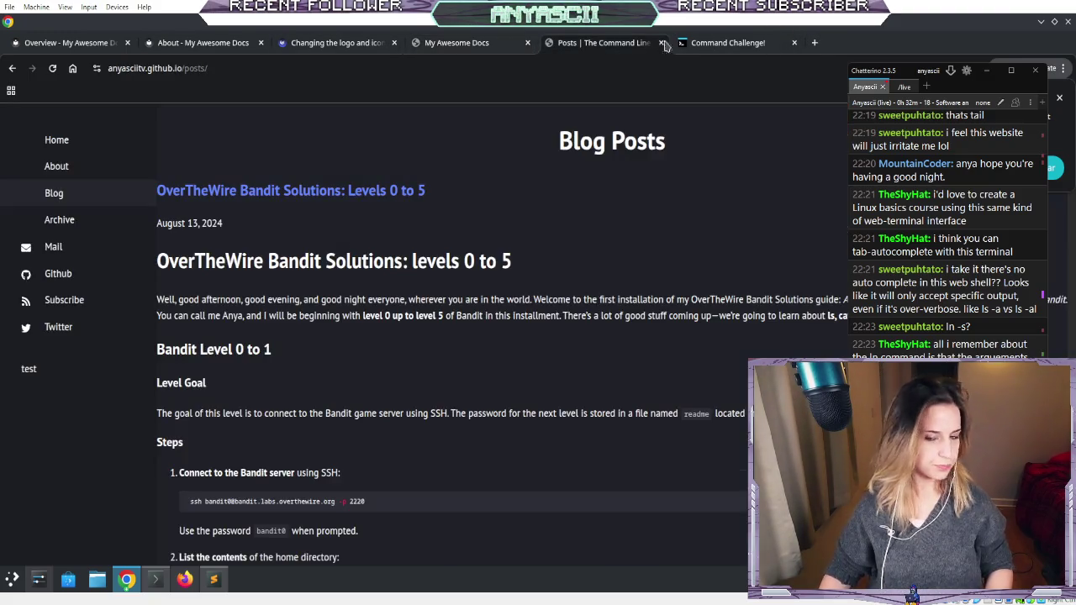
{"action": "left_click", "coordinate": [740, 48]}
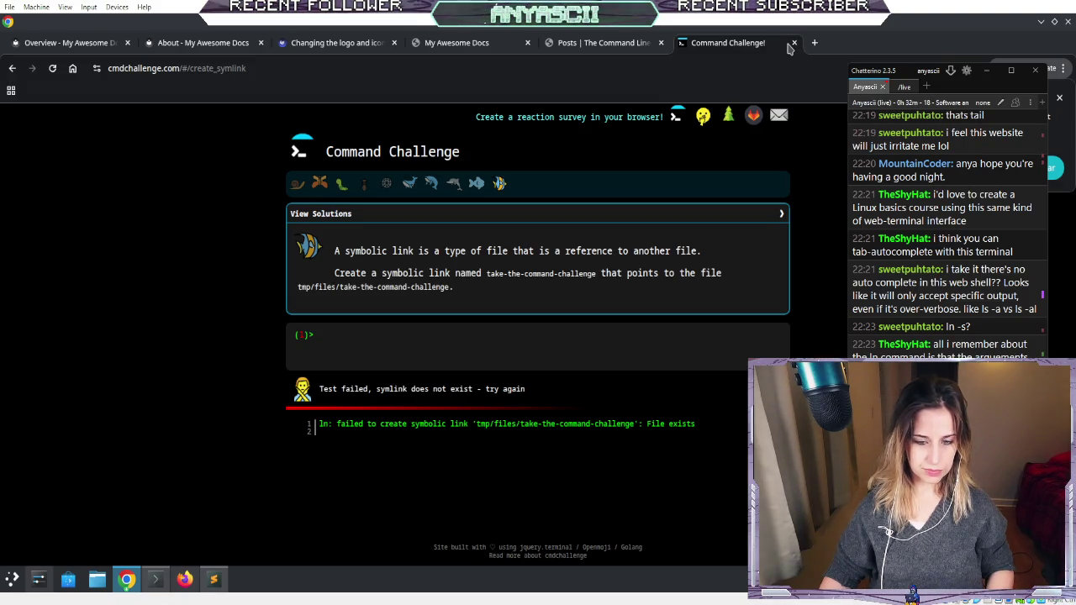
{"action": "left_click", "coordinate": [816, 43]}
- Search Google for 'create symblic link ln source destination'
{"action": "type", "text": "google"}
{"action": "key", "text": "Return"}
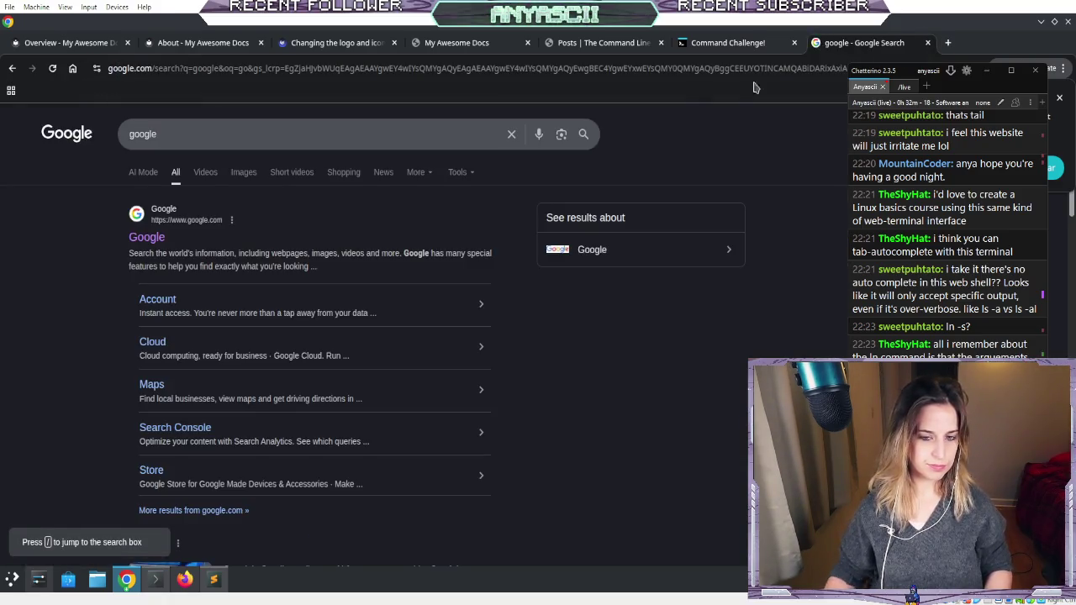
{"action": "left_click", "coordinate": [511, 134]}
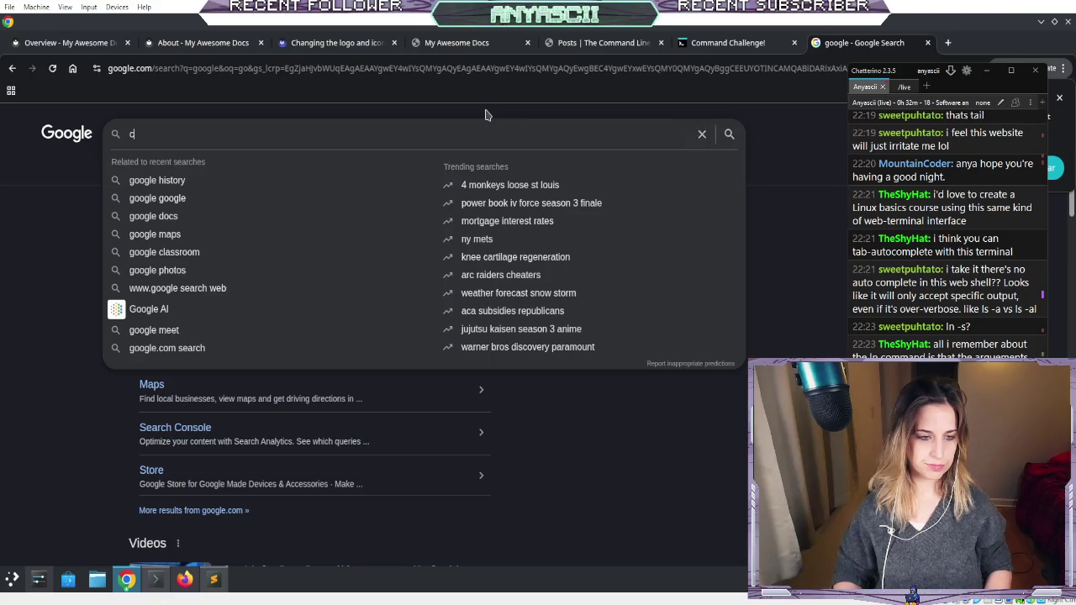
{"action": "type", "text": "create symblic "}
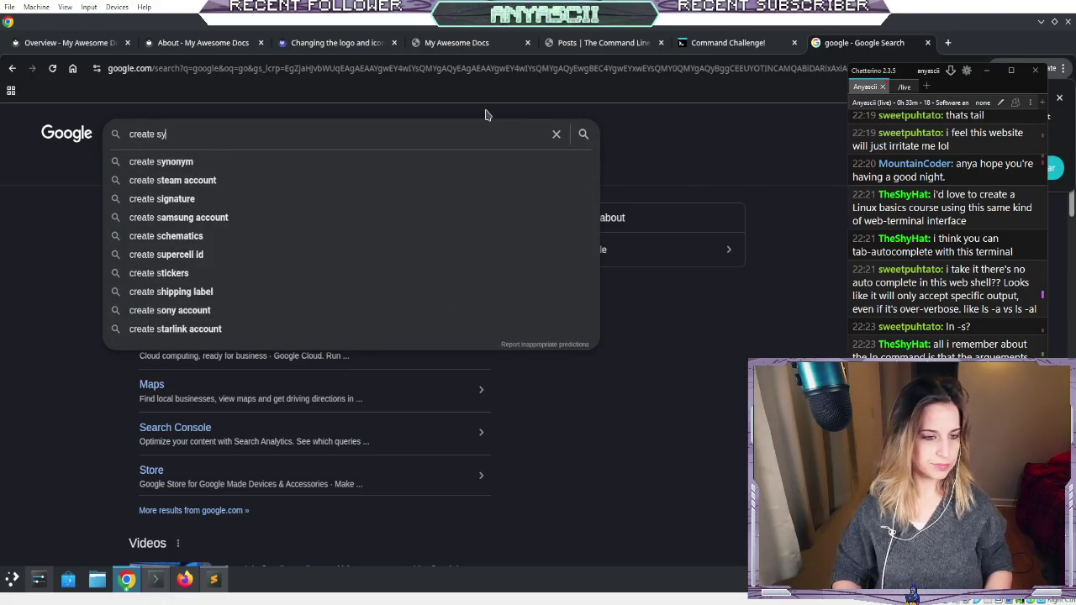
{"action": "type", "text": "link ln "}
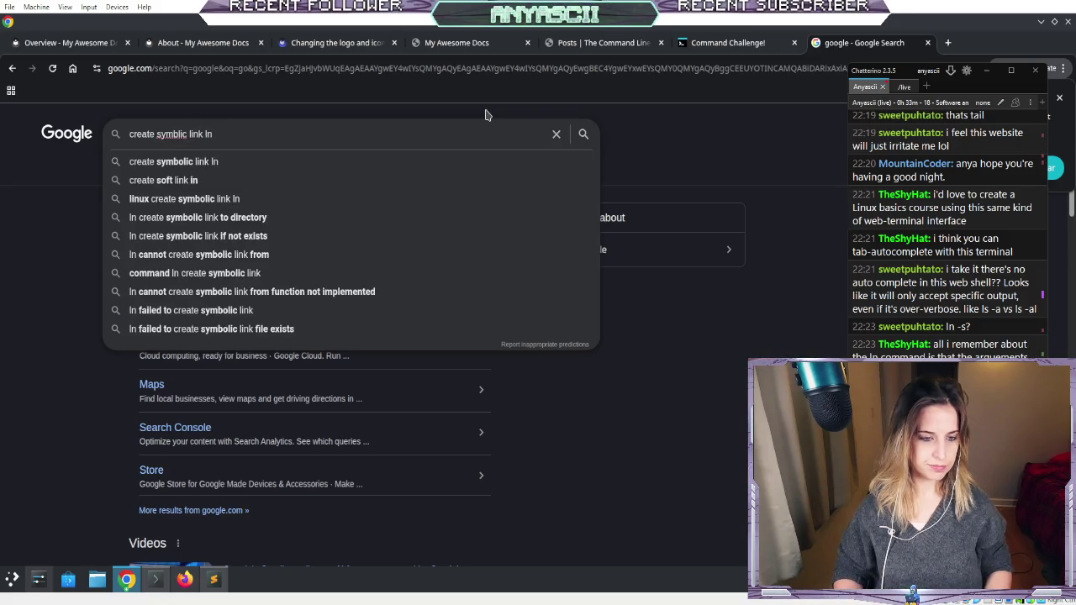
{"action": "type", "text": "source des"}
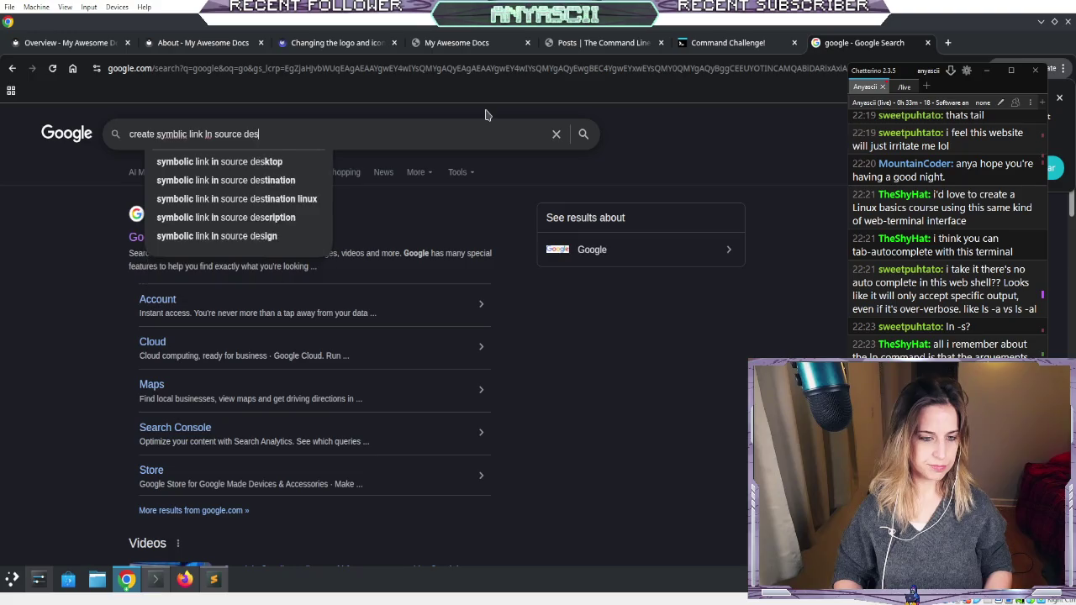
{"action": "type", "text": "tination"}
{"action": "key", "text": "Return"}
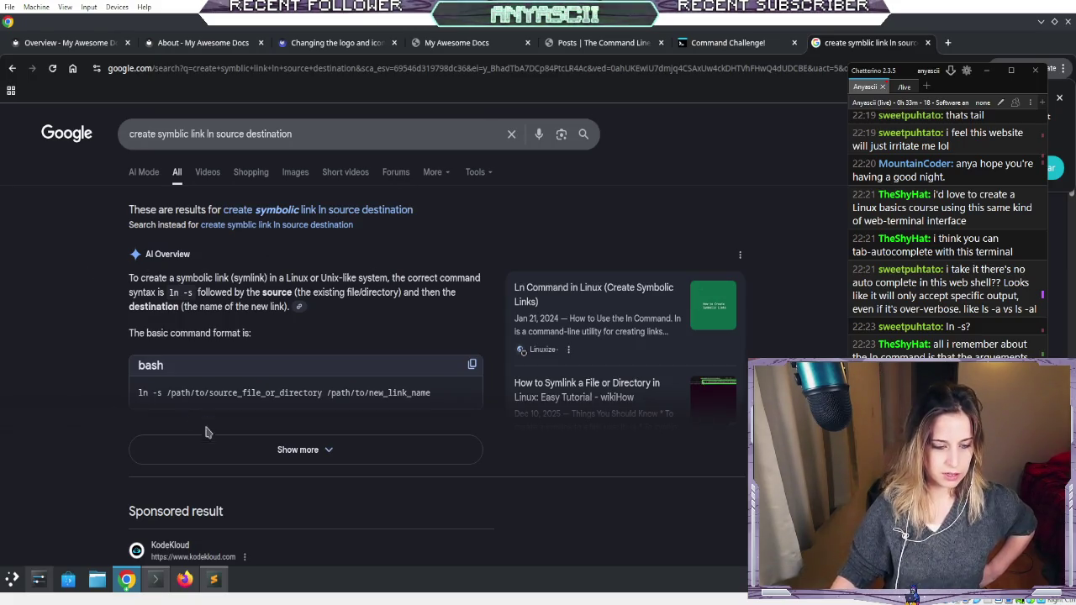
- Expand the AI overview's key points and read through the results
{"action": "left_click", "coordinate": [189, 448]}
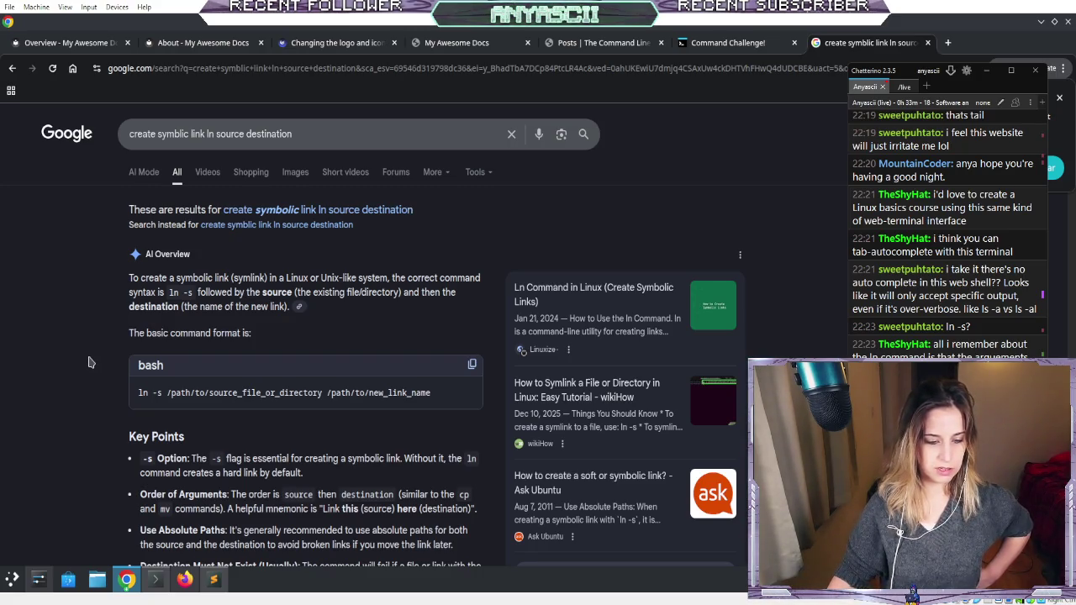
{"action": "scroll", "coordinate": [90, 362], "scroll_direction": "down", "scroll_amount": 1}
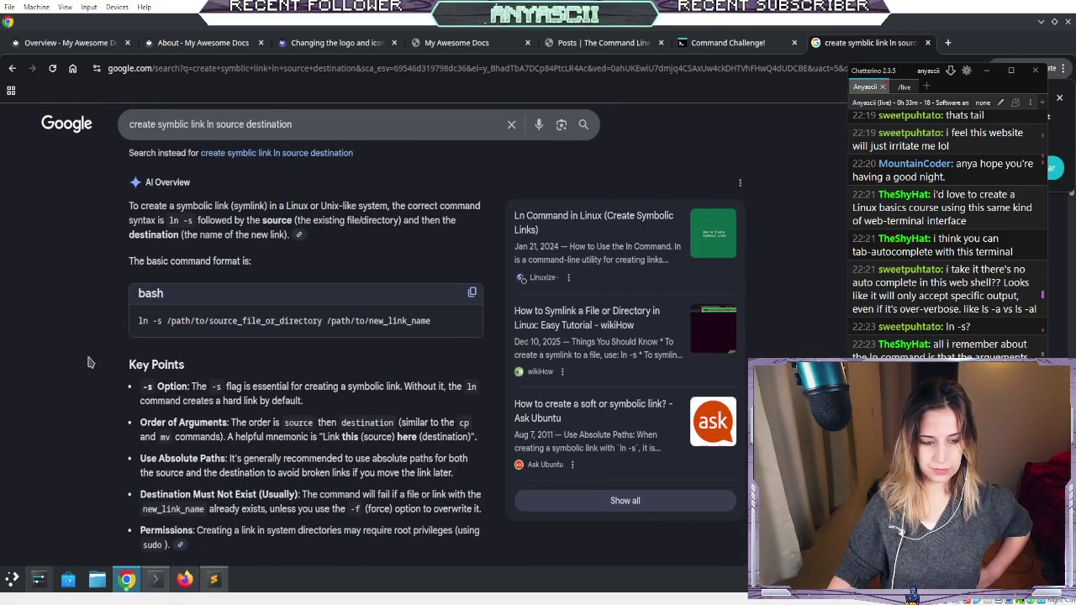
{"action": "scroll", "coordinate": [91, 362], "scroll_direction": "down", "scroll_amount": 5}
{"action": "scroll", "coordinate": [91, 362], "scroll_direction": "up", "scroll_amount": 4}
{"action": "scroll", "coordinate": [91, 362], "scroll_direction": "down", "scroll_amount": 7}
{"action": "scroll", "coordinate": [91, 362], "scroll_direction": "up", "scroll_amount": 1}
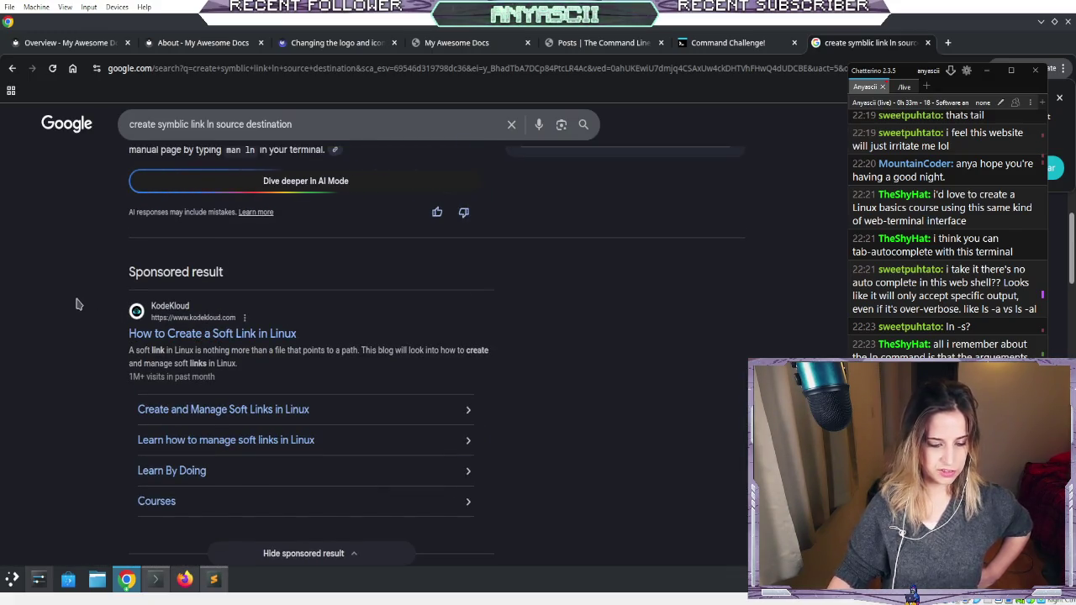
{"action": "scroll", "coordinate": [333, 420], "scroll_direction": "down", "scroll_amount": 5}
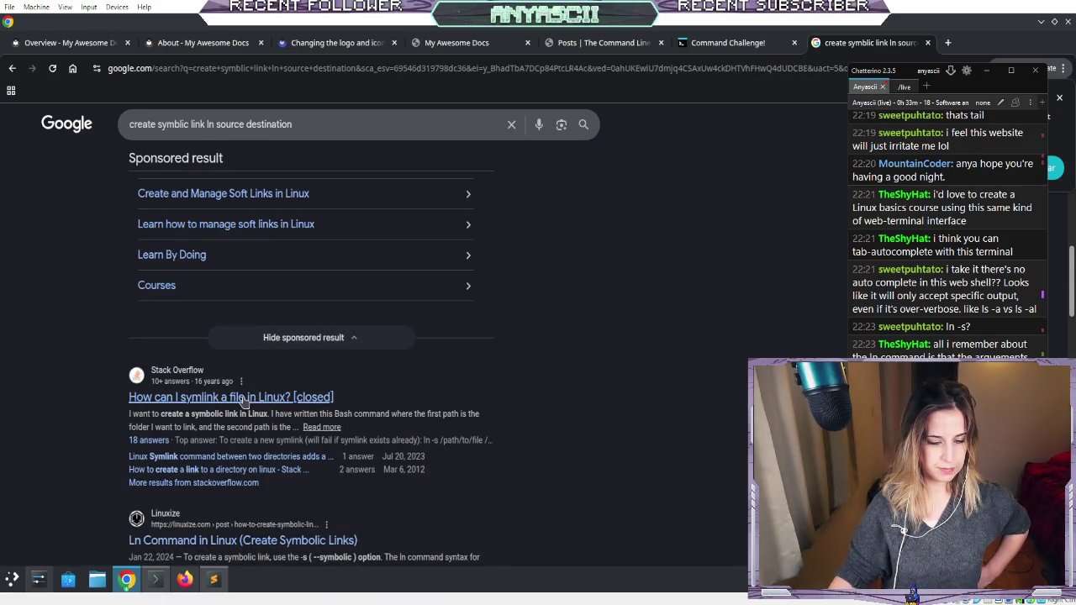
- Read the Stack Overflow 'How can I symlink a file in Linux?' question, then return to the results
{"action": "left_click", "coordinate": [244, 401]}
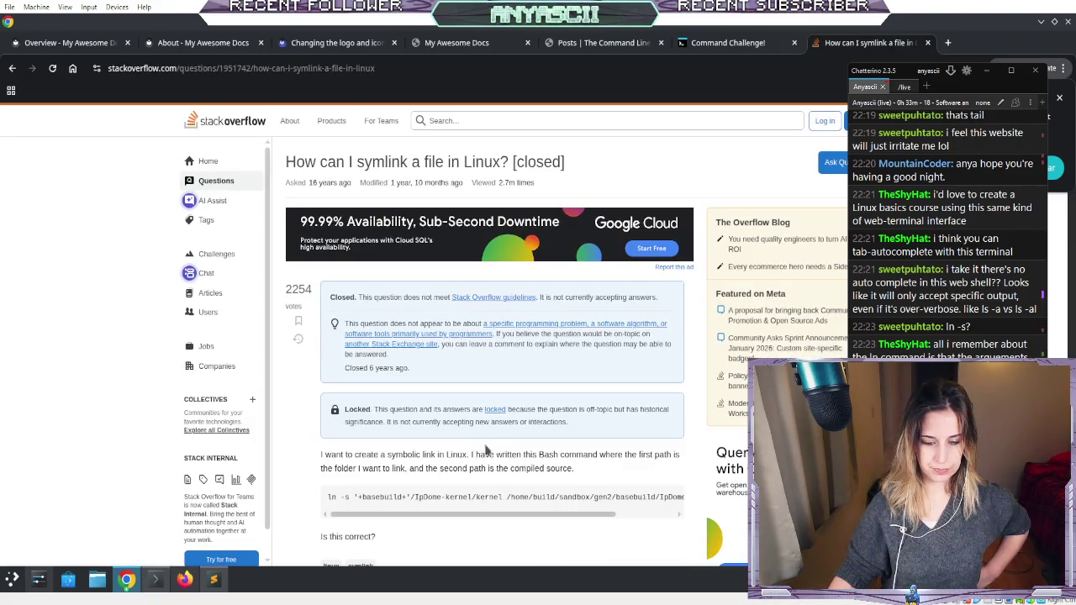
{"action": "scroll", "coordinate": [527, 496], "scroll_direction": "right", "scroll_amount": 2}
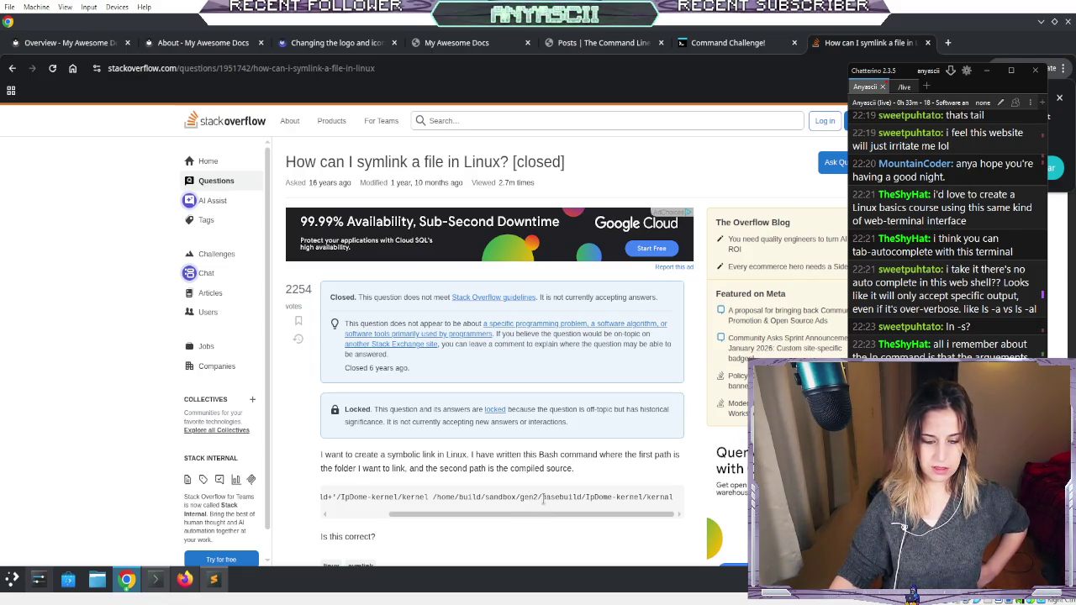
{"action": "scroll", "coordinate": [542, 496], "scroll_direction": "left", "scroll_amount": 3}
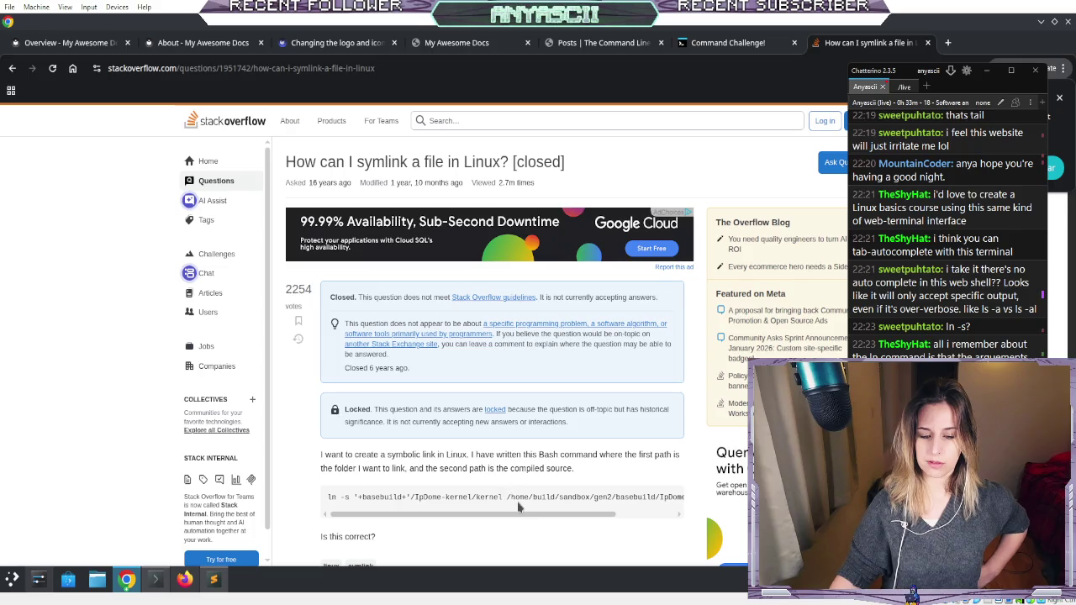
{"action": "scroll", "coordinate": [520, 507], "scroll_direction": "right", "scroll_amount": 2}
{"action": "scroll", "coordinate": [519, 507], "scroll_direction": "left", "scroll_amount": 1}
{"action": "scroll", "coordinate": [520, 507], "scroll_direction": "left", "scroll_amount": 1}
{"action": "scroll", "coordinate": [519, 506], "scroll_direction": "left", "scroll_amount": 3}
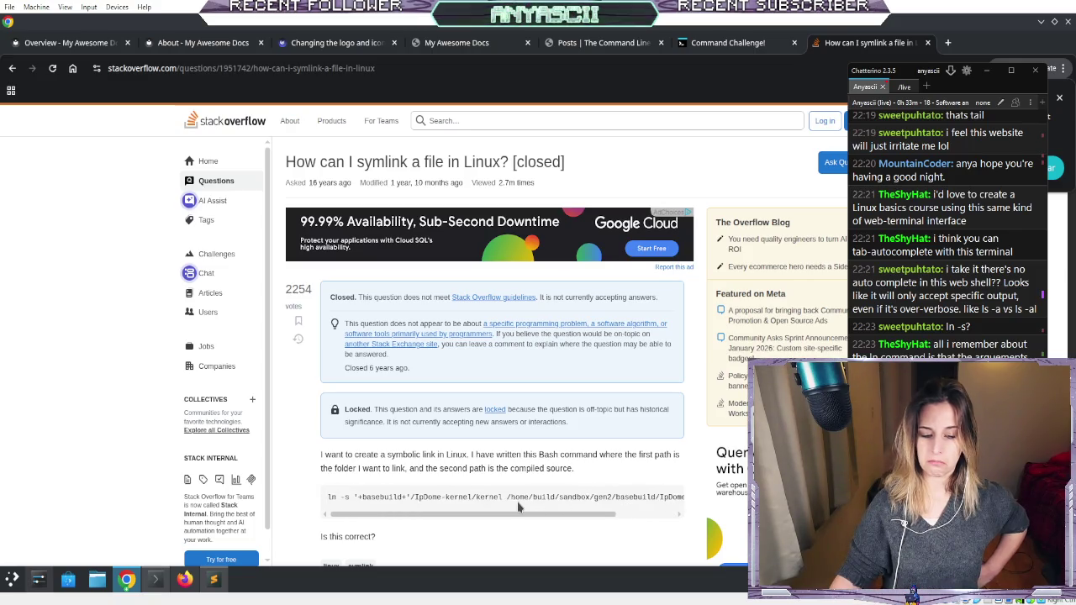
{"action": "scroll", "coordinate": [306, 435], "scroll_direction": "down", "scroll_amount": 3}
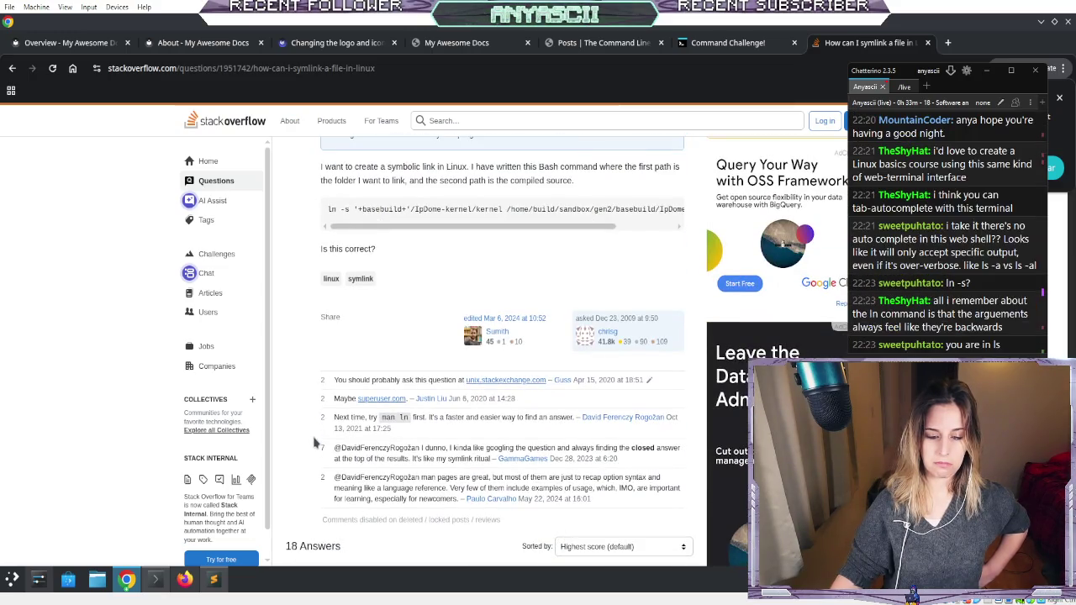
{"action": "scroll", "coordinate": [314, 443], "scroll_direction": "down", "scroll_amount": 2}
{"action": "left_click", "coordinate": [11, 71]}
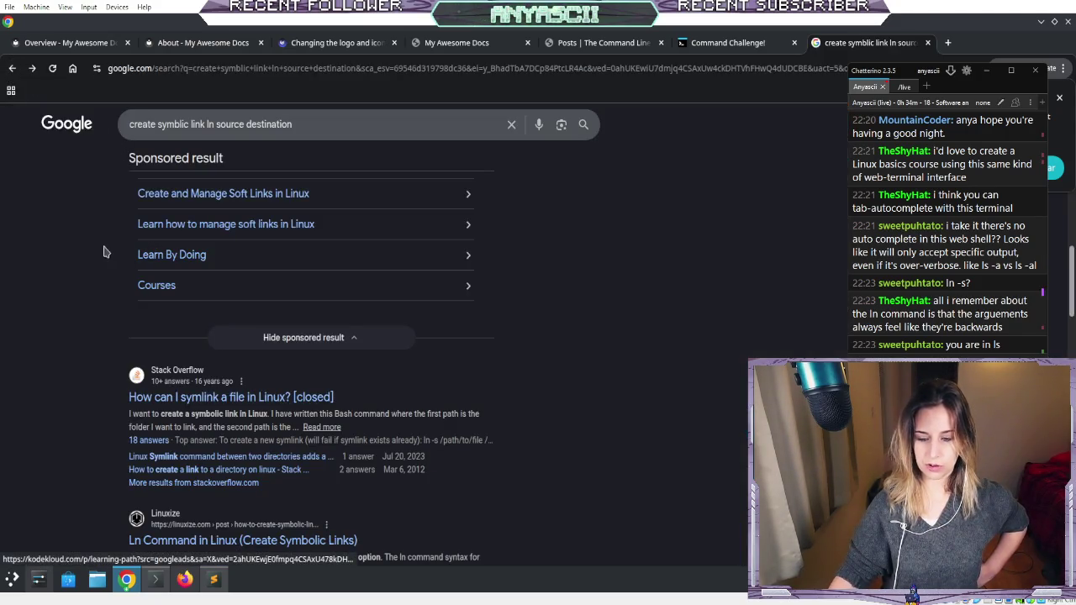
- Back in Command Challenge, run ln take-the-command-challenge tmp/files/take-the-command-challenge without -s
{"action": "left_click", "coordinate": [696, 44]}
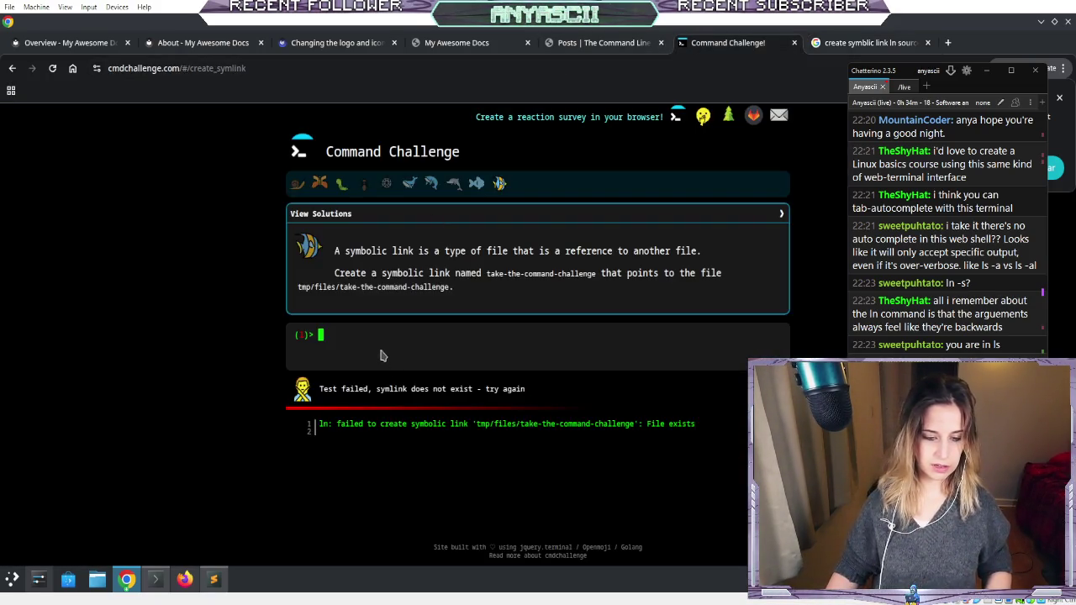
{"action": "type", "text": "ln "}
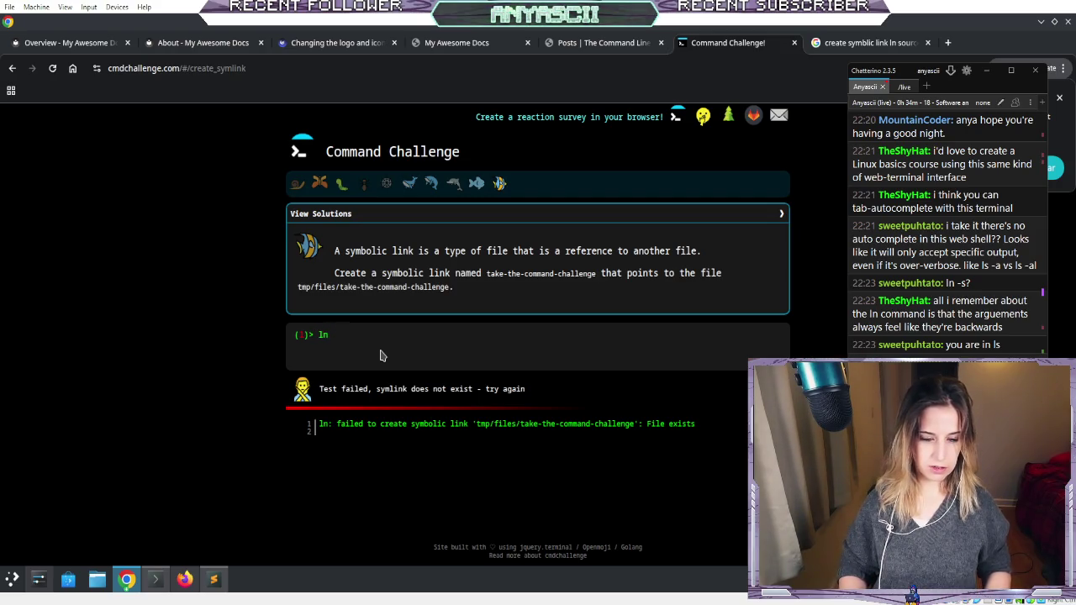
{"action": "type", "text": "take-the-command-challenge"}
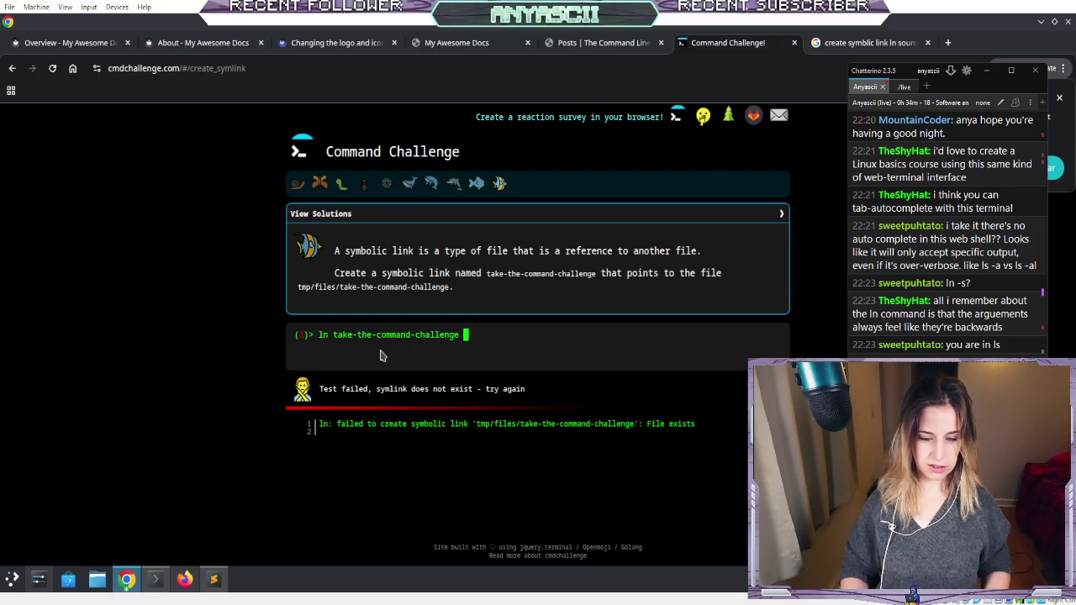
{"action": "type", "text": " tmp/files/take-the-command-challenge"}
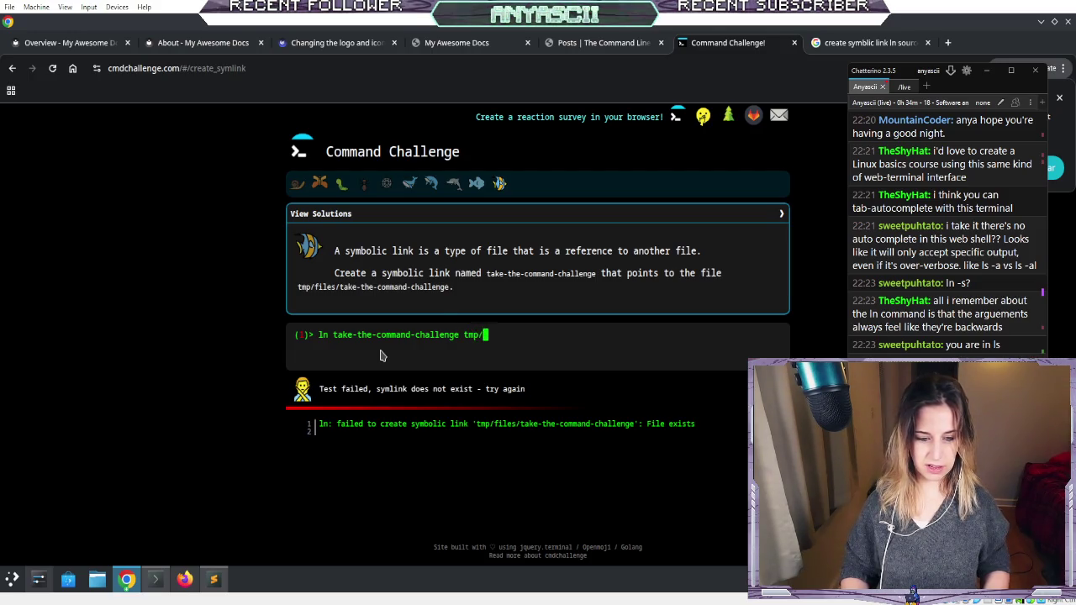
{"action": "key", "text": "Return"}
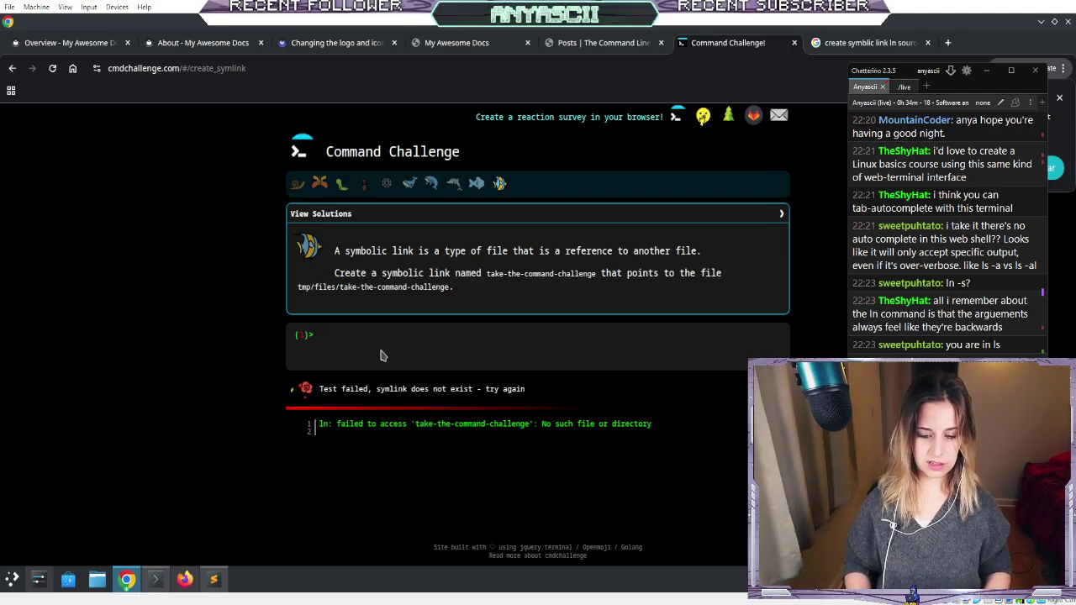
- Rerun the previous command with the -s flag added and select the 'File exists' error line
{"action": "key", "text": "Up"}
{"action": "key", "text": "Left"}
{"action": "key", "text": "Left"}
{"action": "key", "text": "Left"}
{"action": "key", "text": "Left"}
{"action": "key", "text": "Left"}
{"action": "key", "text": "Left"}
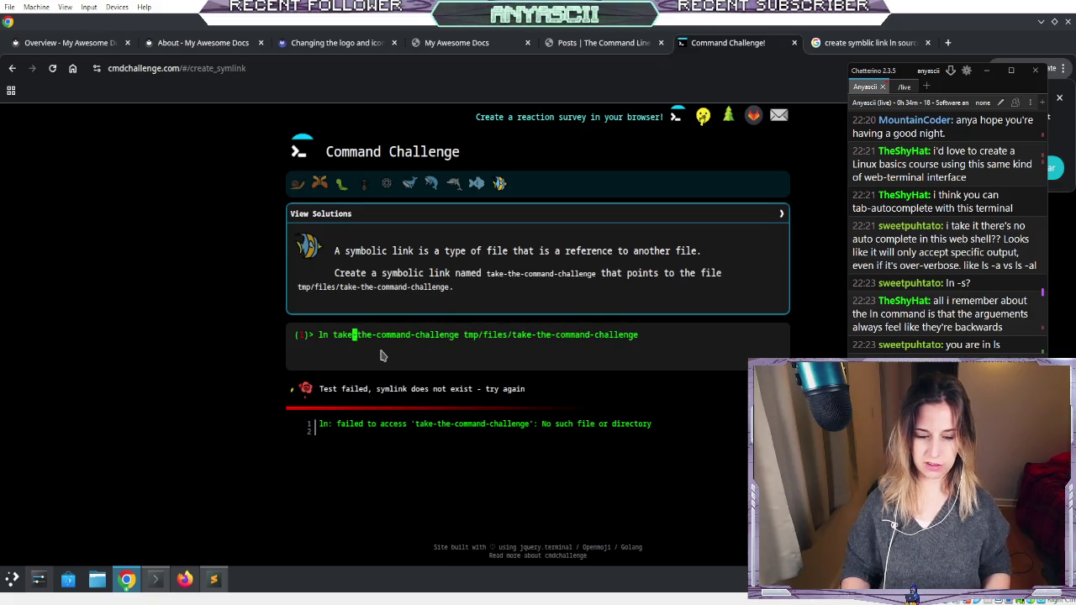
{"action": "type", "text": "-s"}
{"action": "key", "text": "Return"}
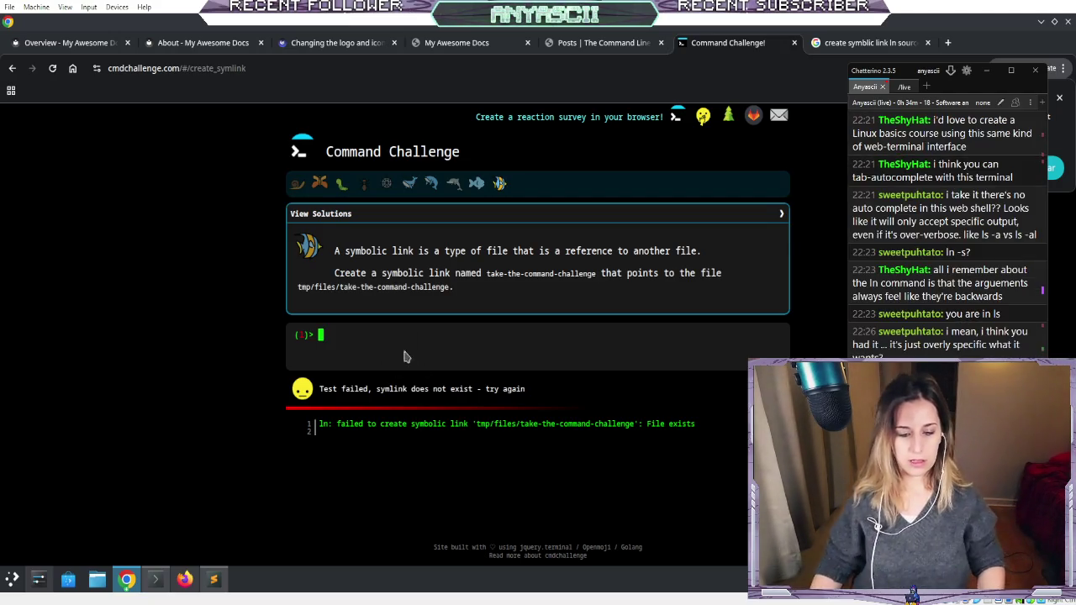
{"action": "triple_click", "coordinate": [412, 423]}
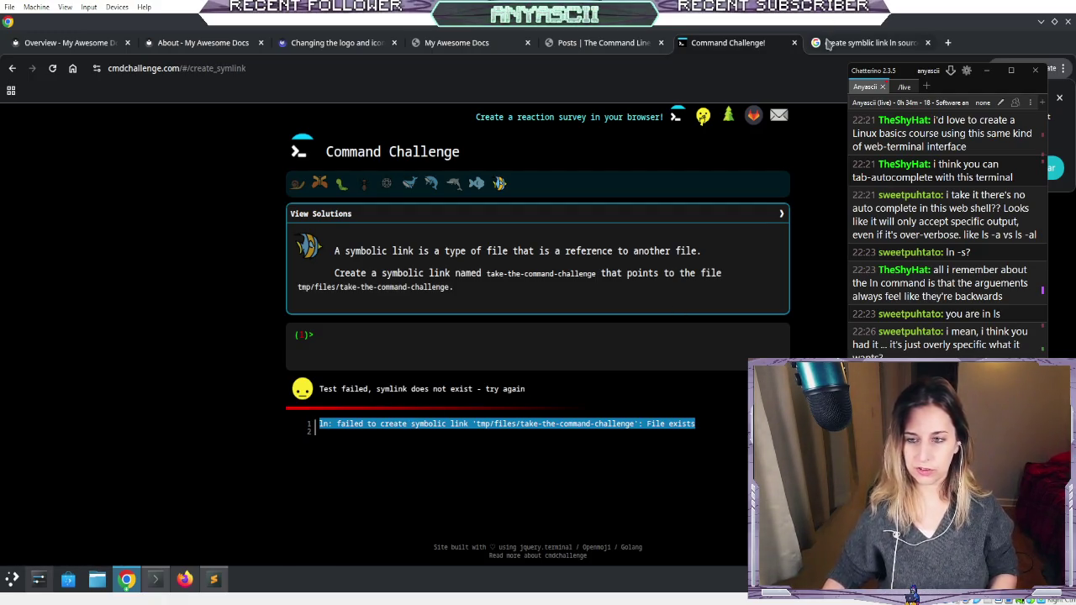
- Search Google for the pasted symlink 'File exists' error with extra words added
{"action": "left_click", "coordinate": [827, 44]}
{"action": "left_click", "coordinate": [502, 127]}
{"action": "type", "text": "ln: failed to create symbolic link 'tmp/files/take-the-command-challenge': File exists"}
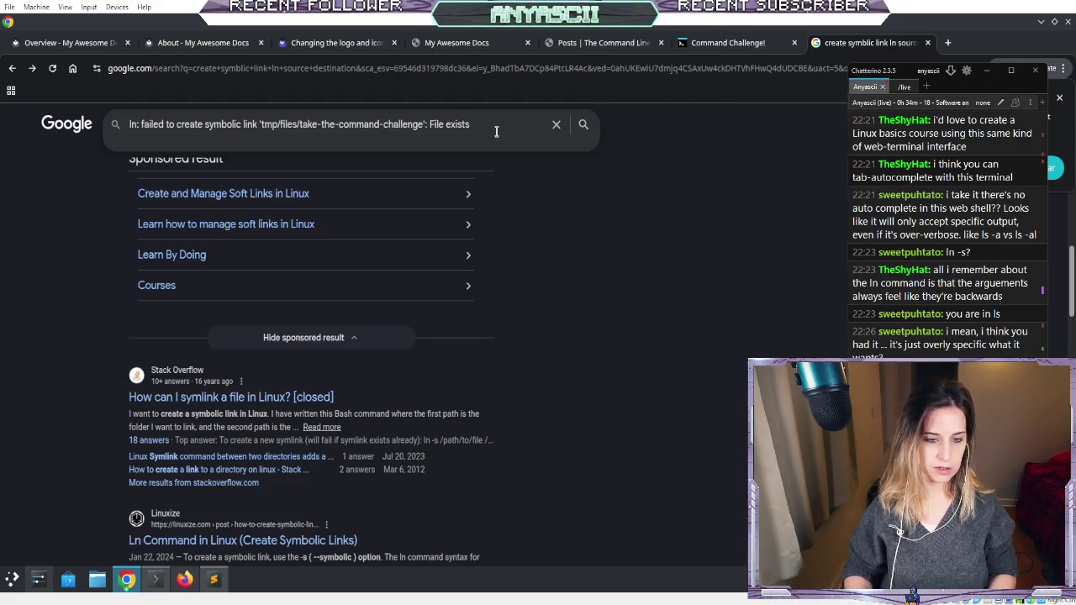
{"action": "type", "text": " ln -s"}
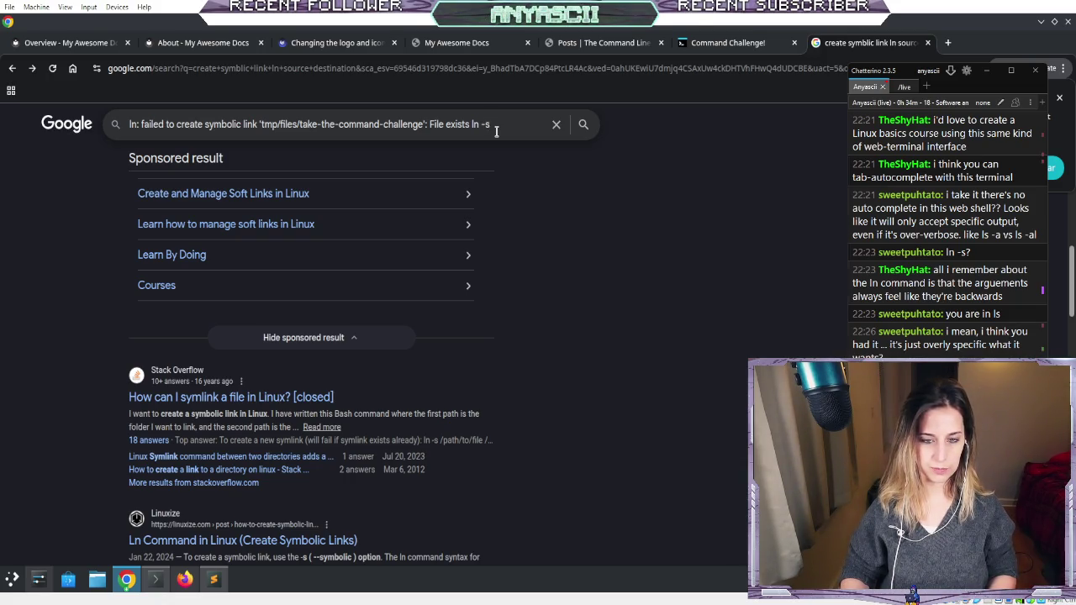
{"action": "type", "text": " no such directory"}
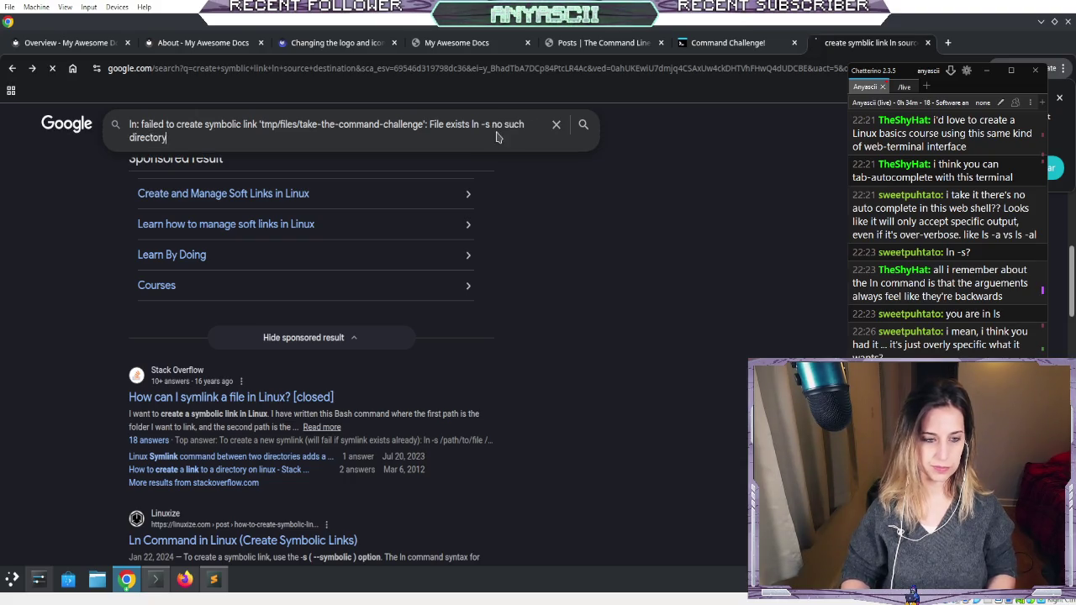
{"action": "key", "text": "Return"}
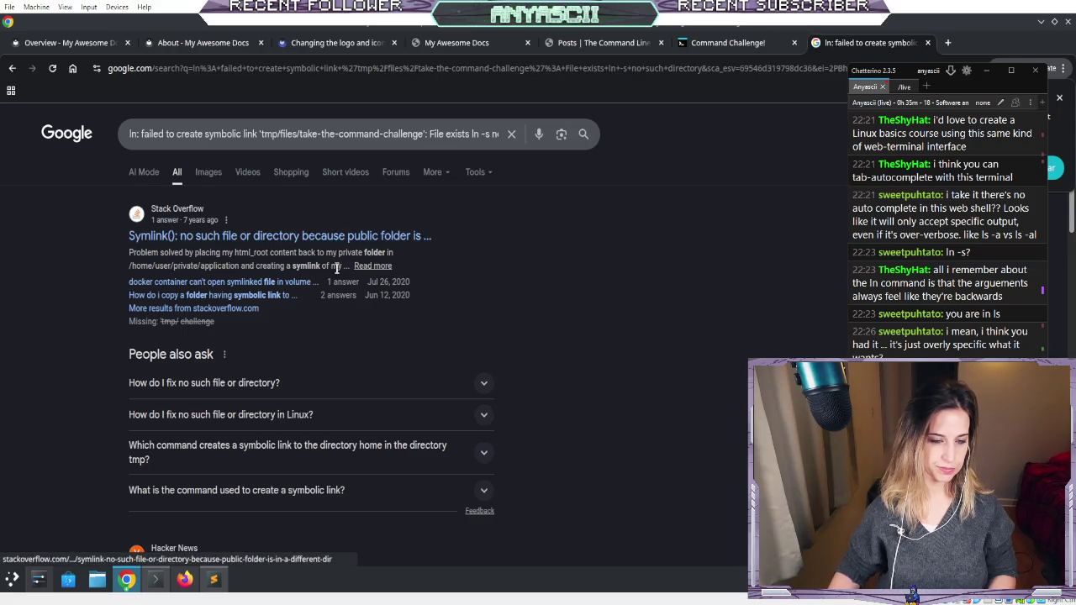
- Search again for the bare error message and open the Ask Ubuntu result
{"action": "scroll", "coordinate": [508, 296], "scroll_direction": "down", "scroll_amount": 3}
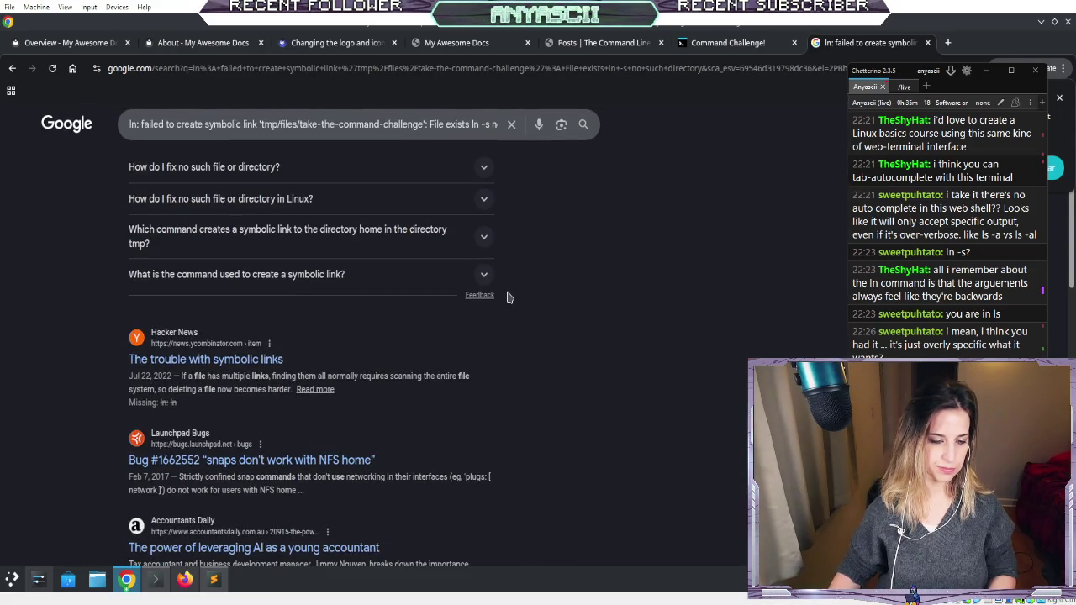
{"action": "scroll", "coordinate": [508, 294], "scroll_direction": "down", "scroll_amount": 2}
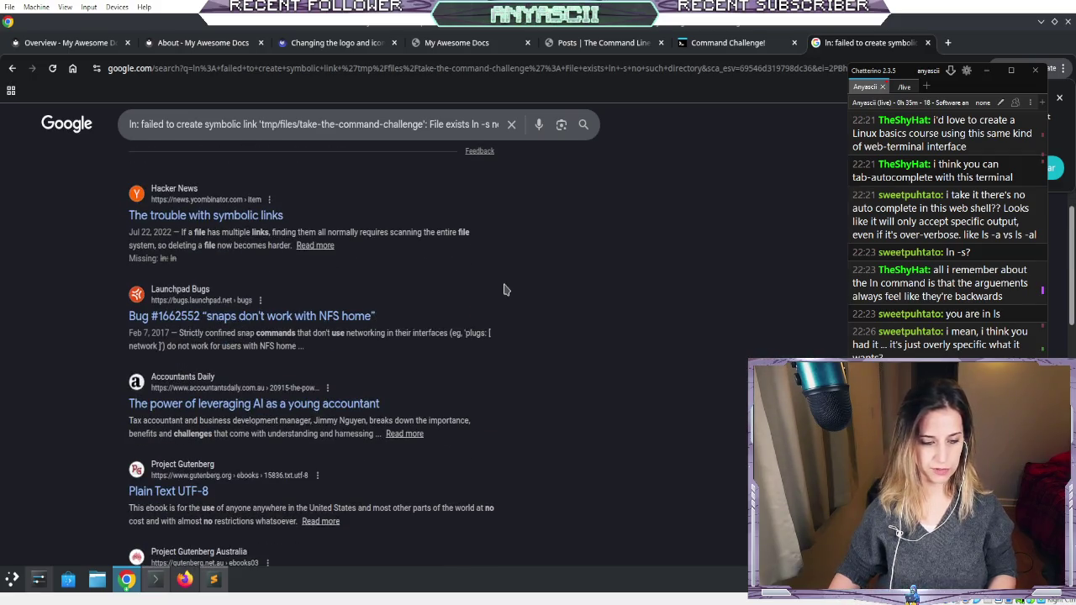
{"action": "scroll", "coordinate": [481, 201], "scroll_direction": "up", "scroll_amount": 3}
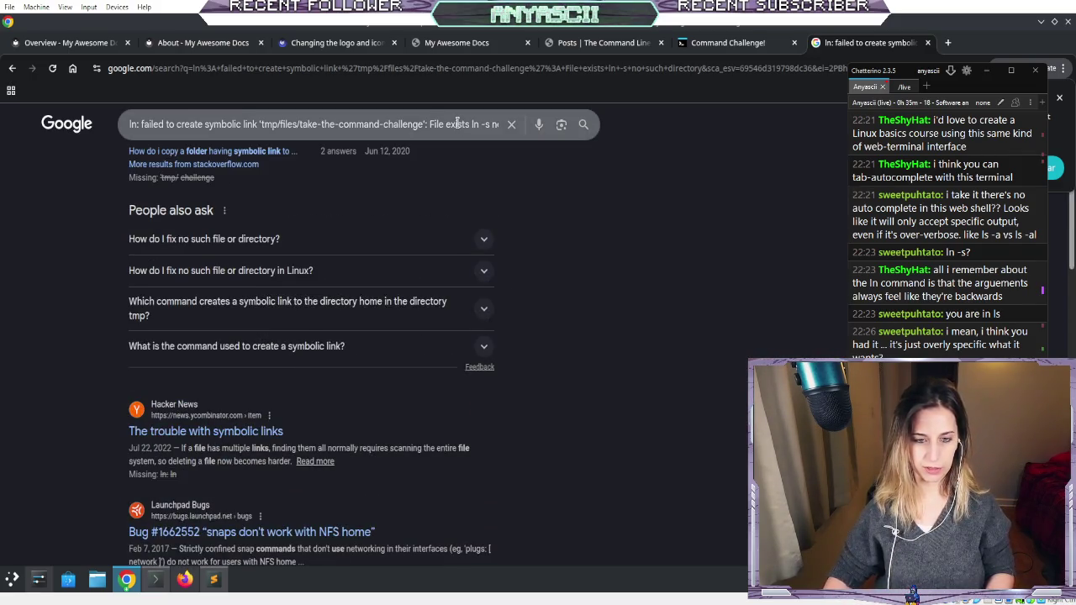
{"action": "left_click", "coordinate": [457, 123]}
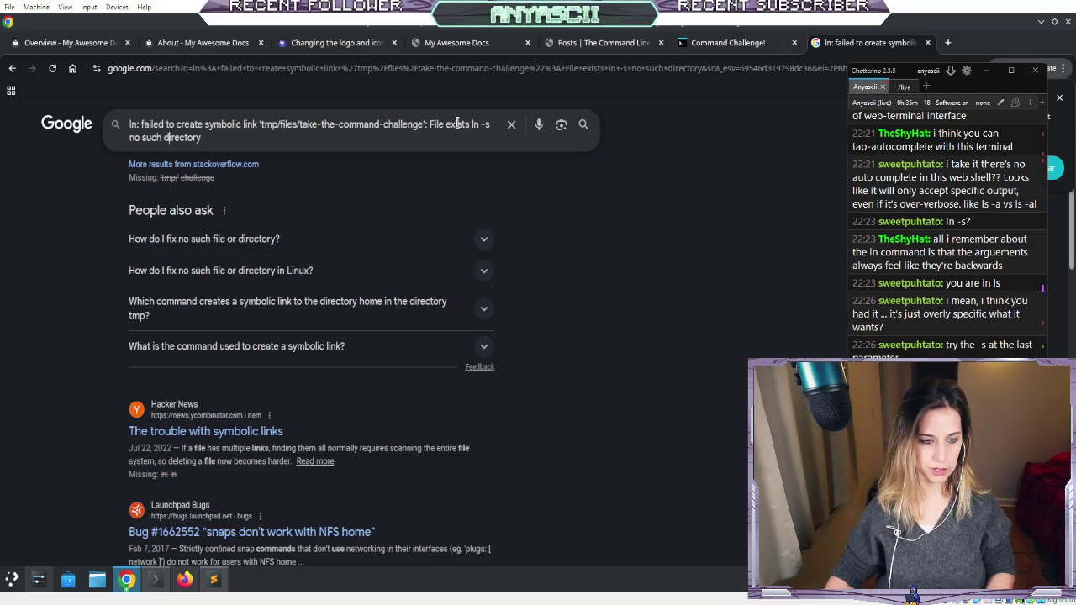
{"action": "key", "text": "BackSpace"}
{"action": "key", "text": "BackSpace"}
{"action": "key", "text": "BackSpace"}
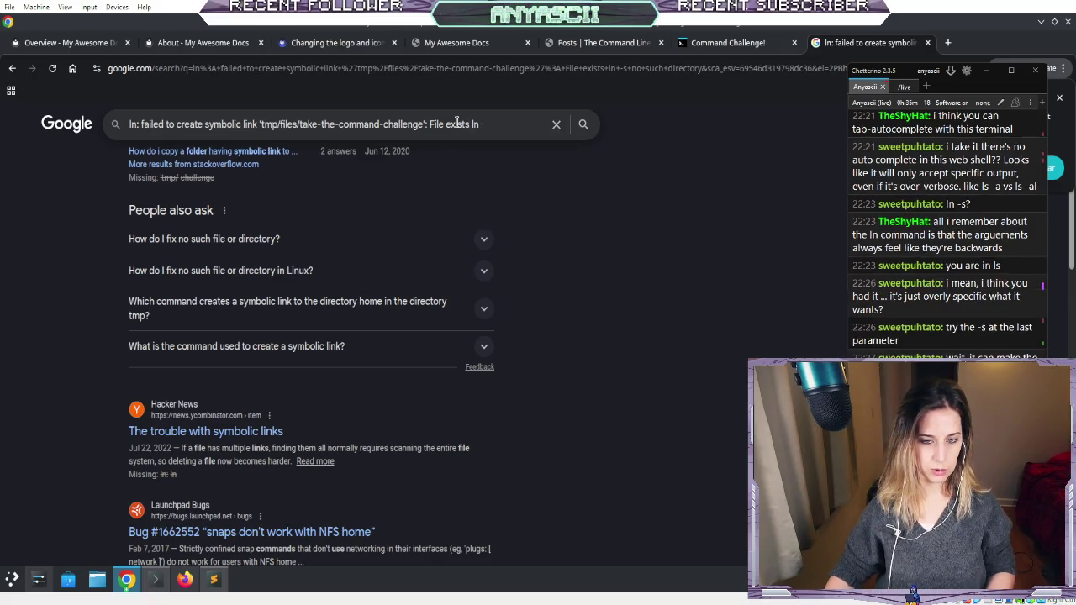
{"action": "key", "text": "Return"}
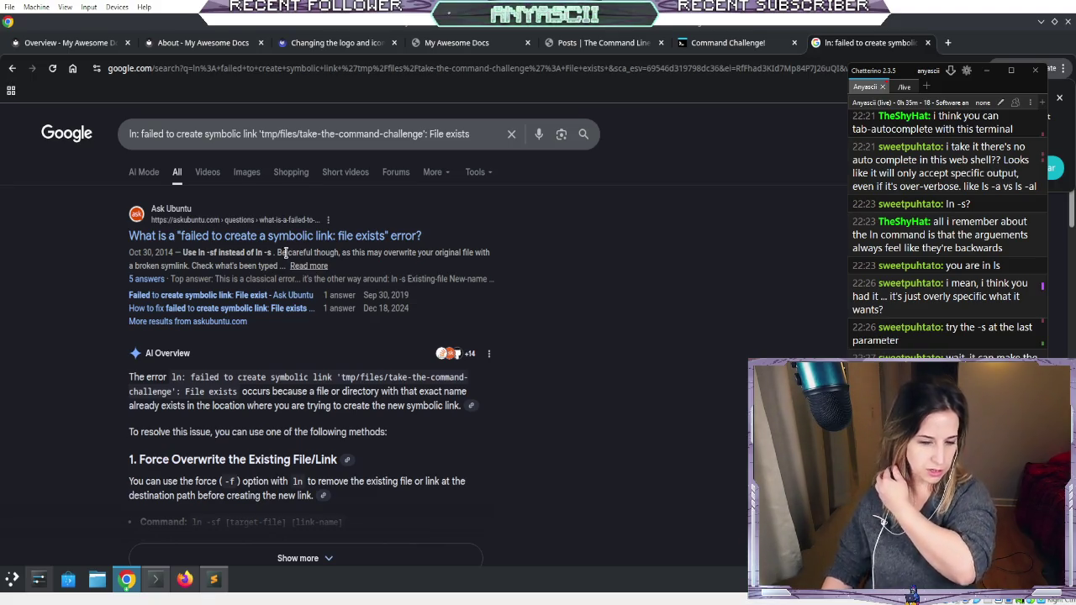
{"action": "left_click", "coordinate": [273, 238]}
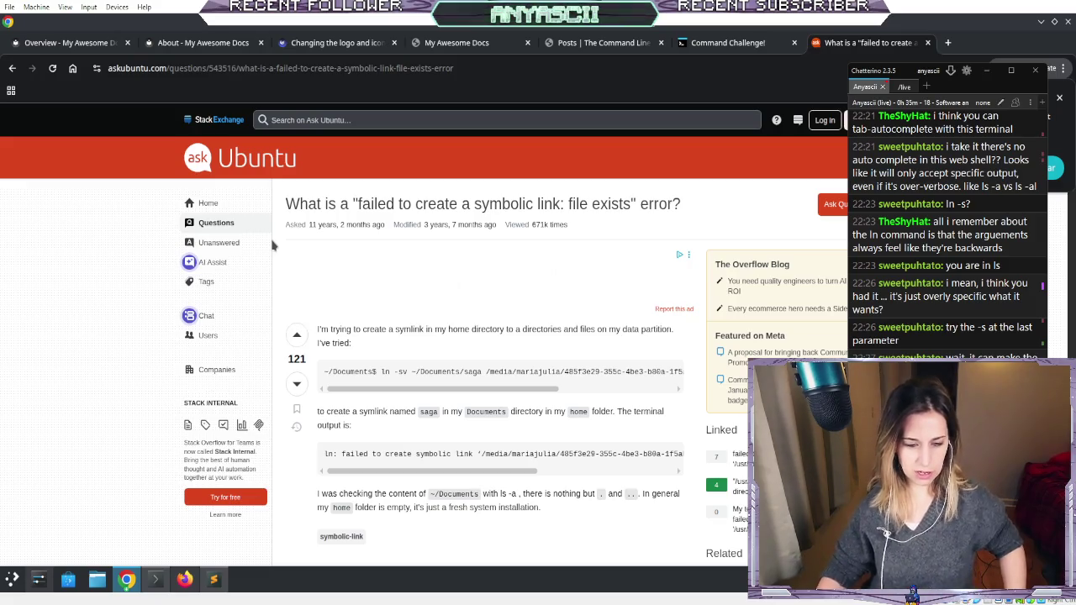
{"action": "scroll", "coordinate": [389, 453], "scroll_direction": "right", "scroll_amount": 4}
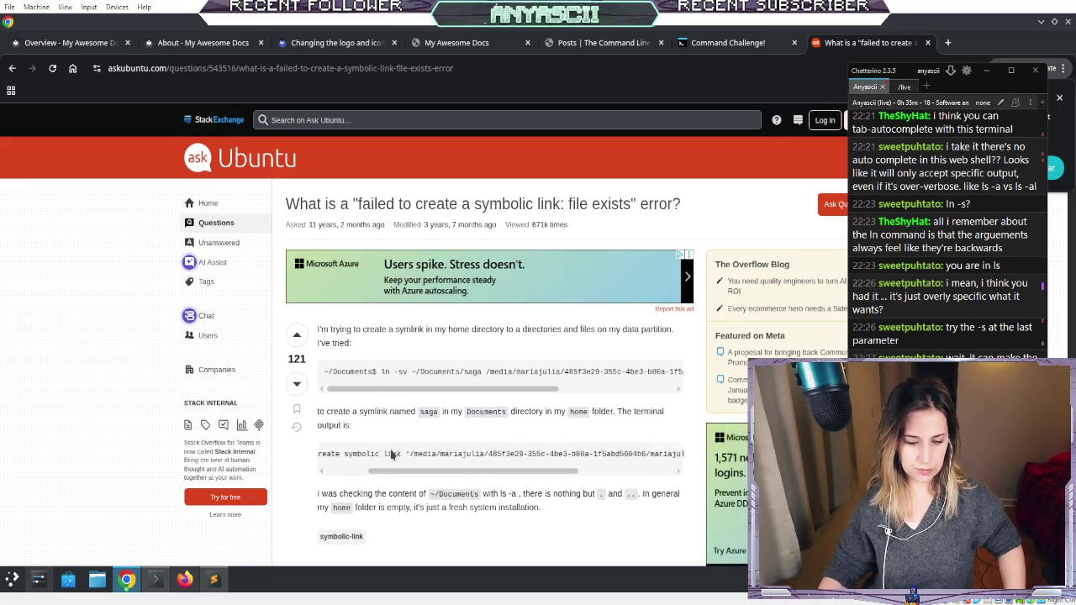
{"action": "scroll", "coordinate": [389, 453], "scroll_direction": "right", "scroll_amount": 3}
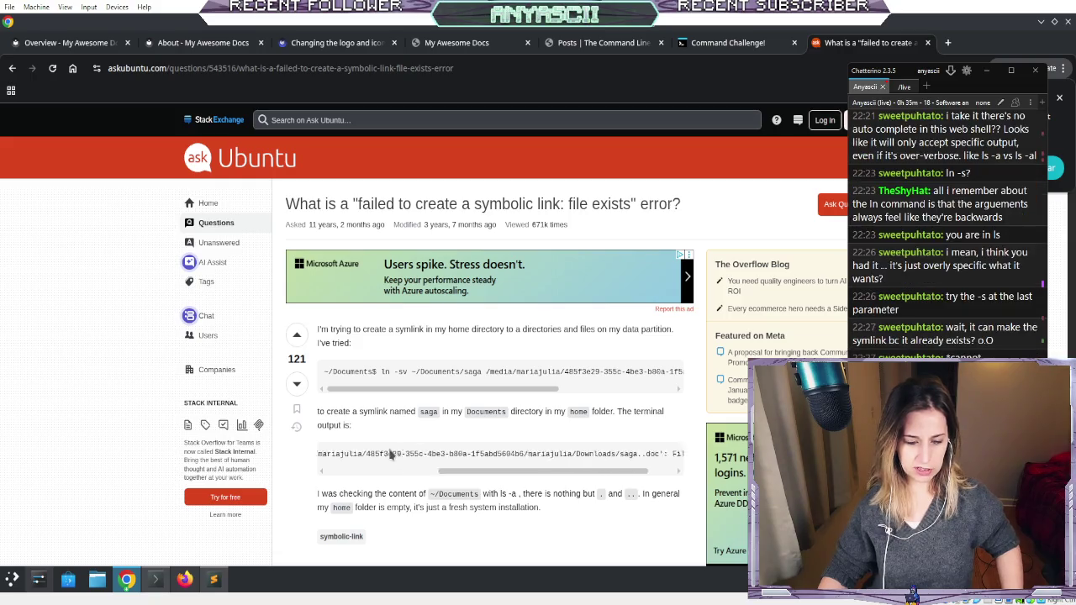
{"action": "scroll", "coordinate": [391, 453], "scroll_direction": "left", "scroll_amount": 1}
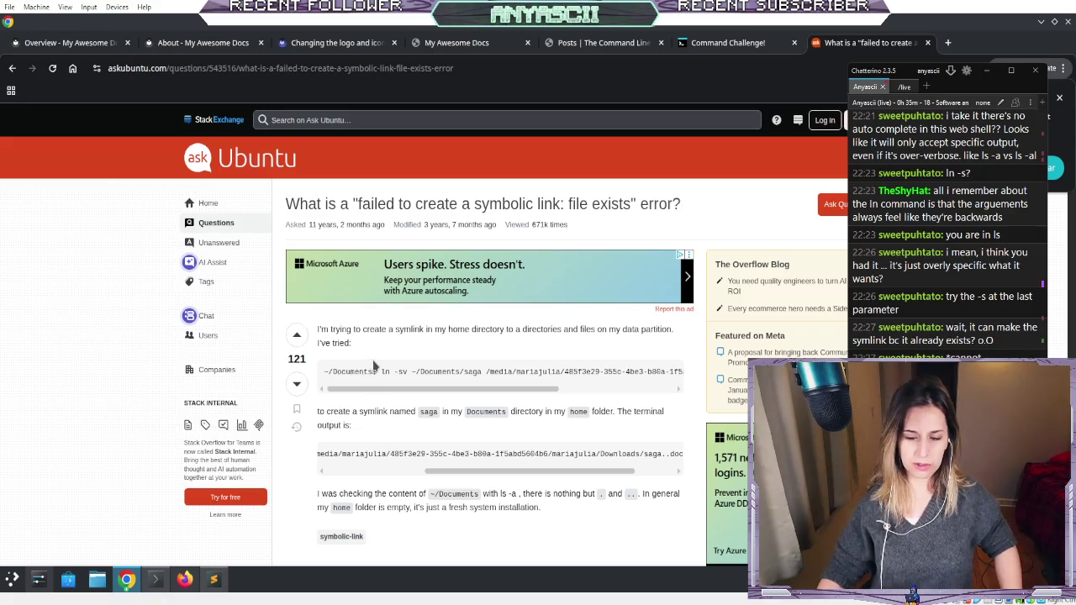
{"action": "scroll", "coordinate": [382, 374], "scroll_direction": "right", "scroll_amount": 3}
{"action": "scroll", "coordinate": [380, 373], "scroll_direction": "left", "scroll_amount": 3}
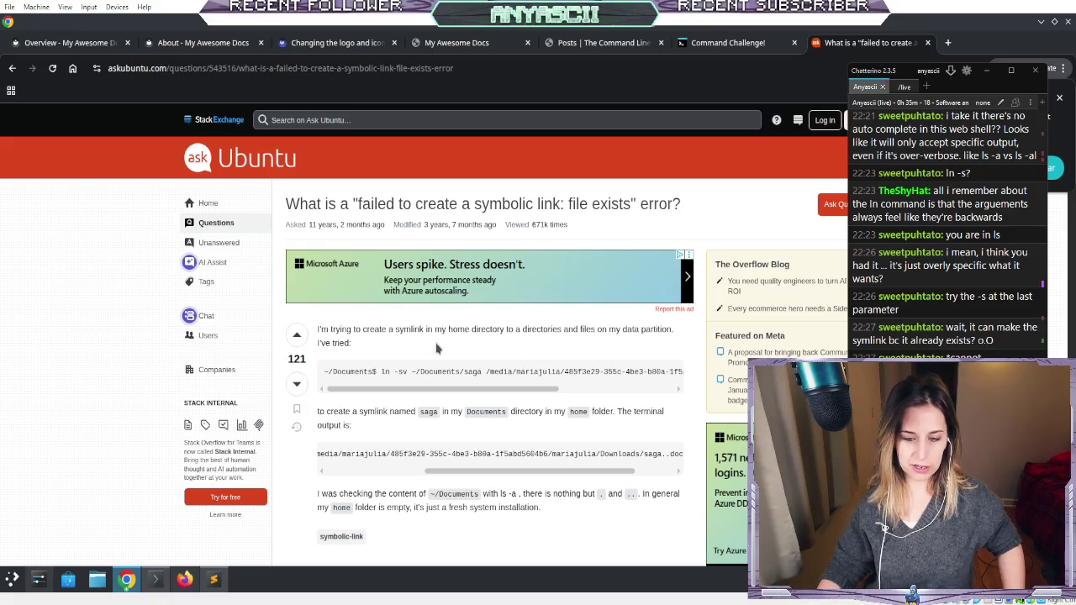
{"action": "scroll", "coordinate": [478, 384], "scroll_direction": "right", "scroll_amount": 3}
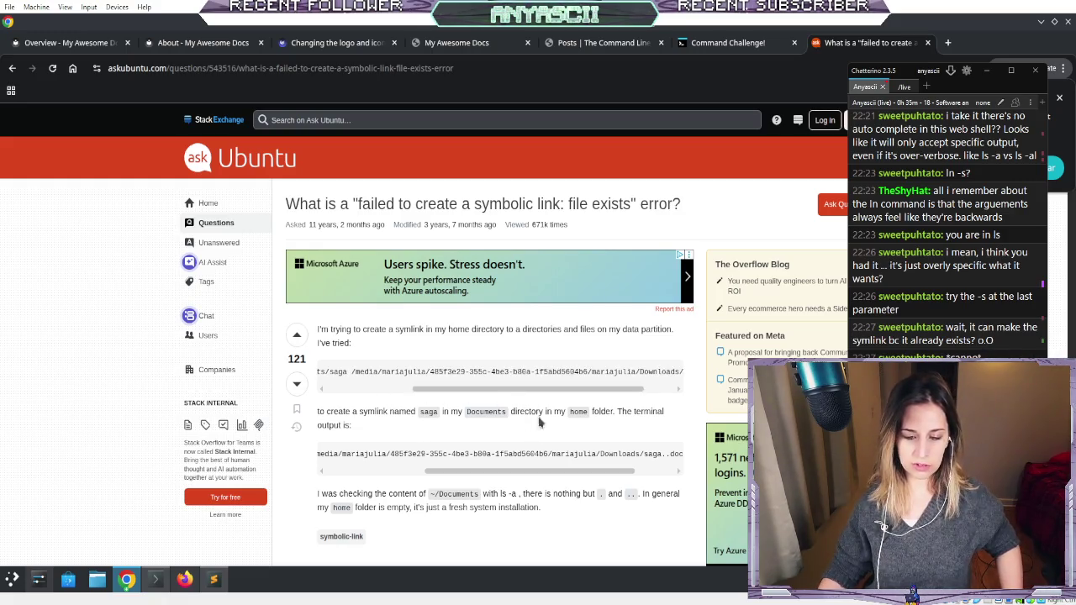
{"action": "scroll", "coordinate": [471, 452], "scroll_direction": "left", "scroll_amount": 4}
{"action": "scroll", "coordinate": [504, 454], "scroll_direction": "right", "scroll_amount": 5}
{"action": "scroll", "coordinate": [511, 454], "scroll_direction": "left", "scroll_amount": 5}
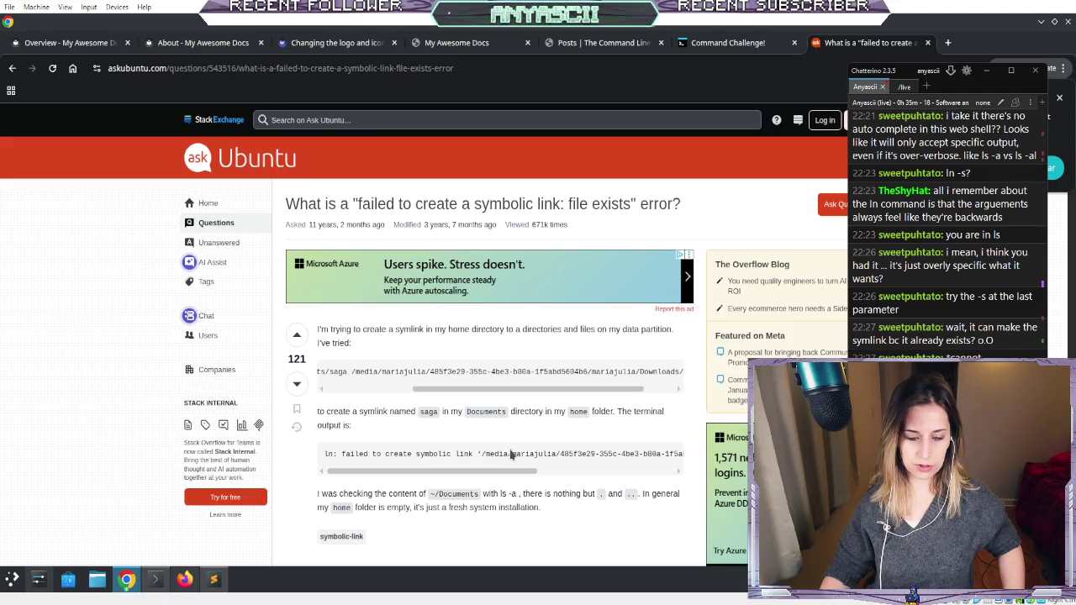
{"action": "scroll", "coordinate": [393, 372], "scroll_direction": "left", "scroll_amount": 3}
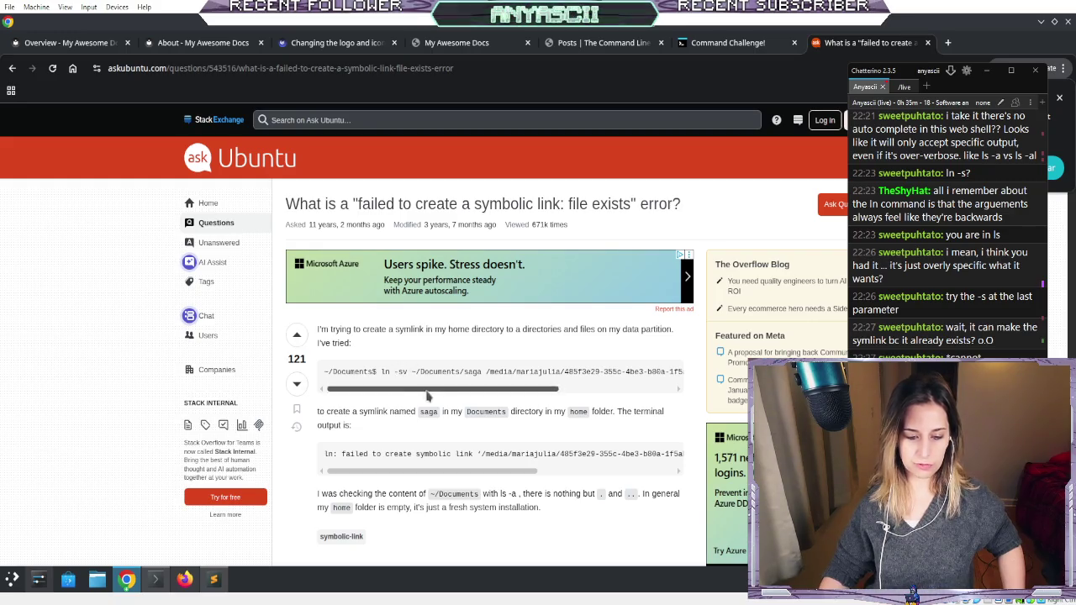
{"action": "scroll", "coordinate": [395, 387], "scroll_direction": "down", "scroll_amount": 5}
{"action": "scroll", "coordinate": [340, 411], "scroll_direction": "down", "scroll_amount": 1}
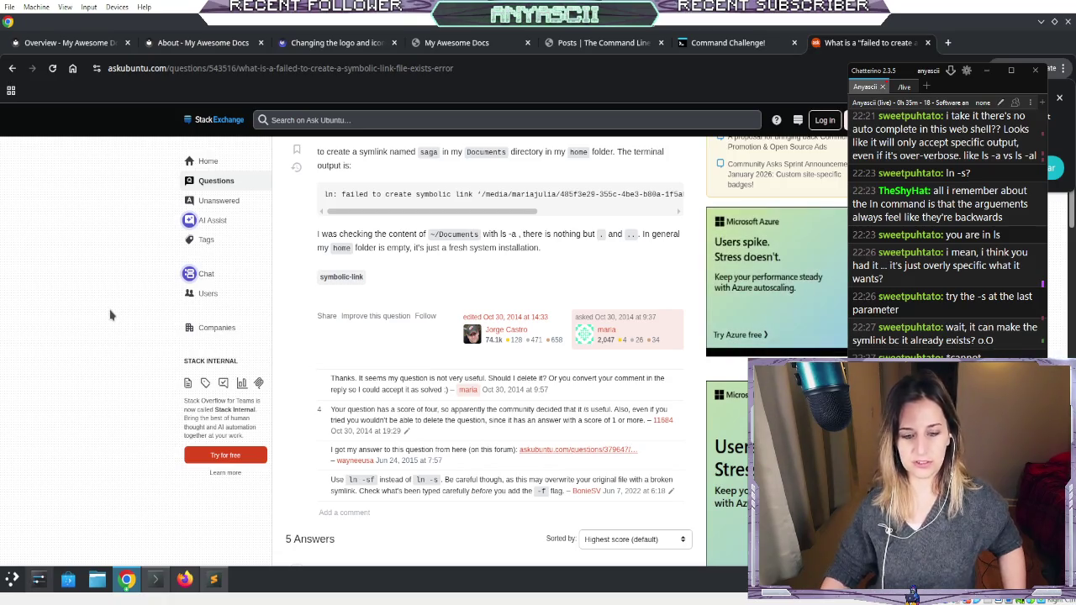
{"action": "scroll", "coordinate": [110, 314], "scroll_direction": "down", "scroll_amount": 3}
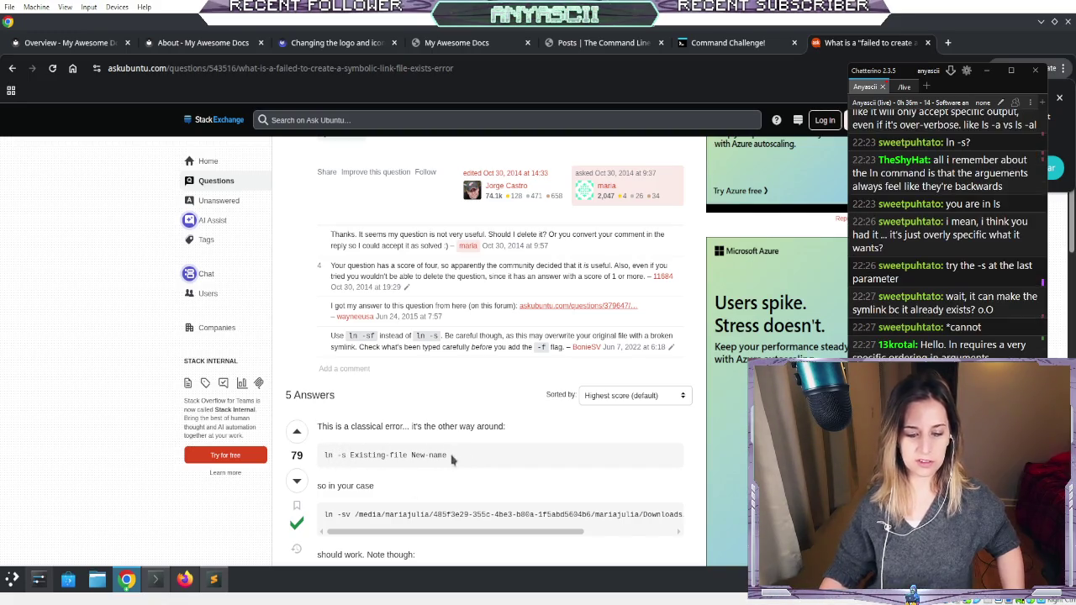
{"action": "triple_click", "coordinate": [356, 454]}
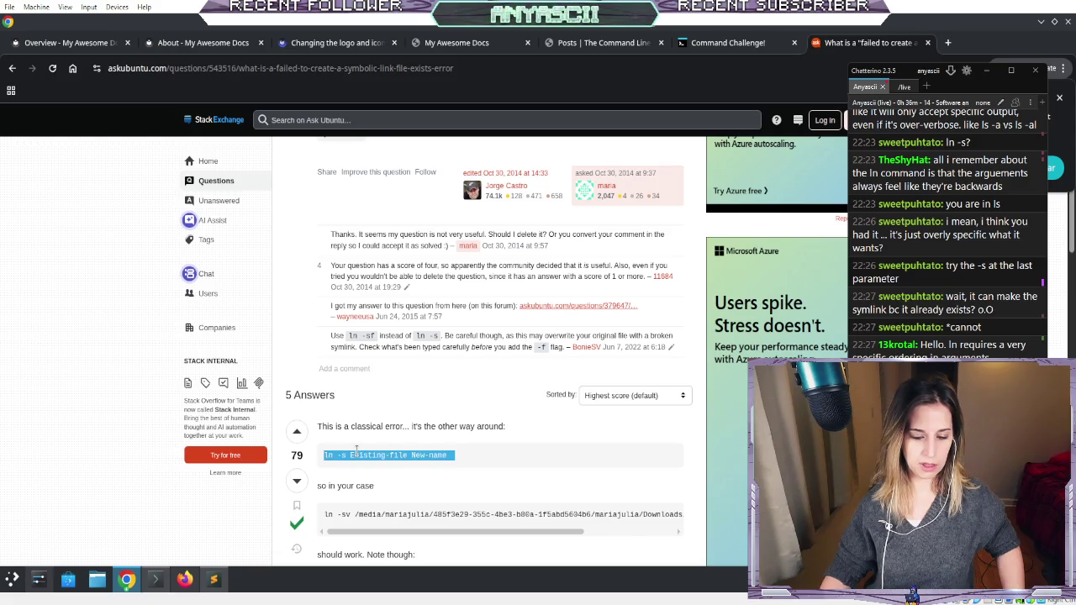
{"action": "double_click", "coordinate": [357, 454]}
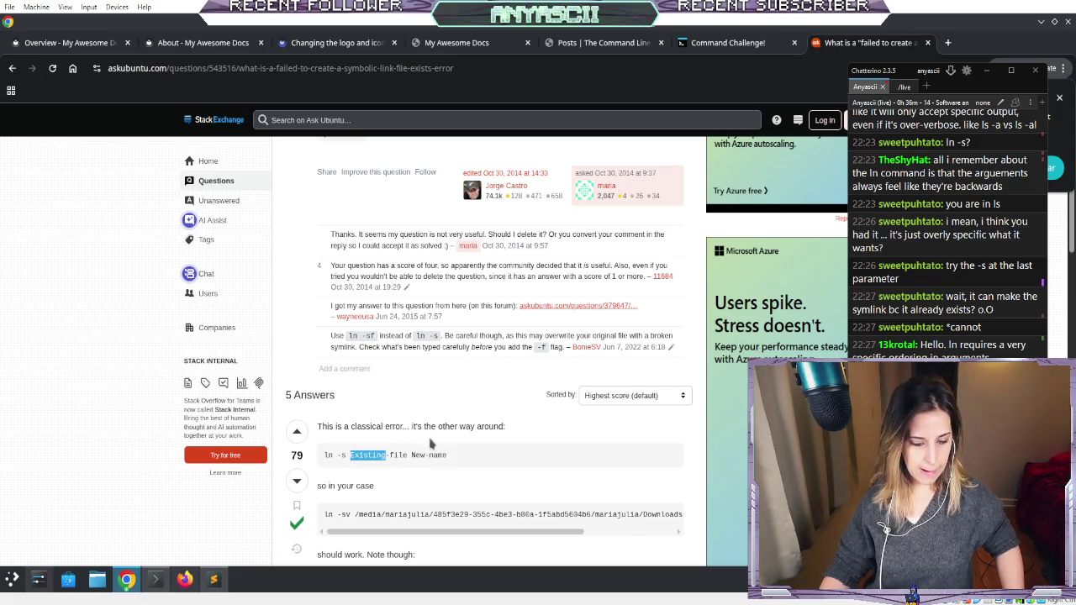
{"action": "scroll", "coordinate": [428, 462], "scroll_direction": "up", "scroll_amount": 2}
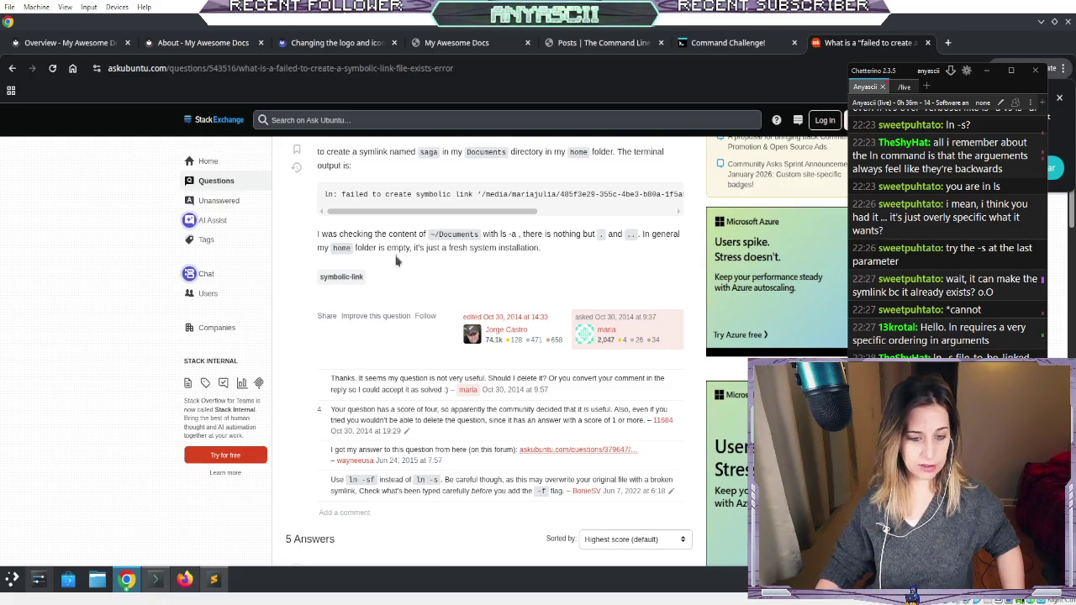
{"action": "scroll", "coordinate": [397, 265], "scroll_direction": "up", "scroll_amount": 2}
{"action": "scroll", "coordinate": [413, 308], "scroll_direction": "right", "scroll_amount": 4}
{"action": "scroll", "coordinate": [414, 307], "scroll_direction": "left", "scroll_amount": 5}
{"action": "scroll", "coordinate": [415, 309], "scroll_direction": "right", "scroll_amount": 2}
{"action": "scroll", "coordinate": [415, 310], "scroll_direction": "right", "scroll_amount": 3}
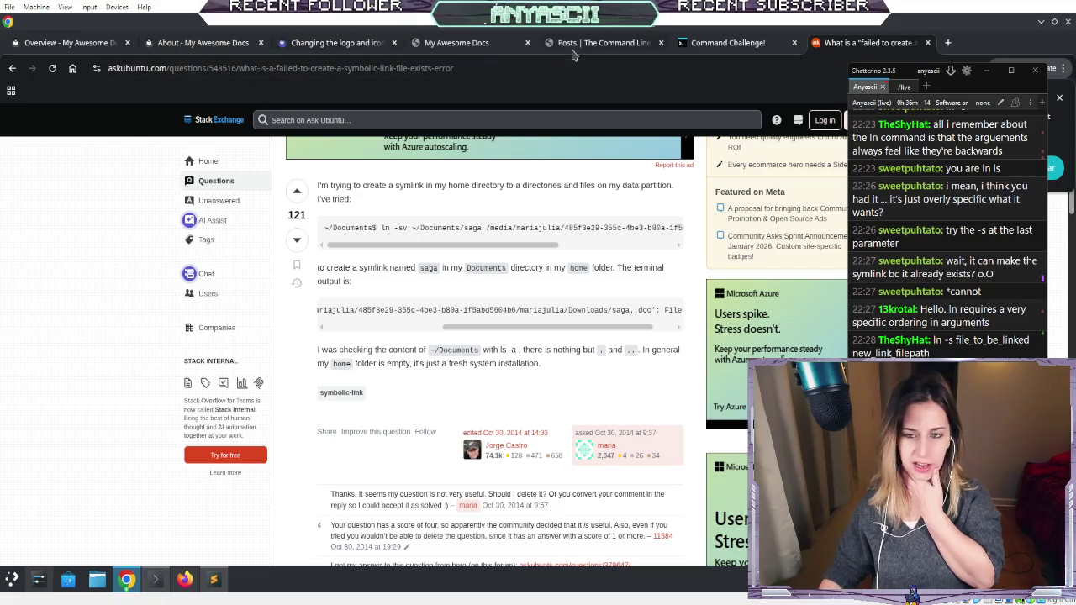
{"action": "left_click", "coordinate": [701, 44]}
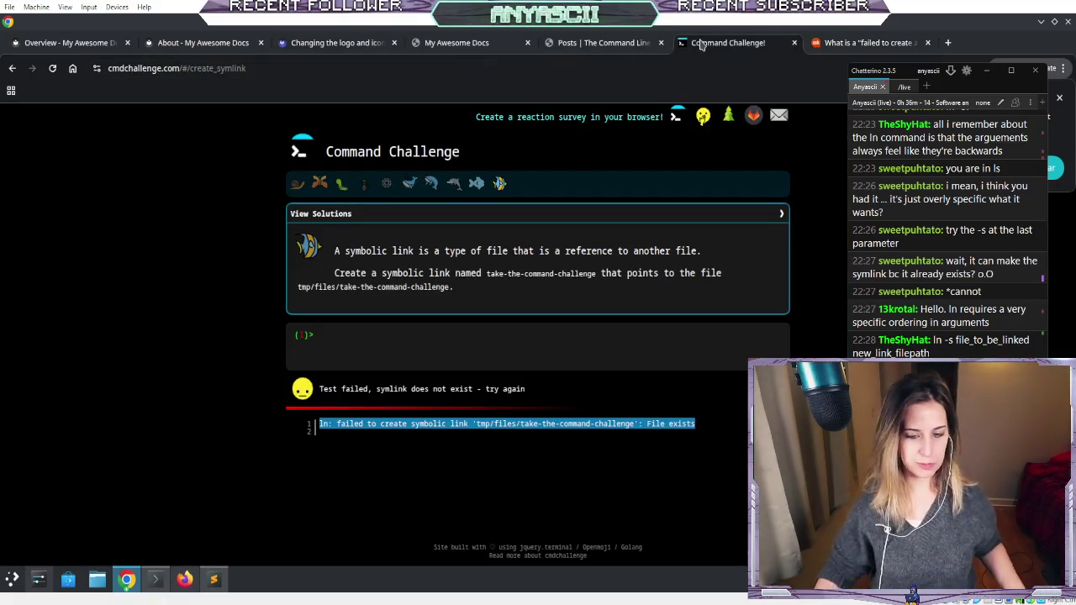
- Submit ln -s tmp/files/take-the-command-challenge take-the-command-challenge as the symlink answer
{"action": "left_click", "coordinate": [413, 341]}
{"action": "type", "text": "ln -s tmp/files/"}
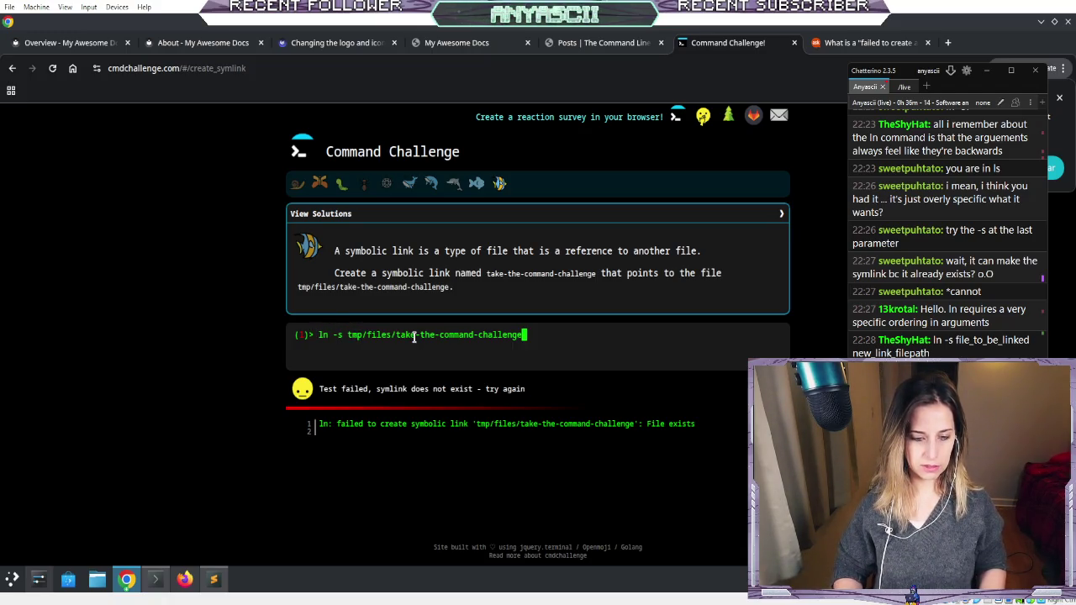
{"action": "type", "text": "take-the-command-challenge"}
{"action": "key", "text": "Return"}
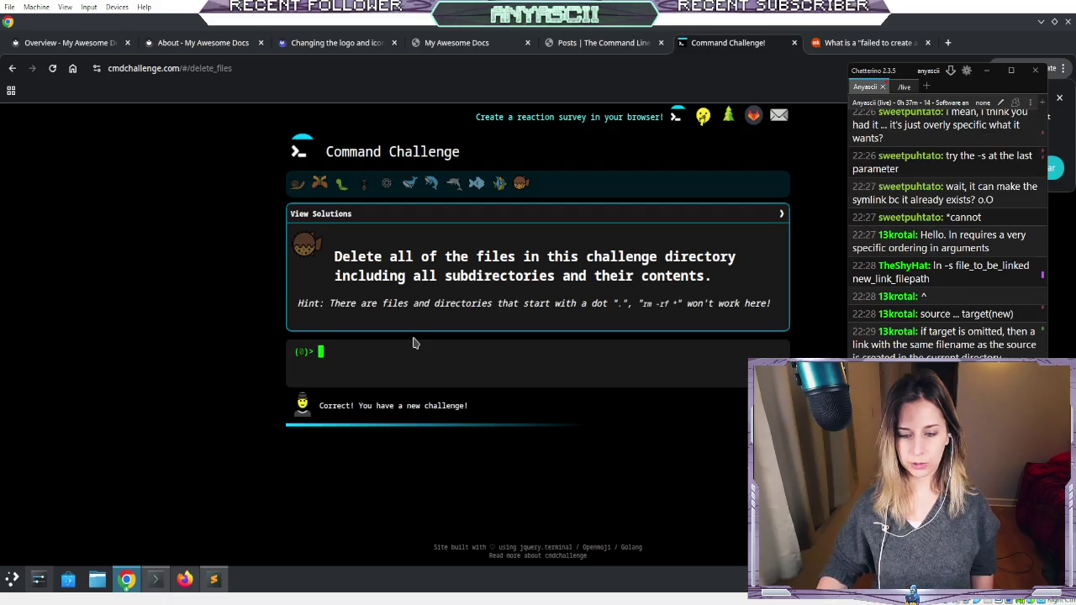
- Type rm -rf at the delete-files challenge prompt
{"action": "type", "text": "rm "}
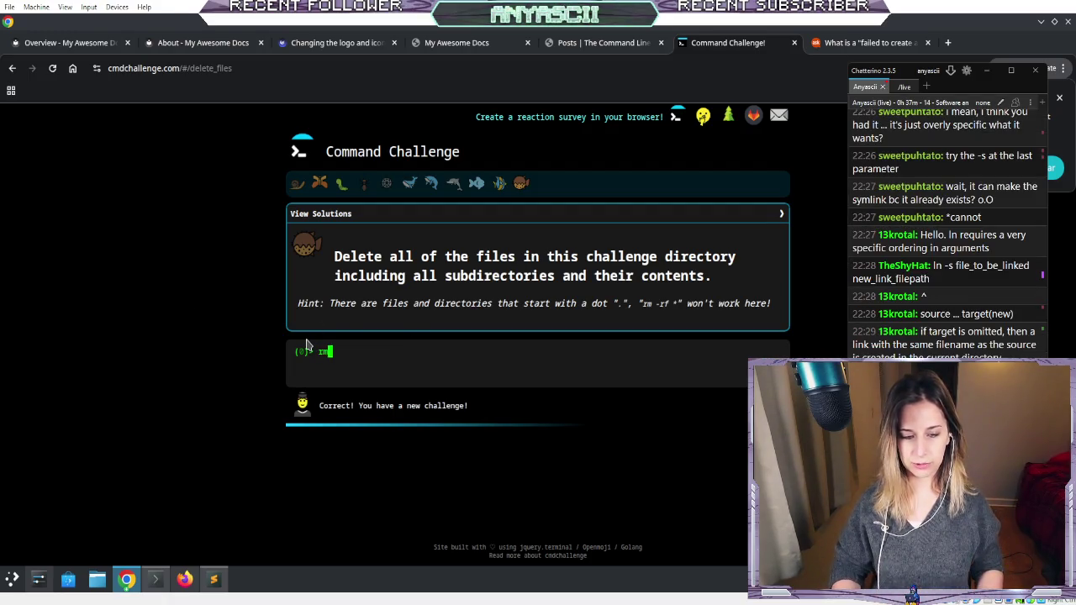
{"action": "type", "text": "-rf"}
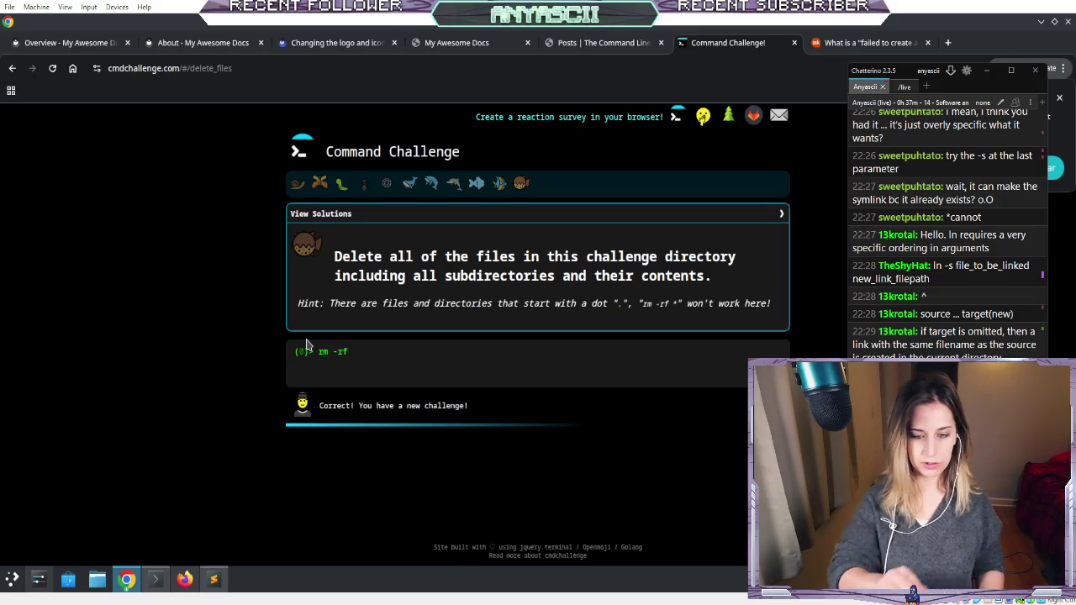
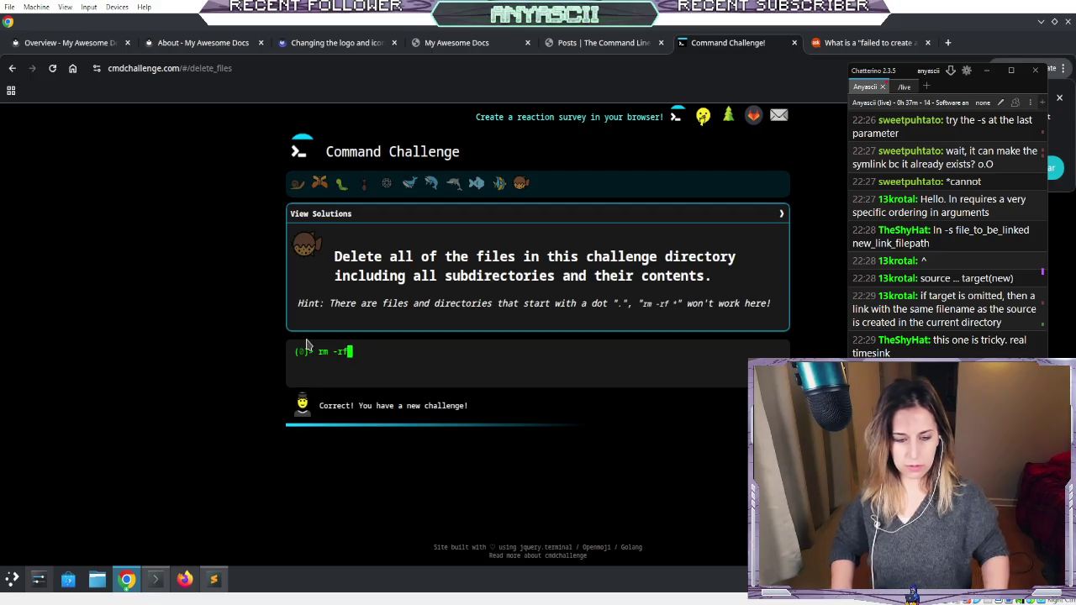
- Submit rm -rf ./* on the delete_files puzzle; the check says files or directories remain
{"action": "key", "text": "Tab"}
{"action": "key", "text": "Tab"}
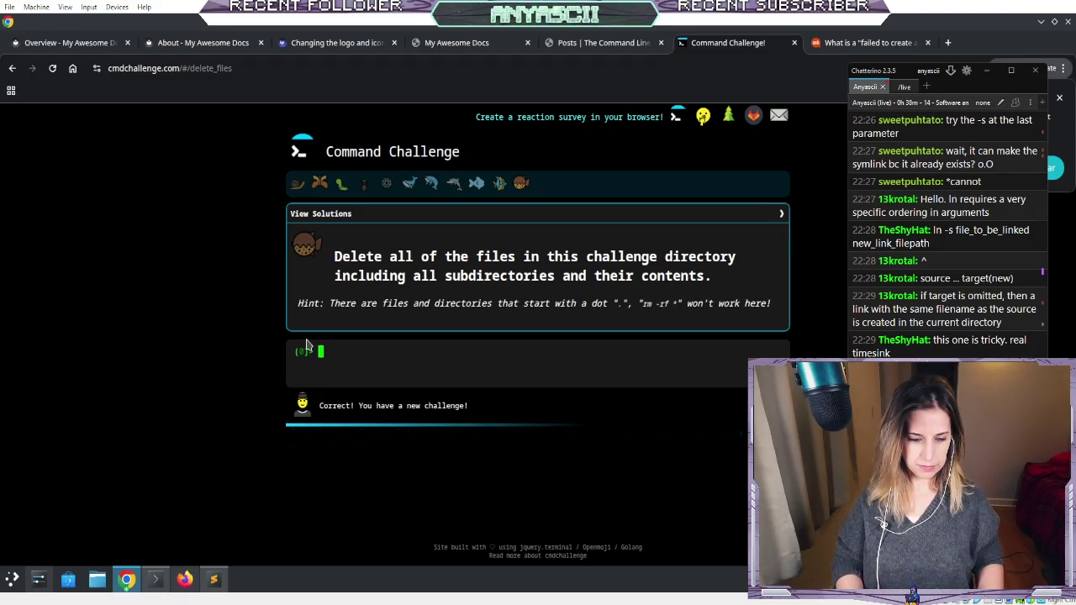
{"action": "type", "text": "*"}
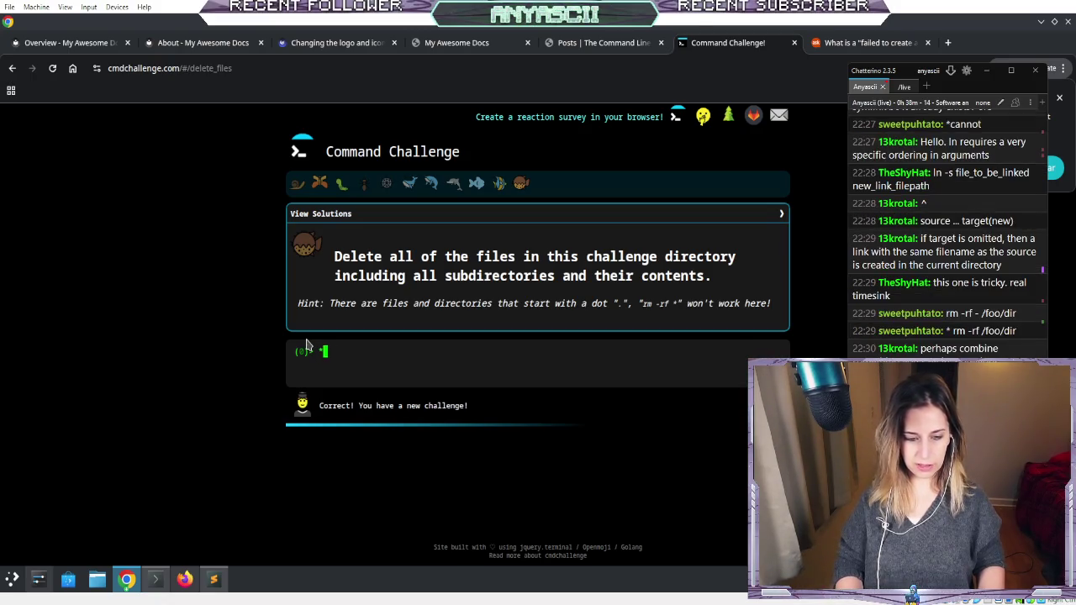
{"action": "key", "text": "BackSpace"}
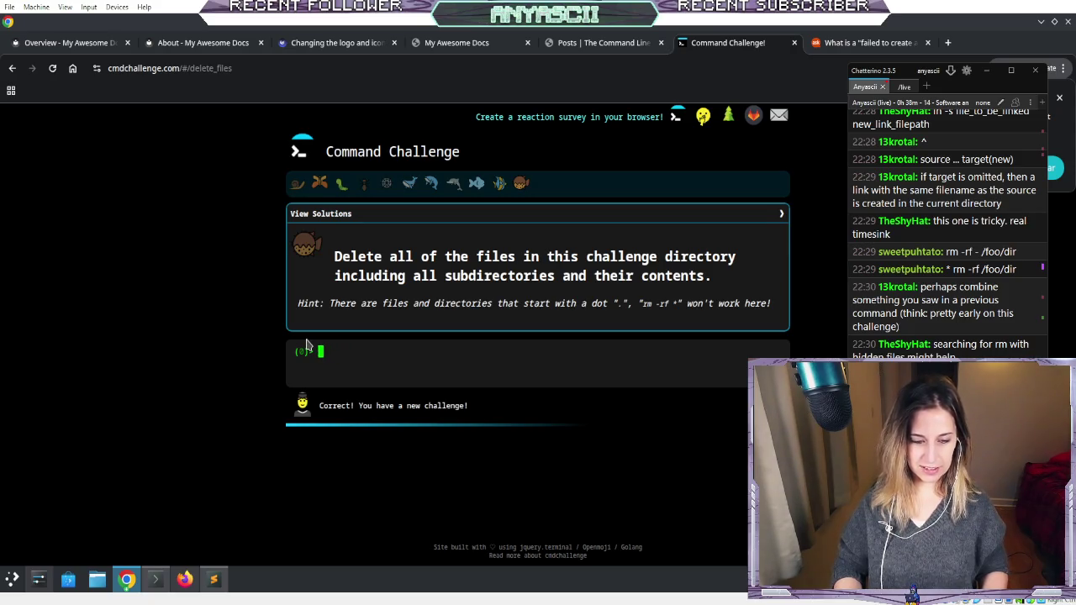
{"action": "type", "text": "rm -rf"}
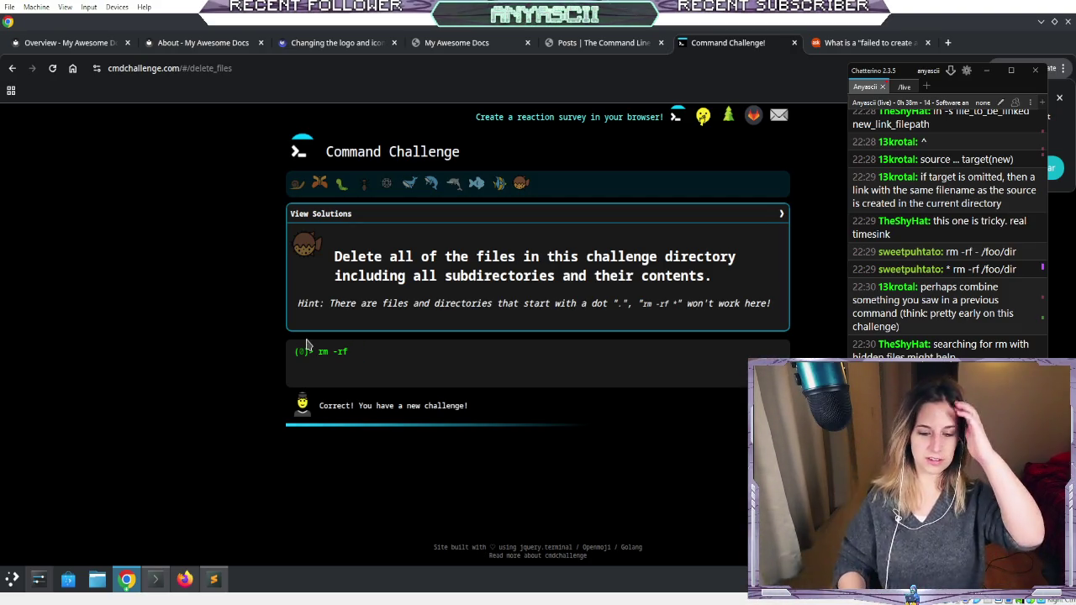
{"action": "type", "text": "t"}
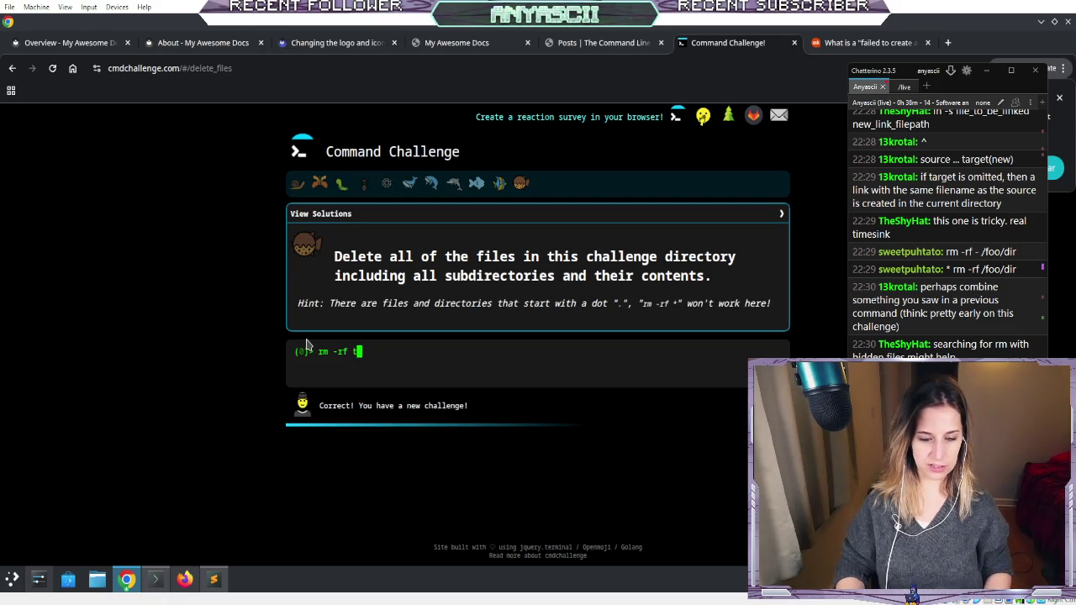
{"action": "key", "text": "BackSpace"}
{"action": "key", "text": "BackSpace"}
{"action": "key", "text": "BackSpace"}
{"action": "type", "text": "./"}
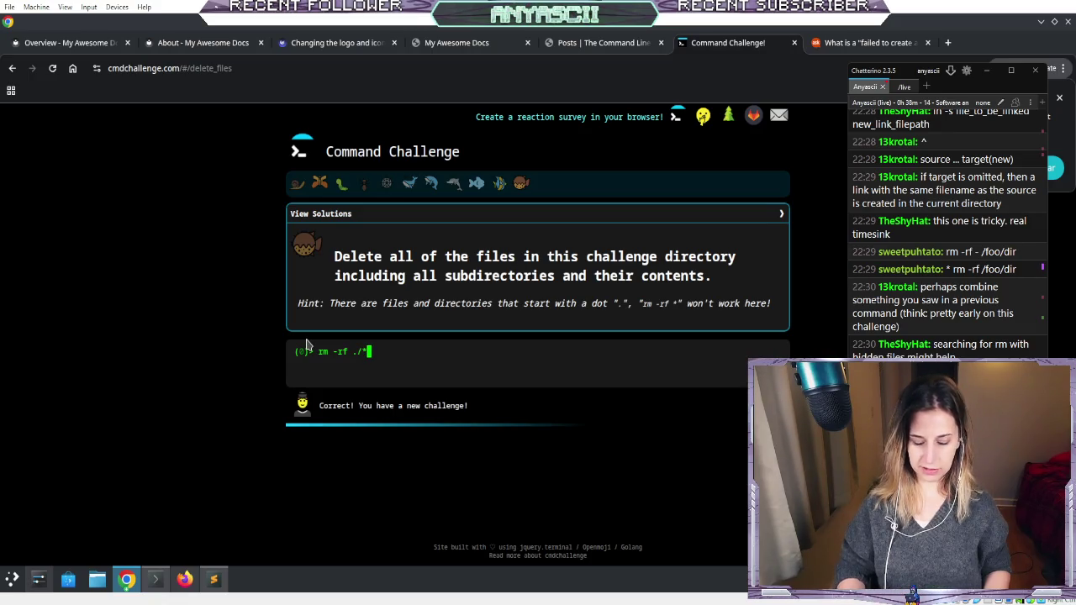
{"action": "type", "text": "*"}
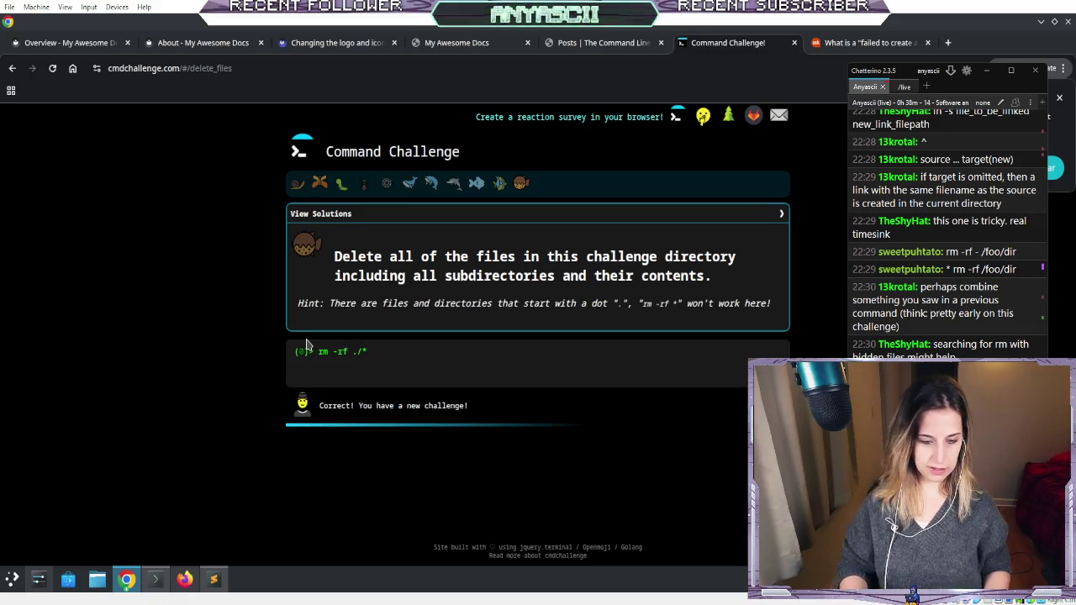
{"action": "key", "text": "Return"}
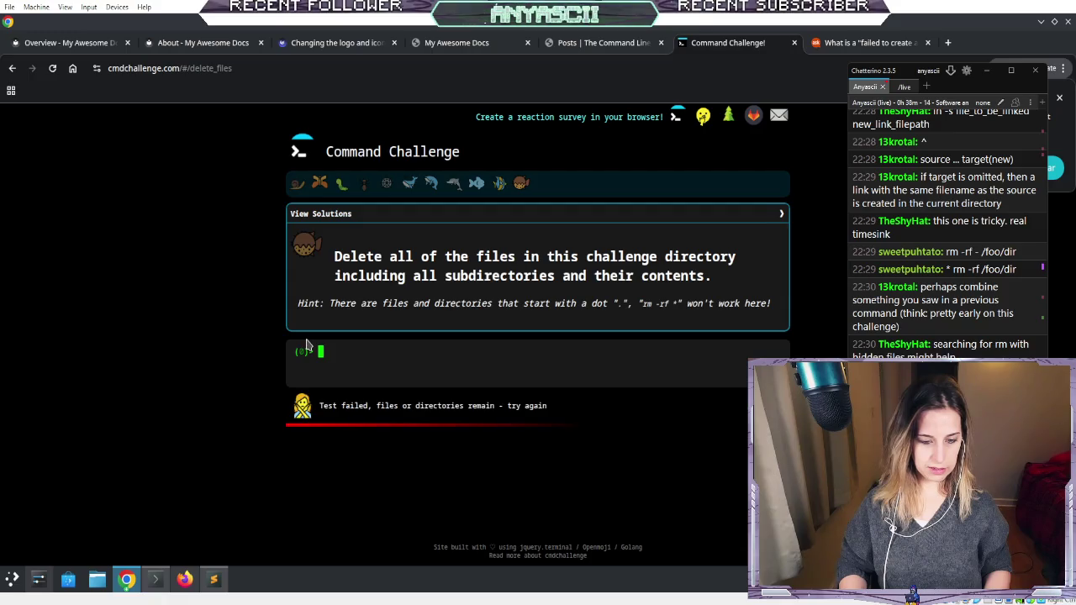
- Submit an rm -rf command aimed at the dot entries; rm refuses to remove '.' and '..'
{"action": "key", "text": "Up"}
{"action": "key", "text": "Up"}
{"action": "key", "text": "Down"}
{"action": "key", "text": "Down"}
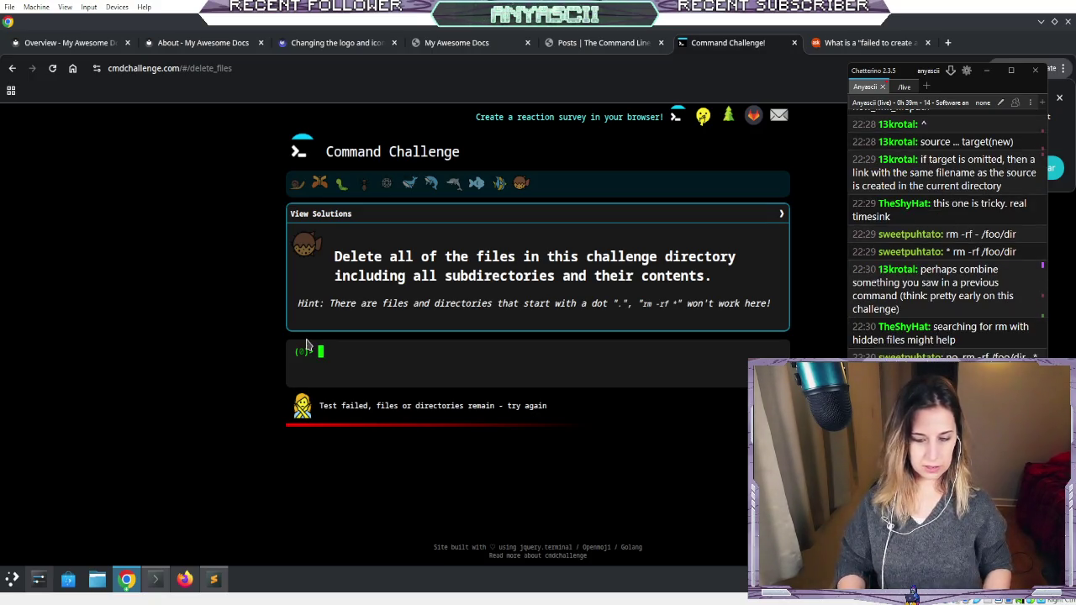
{"action": "type", "text": "rm -rf ."}
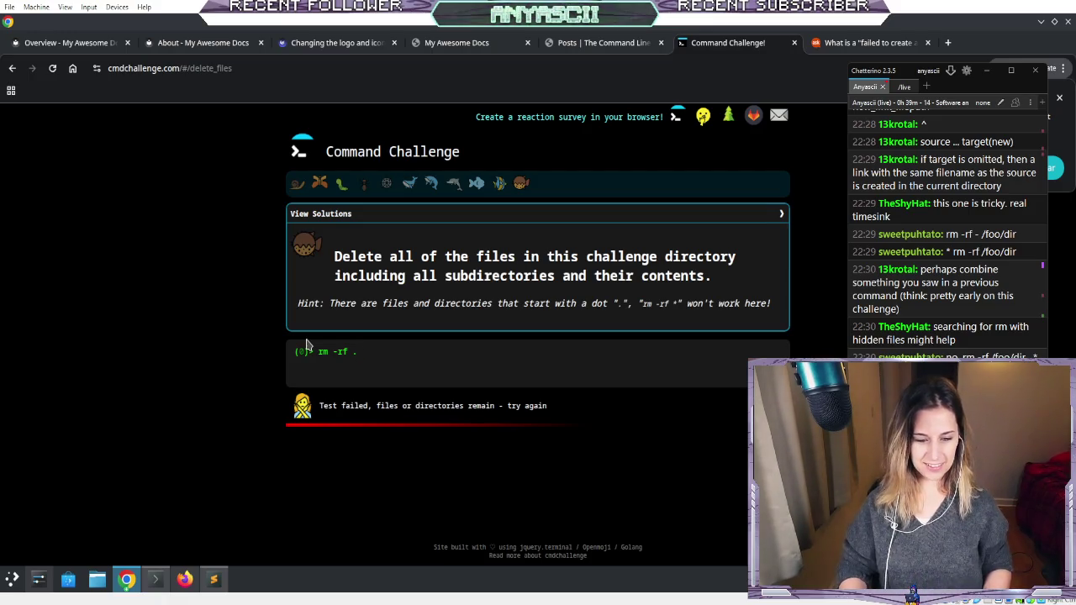
{"action": "type", "text": "("}
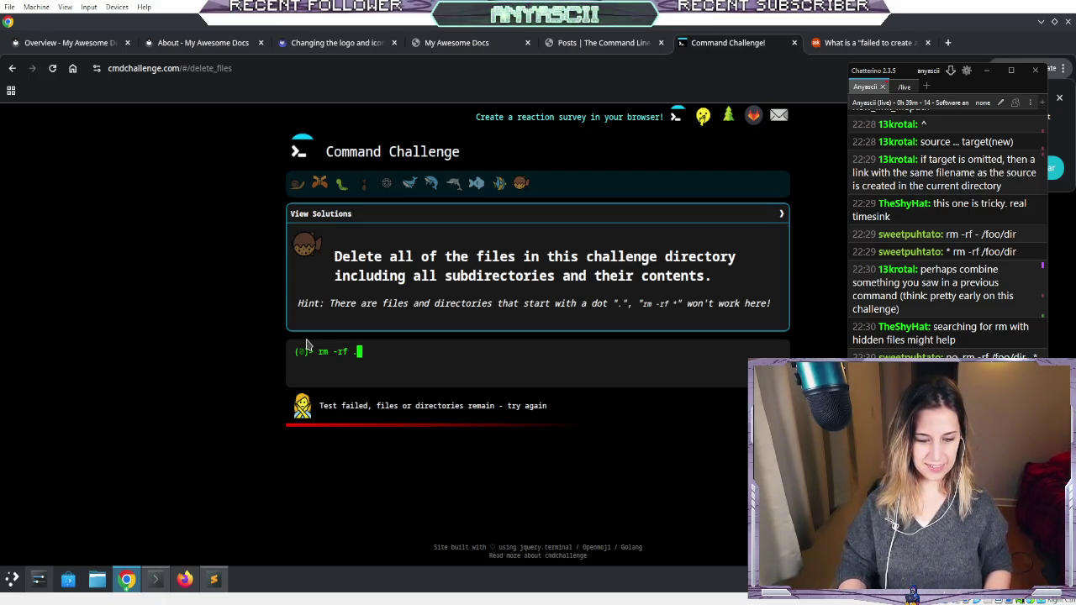
{"action": "key", "text": "BackSpace"}
{"action": "type", "text": "&"}
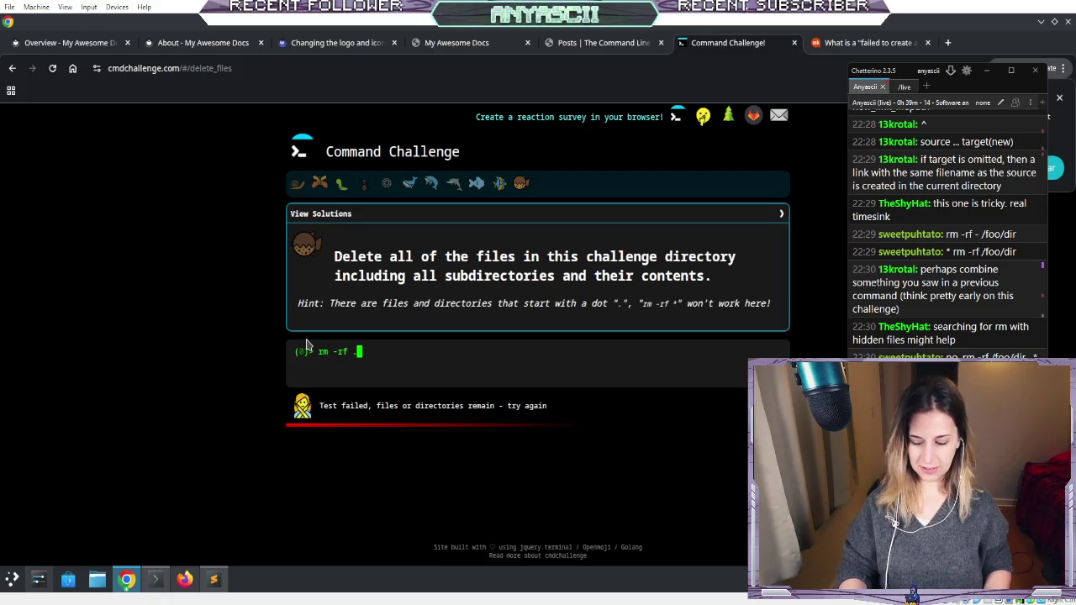
{"action": "key", "text": "Return"}
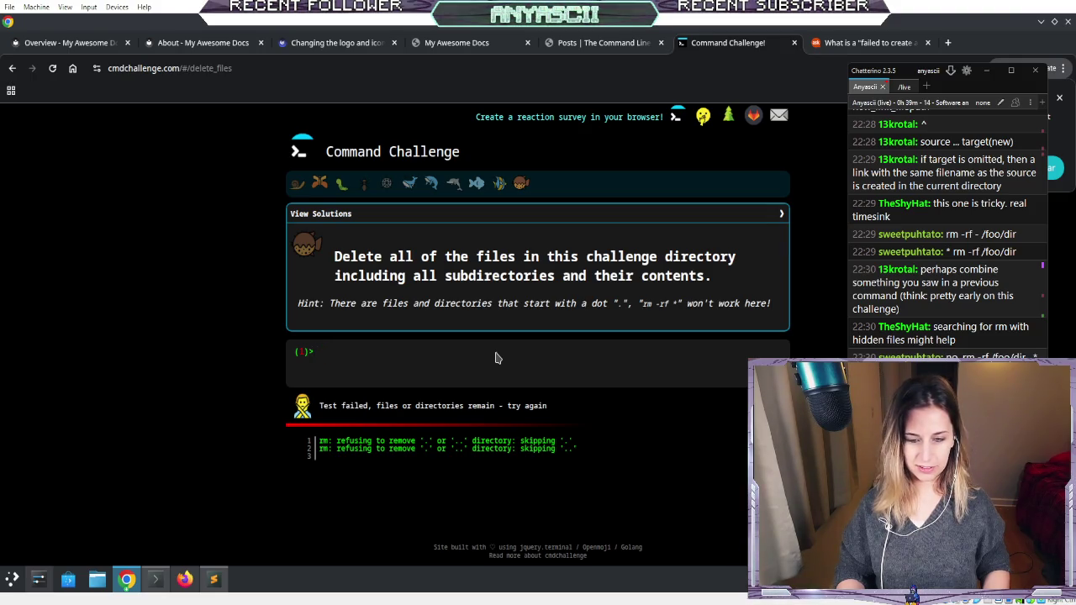
{"action": "type", "text": "rm-rf "}
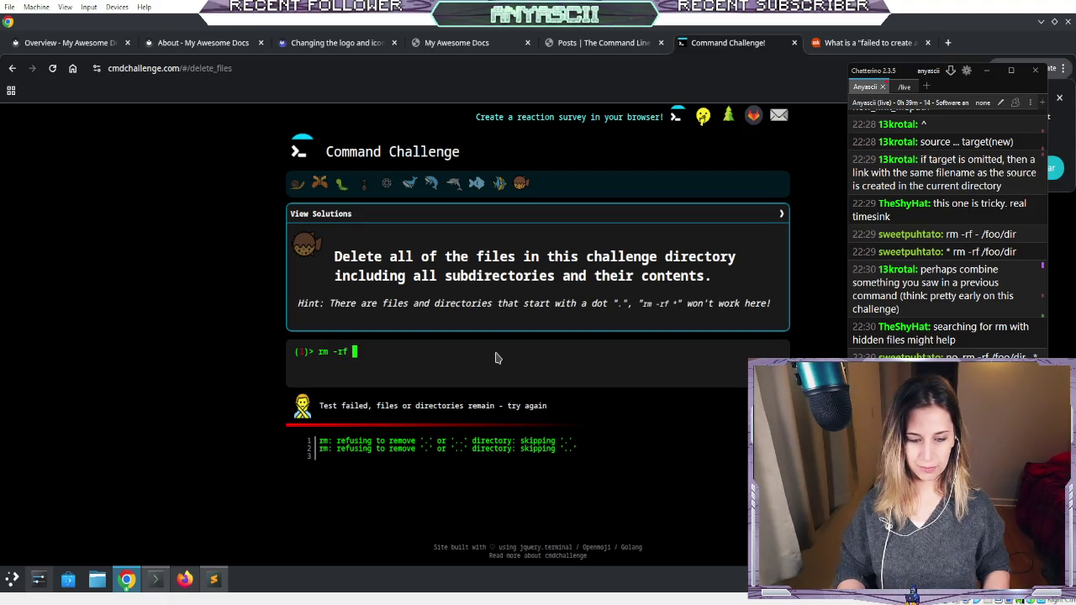
{"action": "type", "text": "t"}
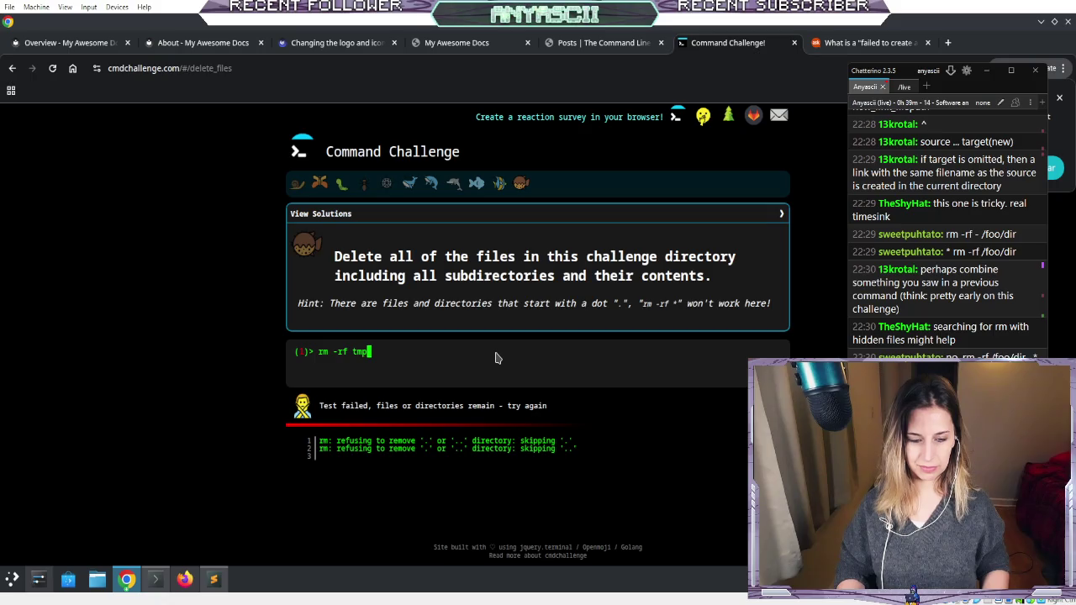
{"action": "key", "text": "BackSpace"}
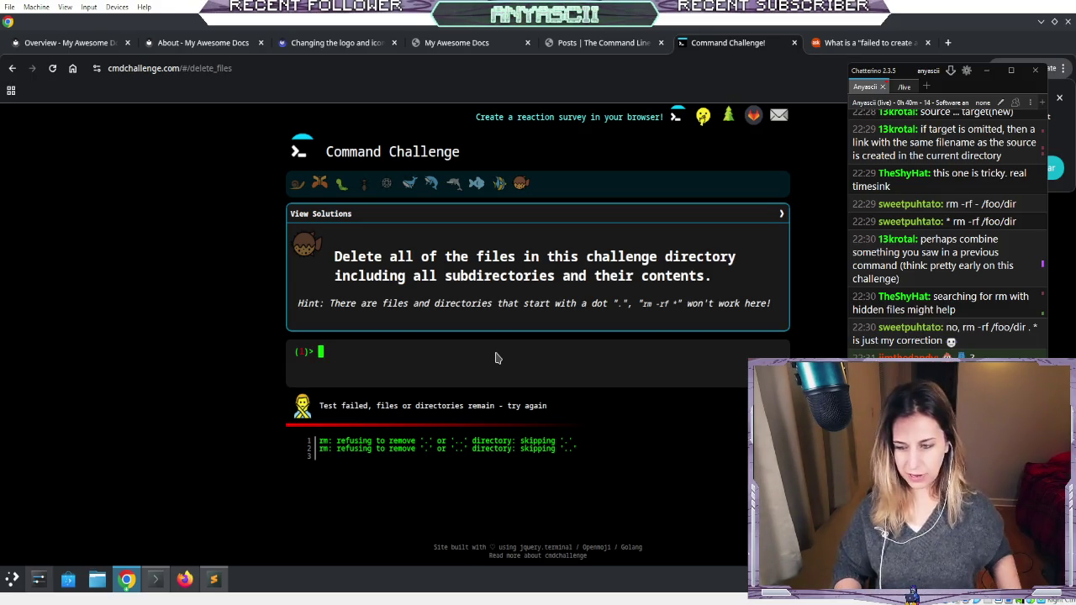
- Submit a revised rm -rf command with a dot pattern; remaining files like animi.doc and atque.wav are listed
{"action": "type", "text": "rm"}
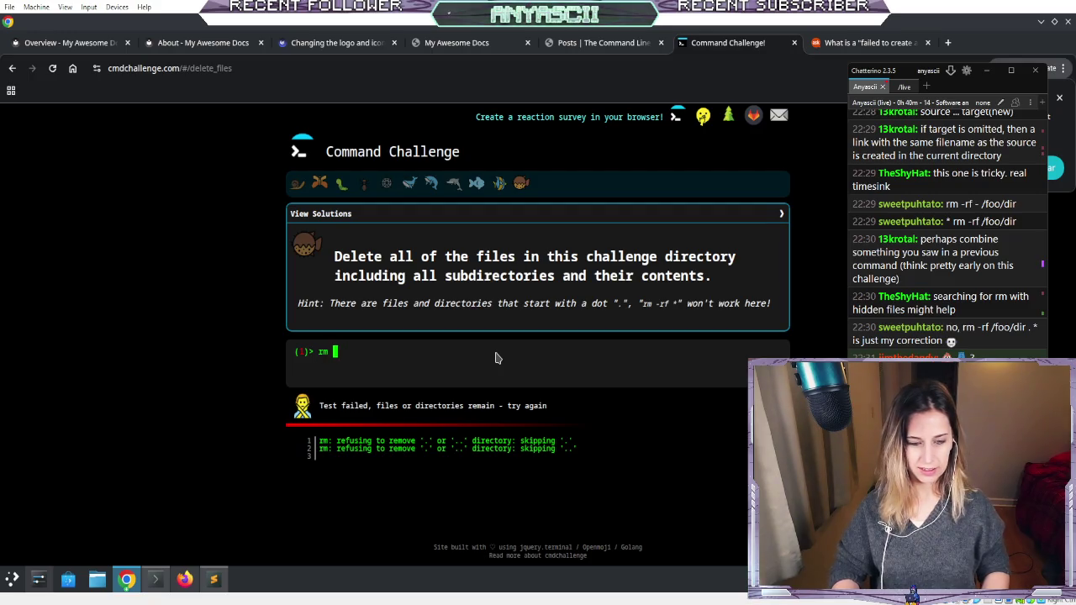
{"action": "type", "text": " -rf /food"}
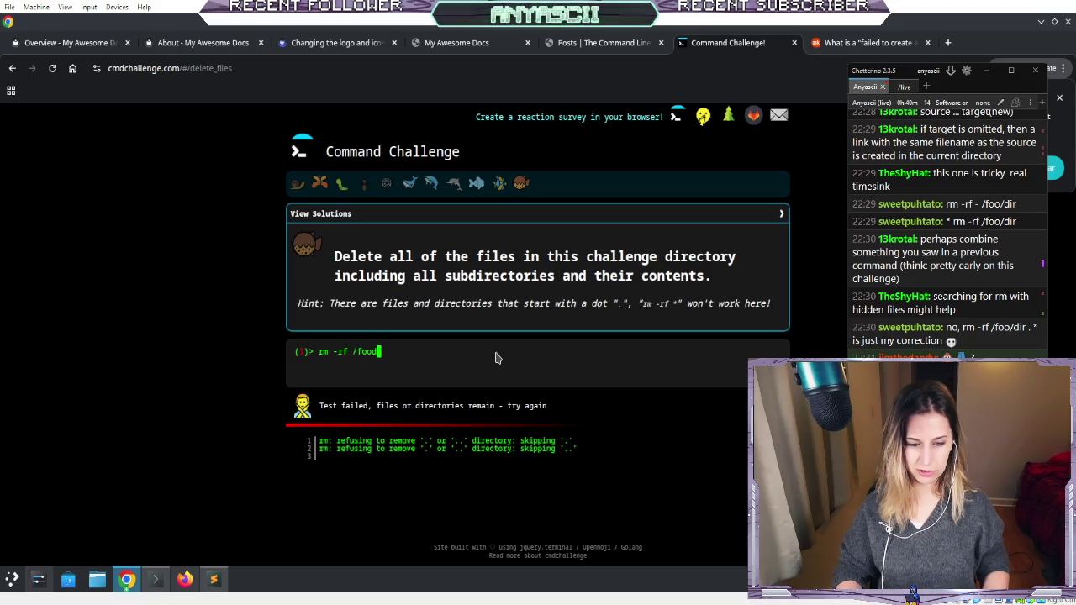
{"action": "key", "text": "BackSpace"}
{"action": "key", "text": "BackSpace"}
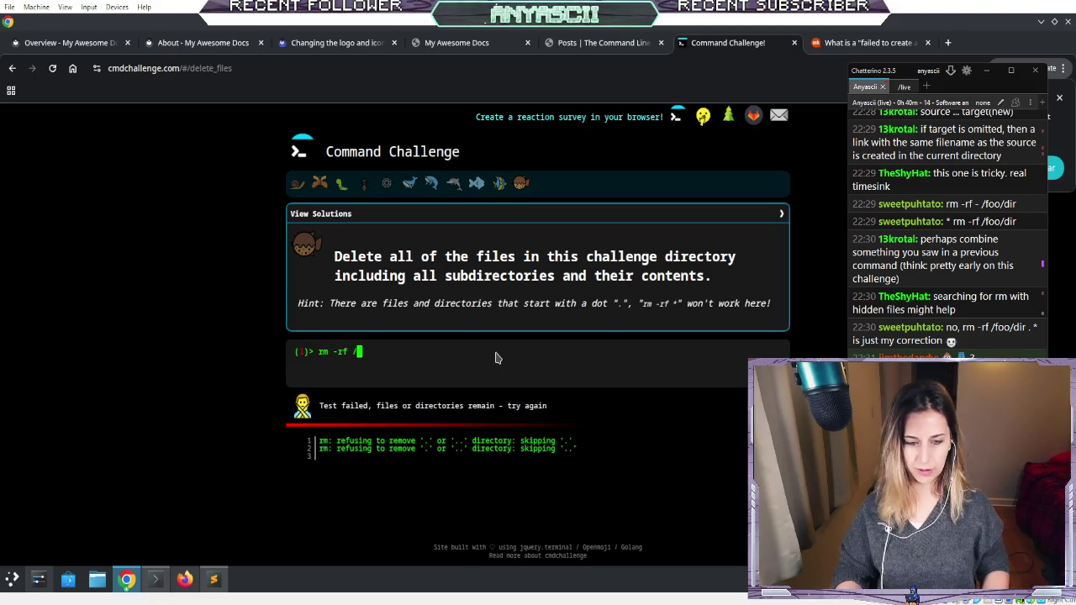
{"action": "key", "text": "Tab"}
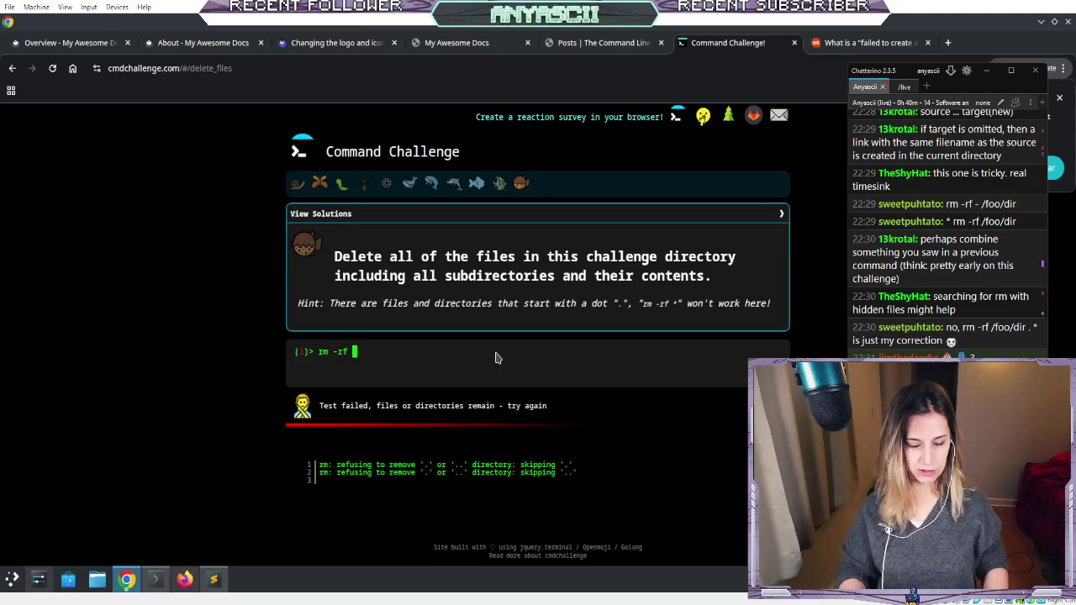
{"action": "key", "text": "Tab"}
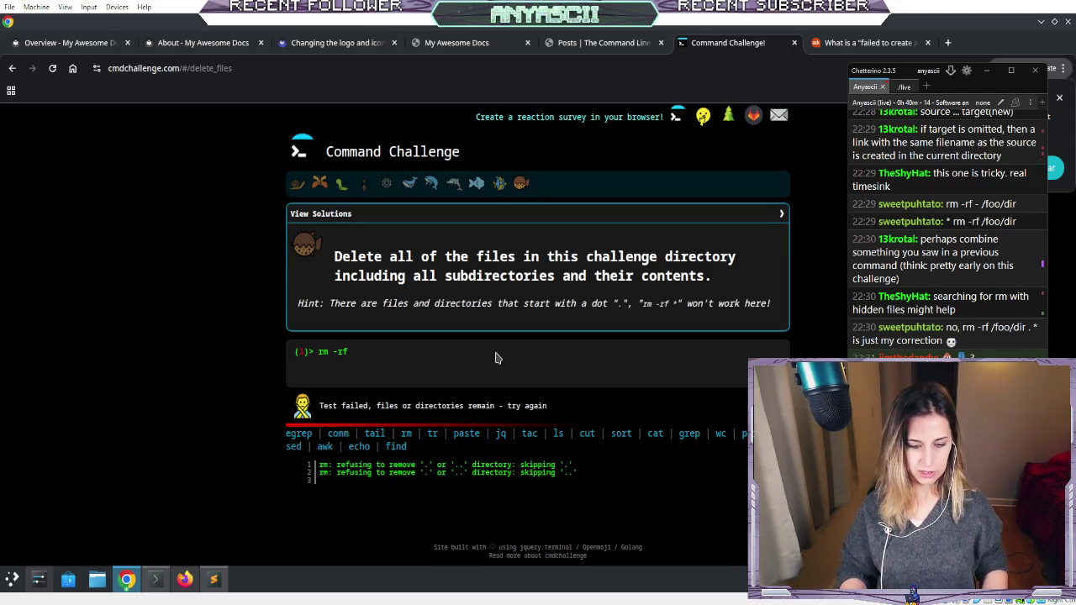
{"action": "type", "text": "tmp"}
{"action": "key", "text": "BackSpace"}
{"action": "key", "text": "BackSpace"}
{"action": "key", "text": "BackSpace"}
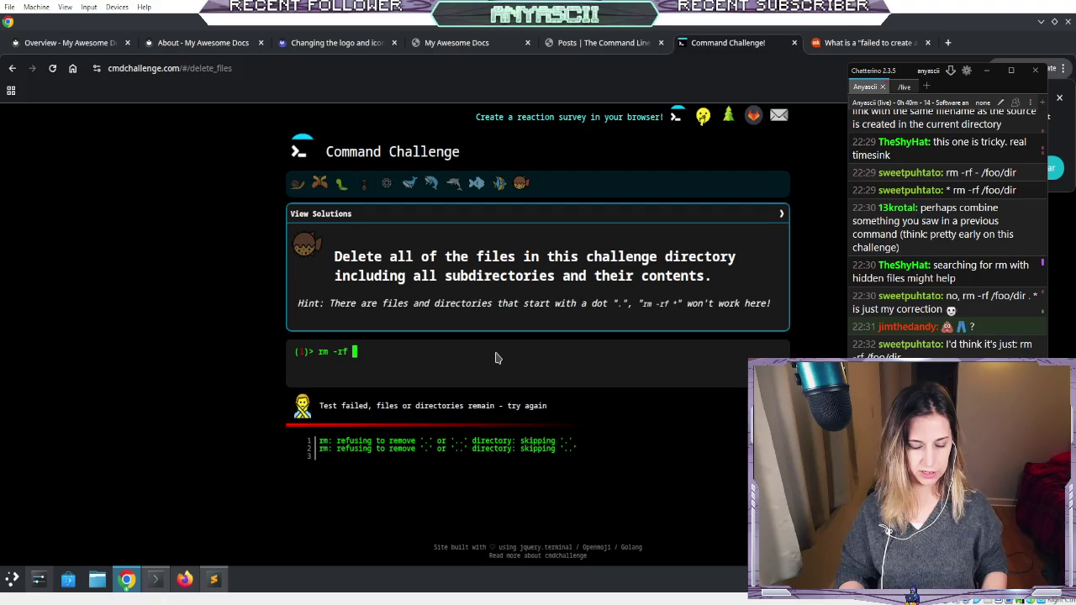
{"action": "type", "text": ".-*"}
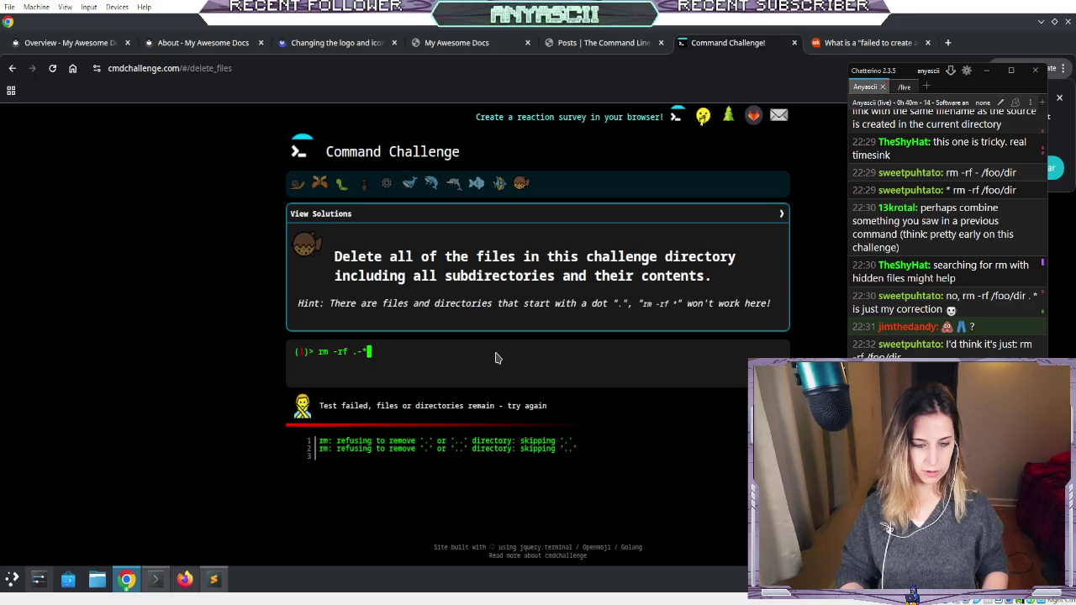
{"action": "key", "text": "Return"}
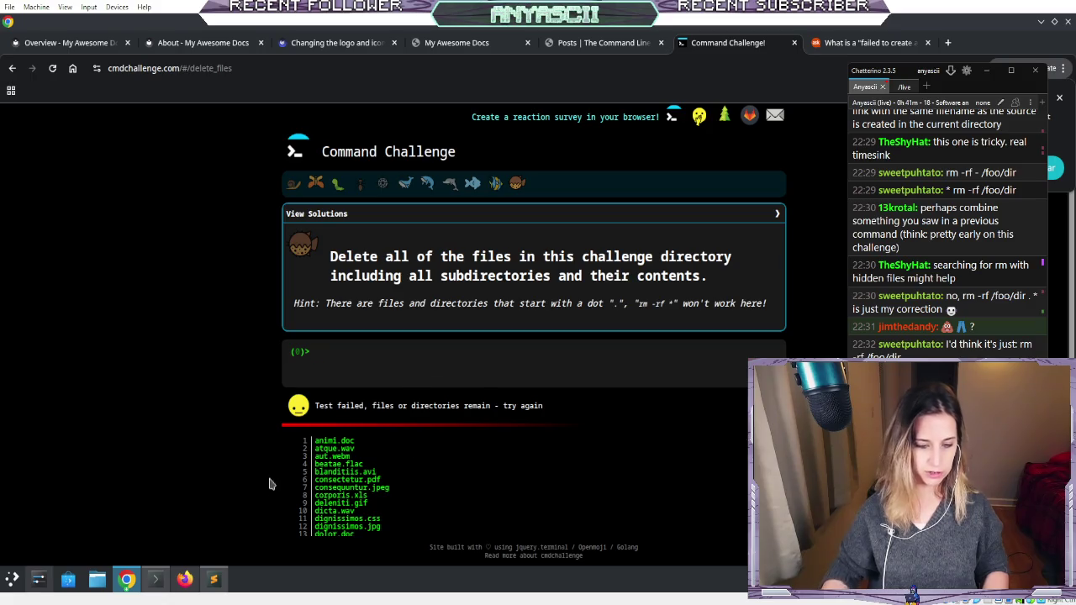
- Confirm the directory /var/challenges/delete_files with pwd and list all entries, including .config, with ls -ahl
{"action": "type", "text": "pwd"}
{"action": "key", "text": "Return"}
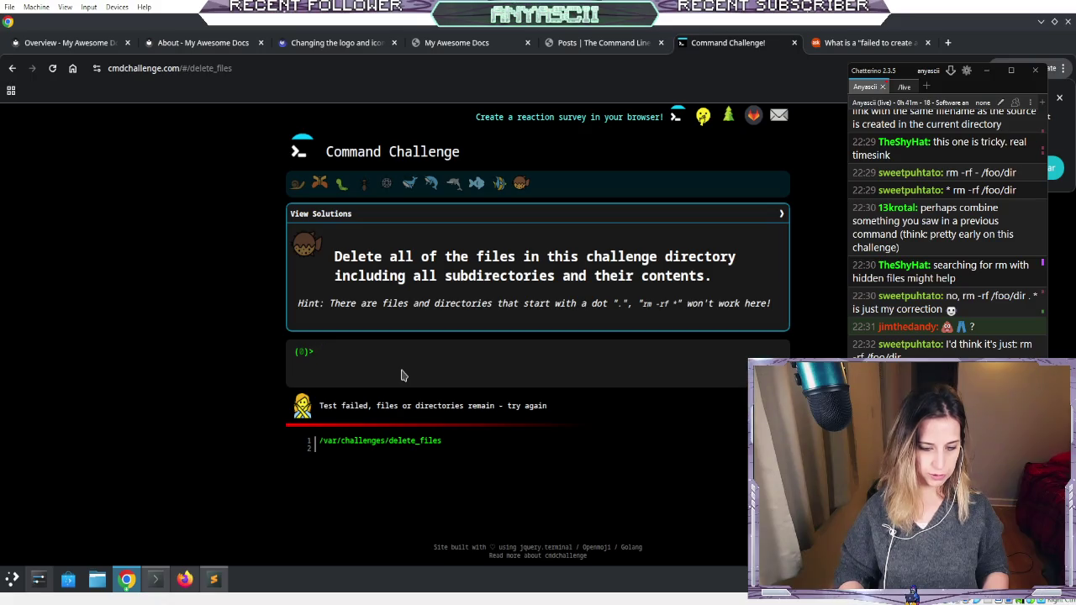
{"action": "key", "text": "Return"}
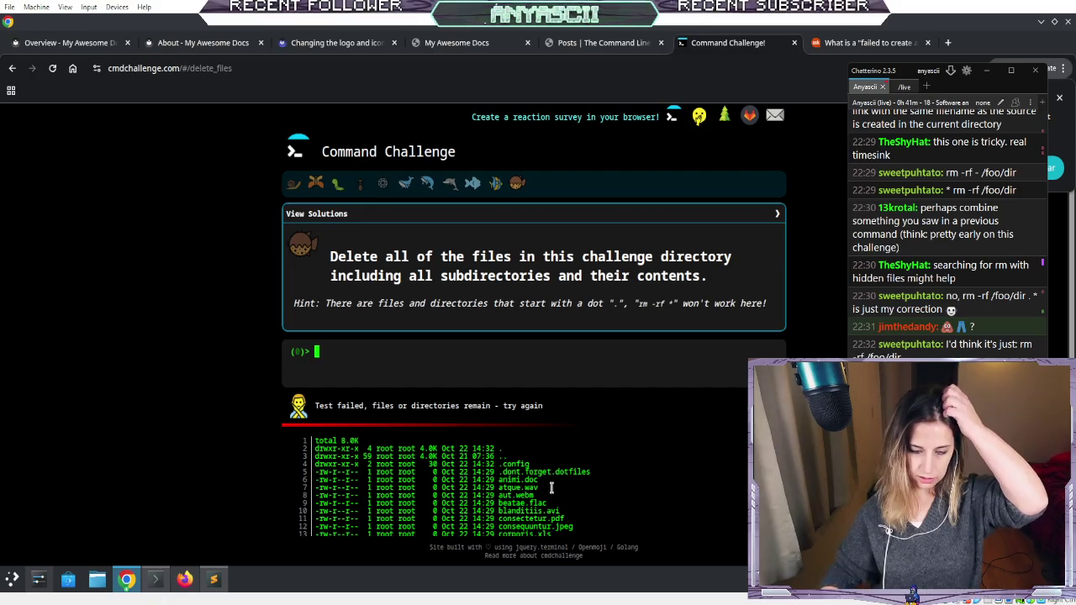
{"action": "scroll", "coordinate": [564, 473], "scroll_direction": "down", "scroll_amount": 4}
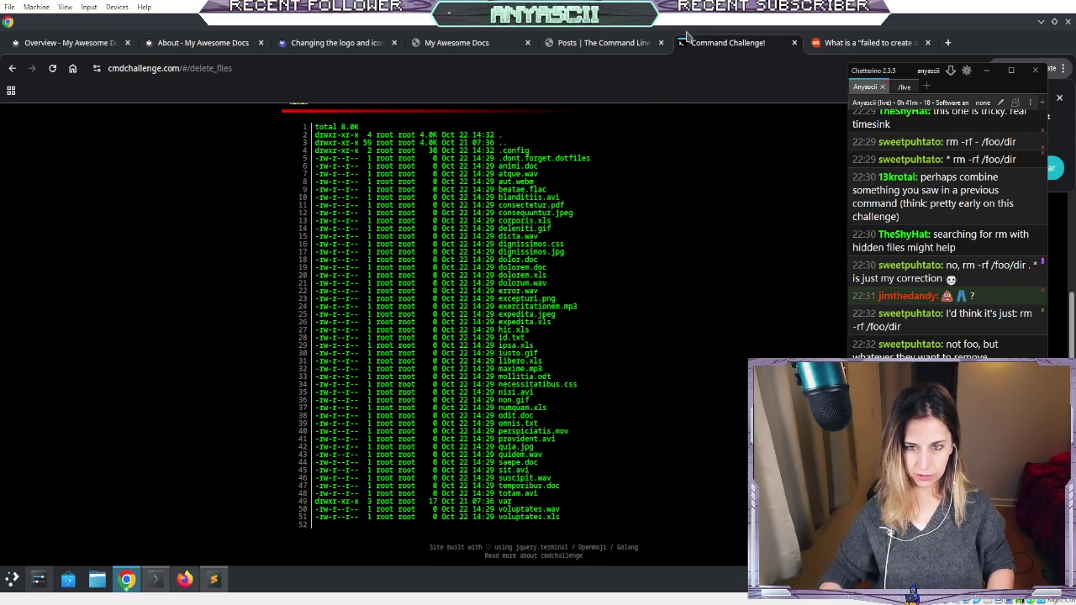
{"action": "right_click", "coordinate": [702, 53]}
- In a new tab, search Google for duckduckgo, then return to the Command Challenge tab
{"action": "left_click", "coordinate": [710, 58]}
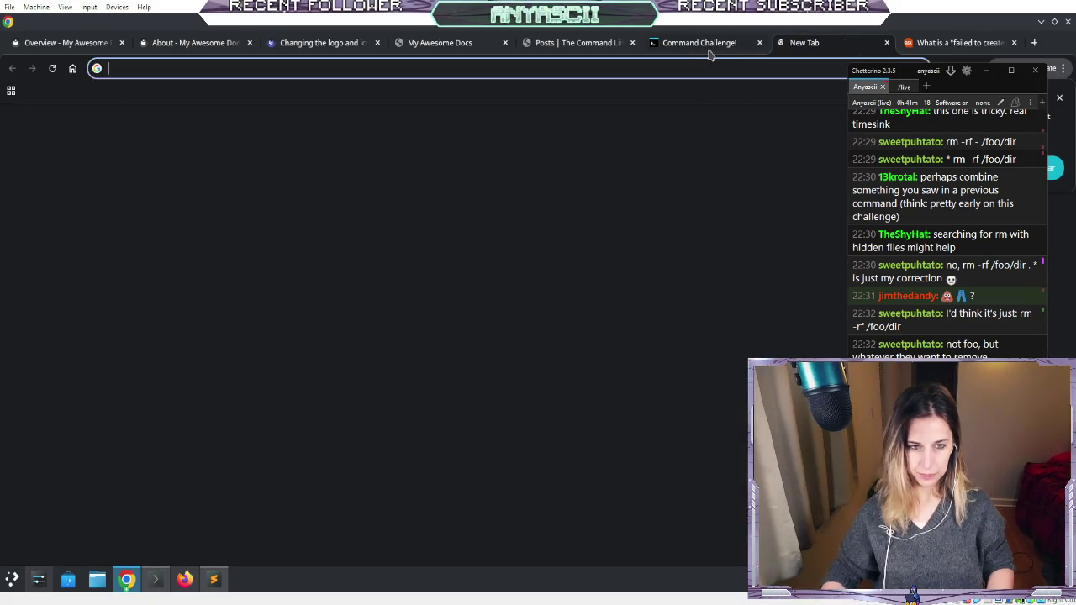
{"action": "type", "text": "go"}
{"action": "key", "text": "Return"}
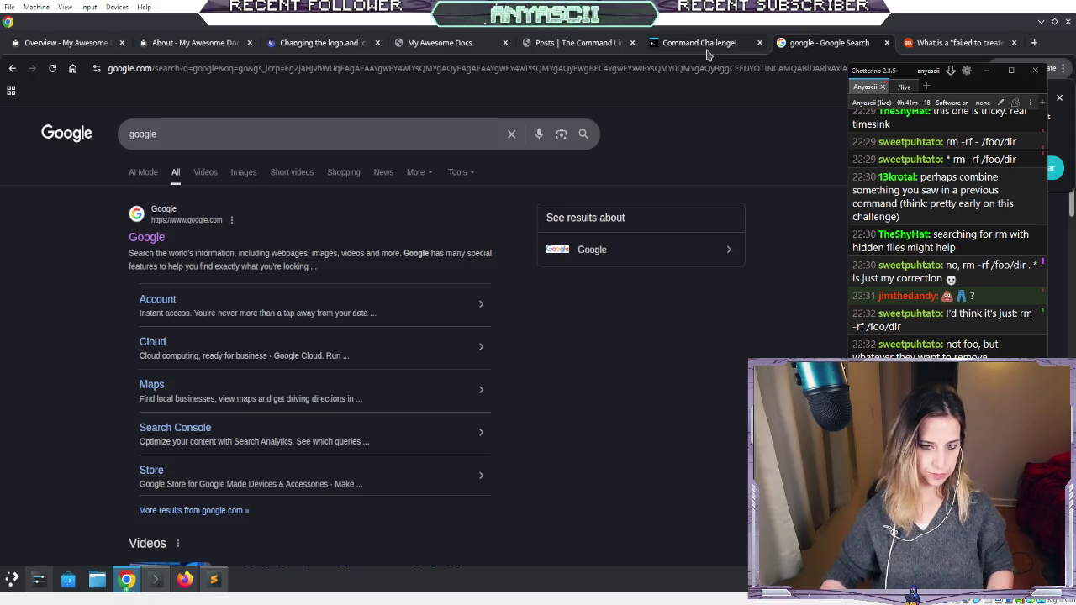
{"action": "left_click", "coordinate": [476, 67]}
{"action": "type", "text": "duck"}
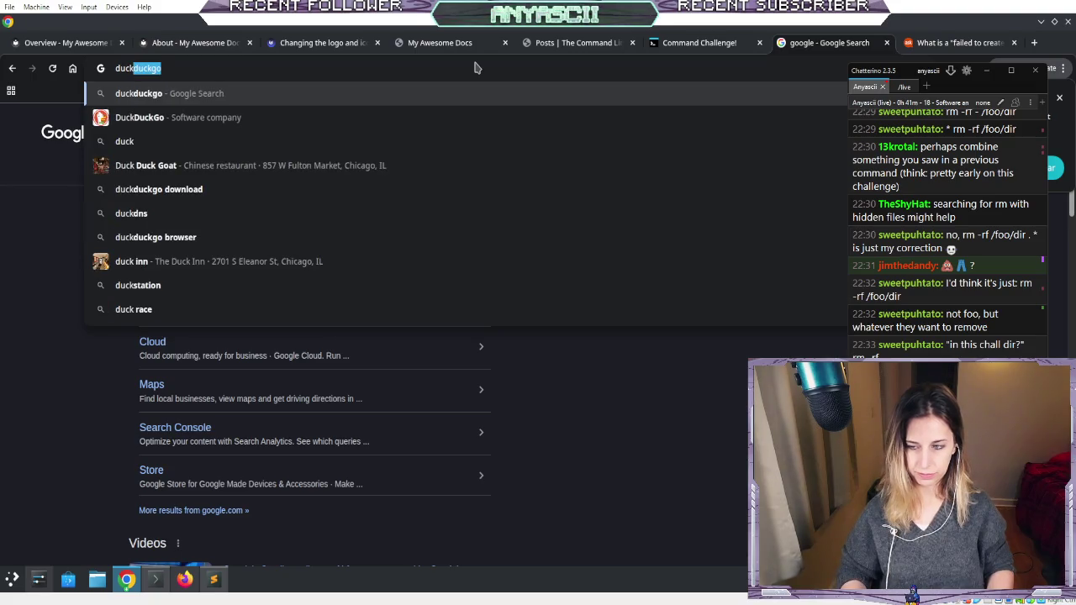
{"action": "key", "text": "Return"}
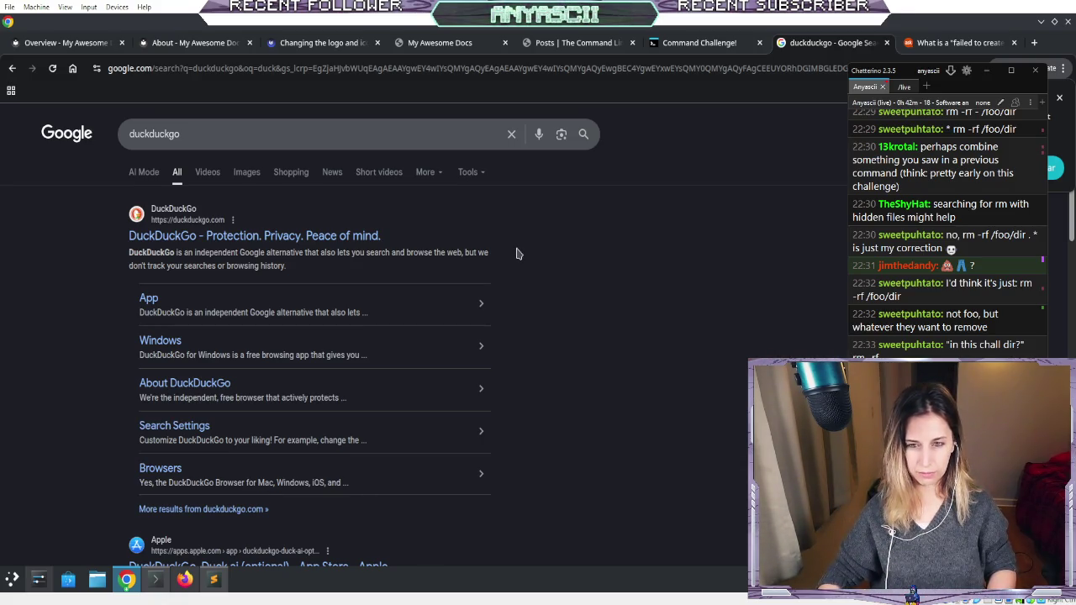
{"action": "scroll", "coordinate": [516, 250], "scroll_direction": "down", "scroll_amount": 3}
{"action": "scroll", "coordinate": [517, 253], "scroll_direction": "up", "scroll_amount": 2}
{"action": "scroll", "coordinate": [517, 253], "scroll_direction": "up", "scroll_amount": 1}
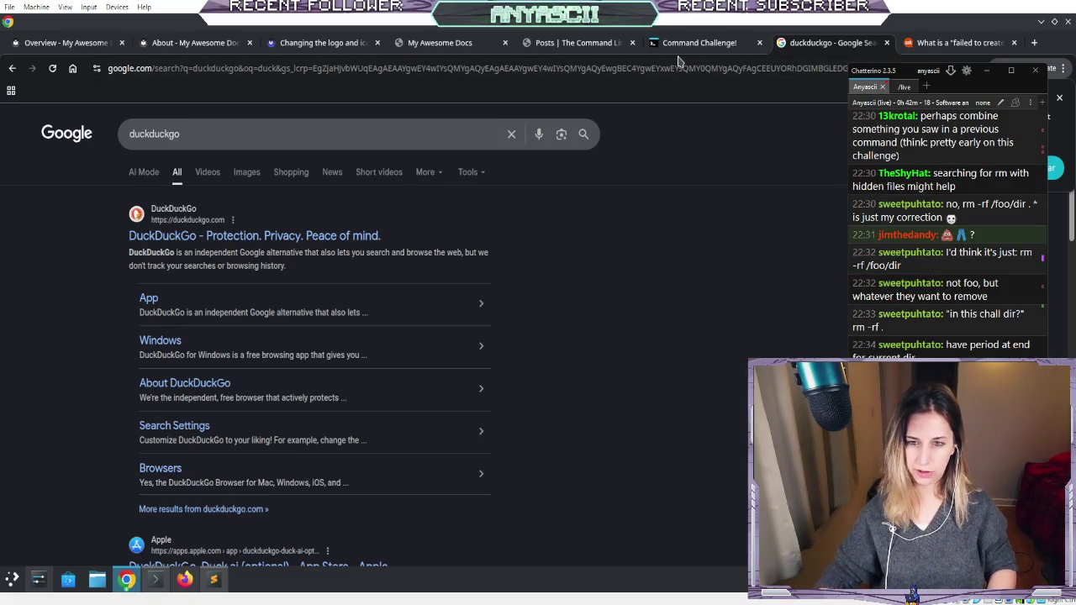
{"action": "left_click", "coordinate": [681, 42]}
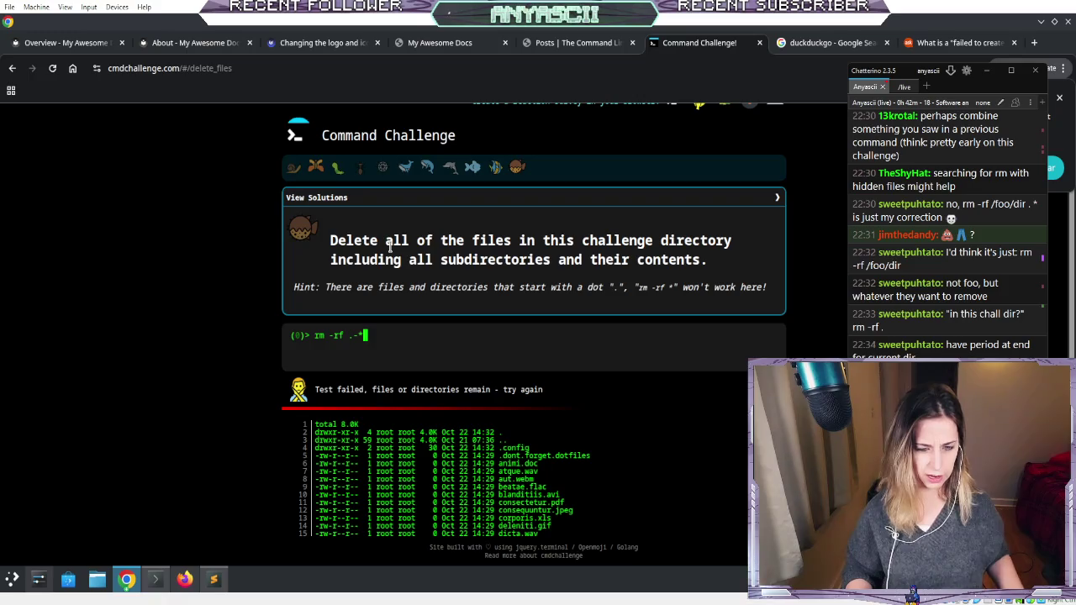
- Trim the pending command to rm -rf .* and bring the Ask Ubuntu ls -1 page window forward
{"action": "key", "text": "Left"}
{"action": "key", "text": "BackSpace"}
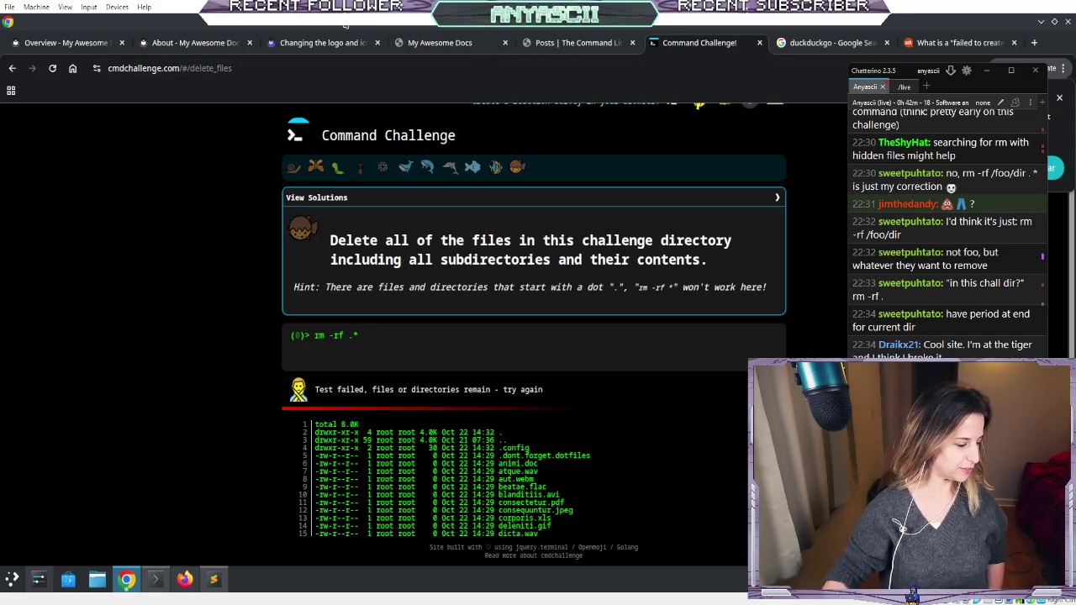
{"action": "double_click", "coordinate": [345, 24]}
{"action": "left_click", "coordinate": [399, 67]}
{"action": "double_click", "coordinate": [391, 26]}
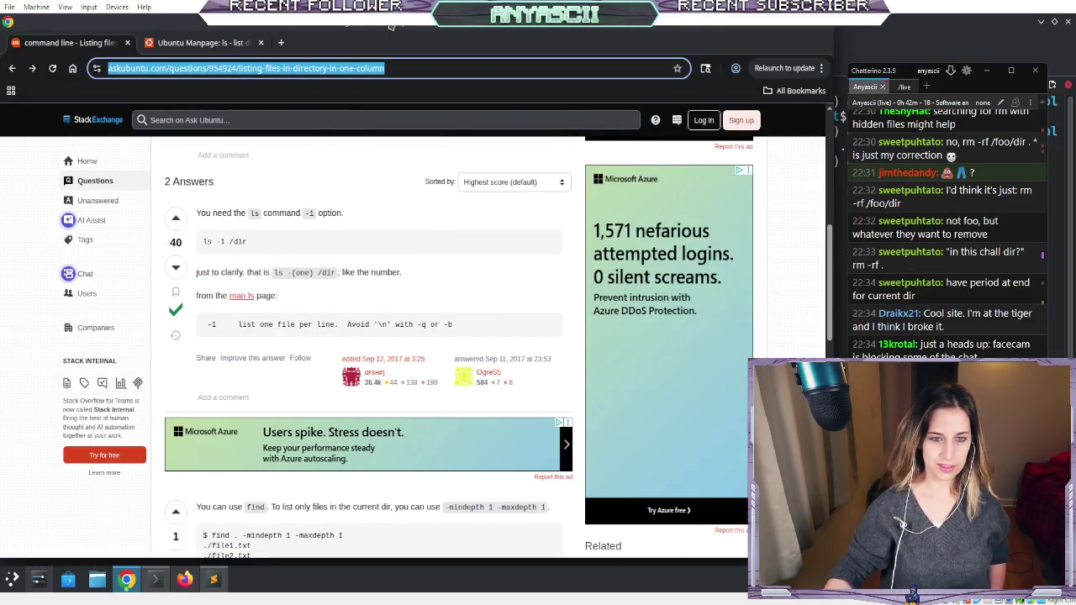
- Bring the split Konsole terminal forward and resize it to fill most of the screen
{"action": "left_click", "coordinate": [842, 157]}
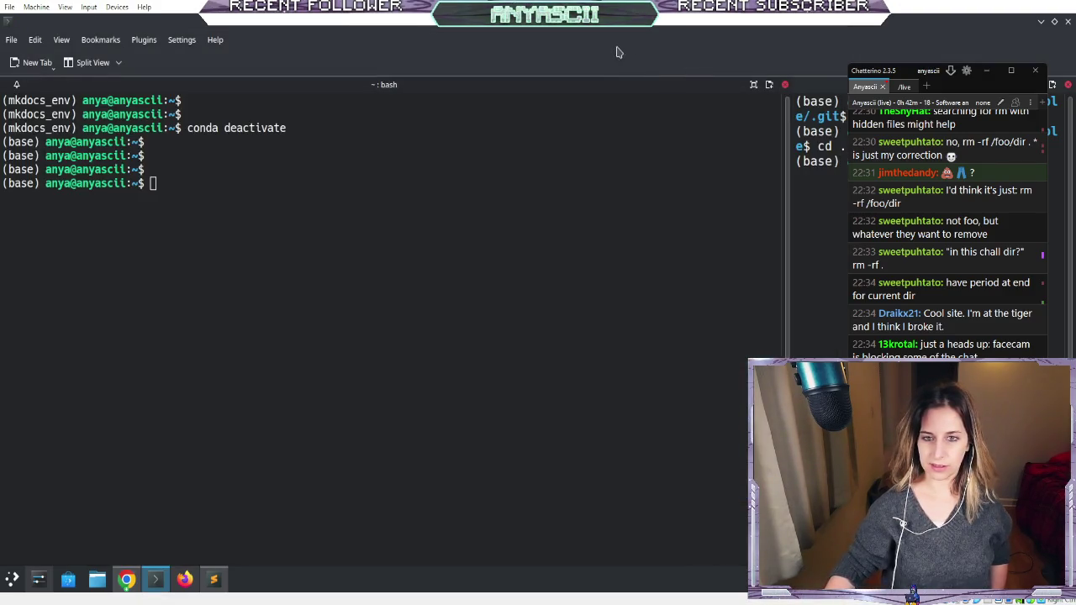
{"action": "double_click", "coordinate": [461, 28]}
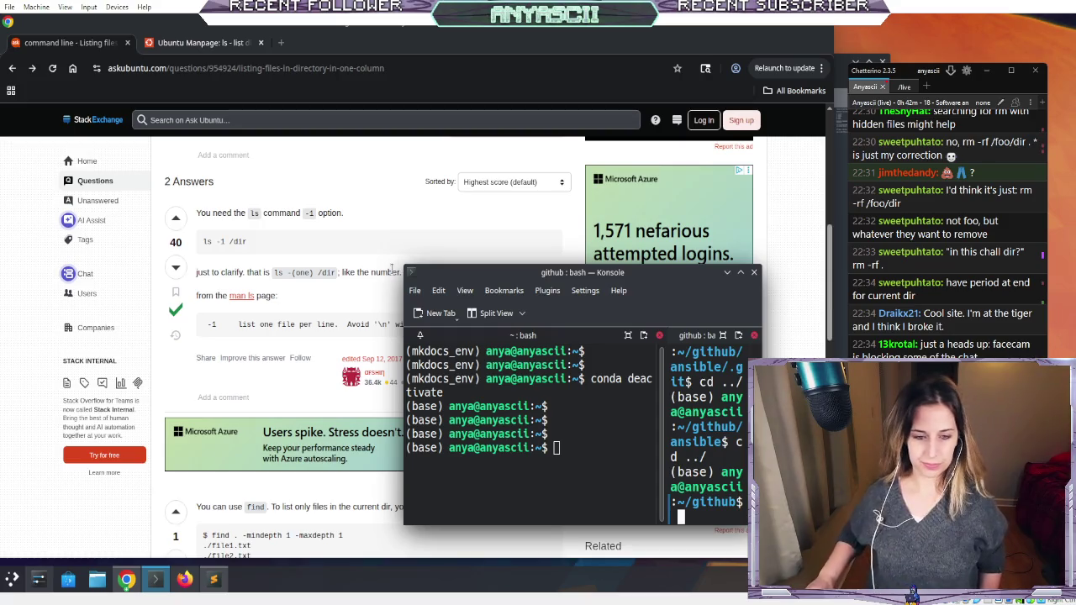
{"action": "mouse_move", "coordinate": [405, 268]}
{"action": "left_mouse_down"}
{"action": "mouse_move", "coordinate": [148, 156]}
{"action": "mouse_move", "coordinate": [2, 48]}
{"action": "mouse_move", "coordinate": [7, 16]}
{"action": "mouse_move", "coordinate": [17, 18]}
{"action": "left_mouse_up"}
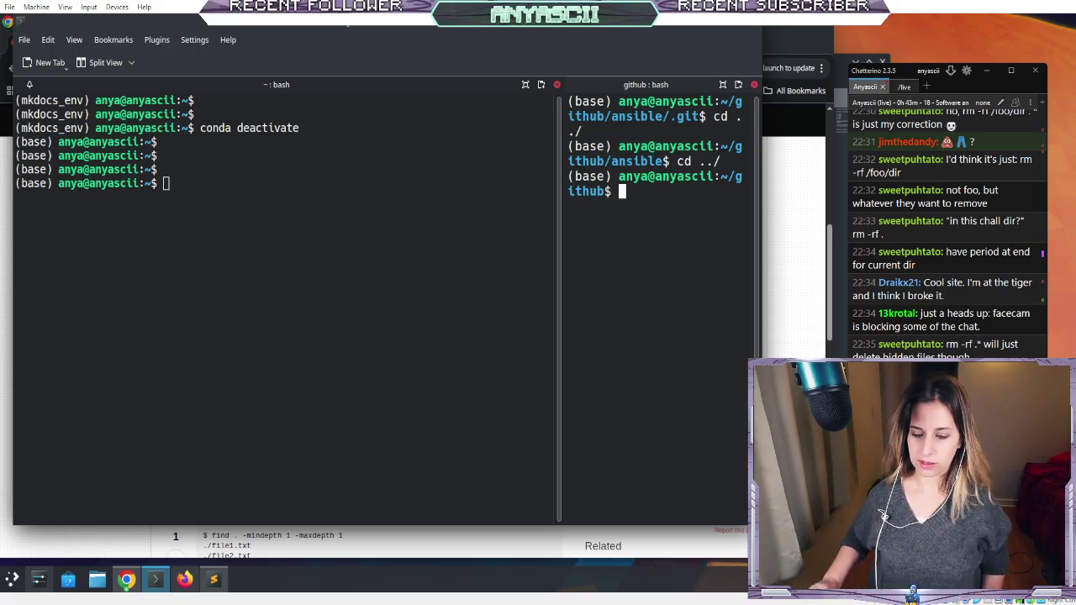
{"action": "mouse_move", "coordinate": [762, 525]}
{"action": "left_mouse_down"}
{"action": "mouse_move", "coordinate": [786, 557]}
{"action": "mouse_move", "coordinate": [826, 557]}
{"action": "left_mouse_up"}
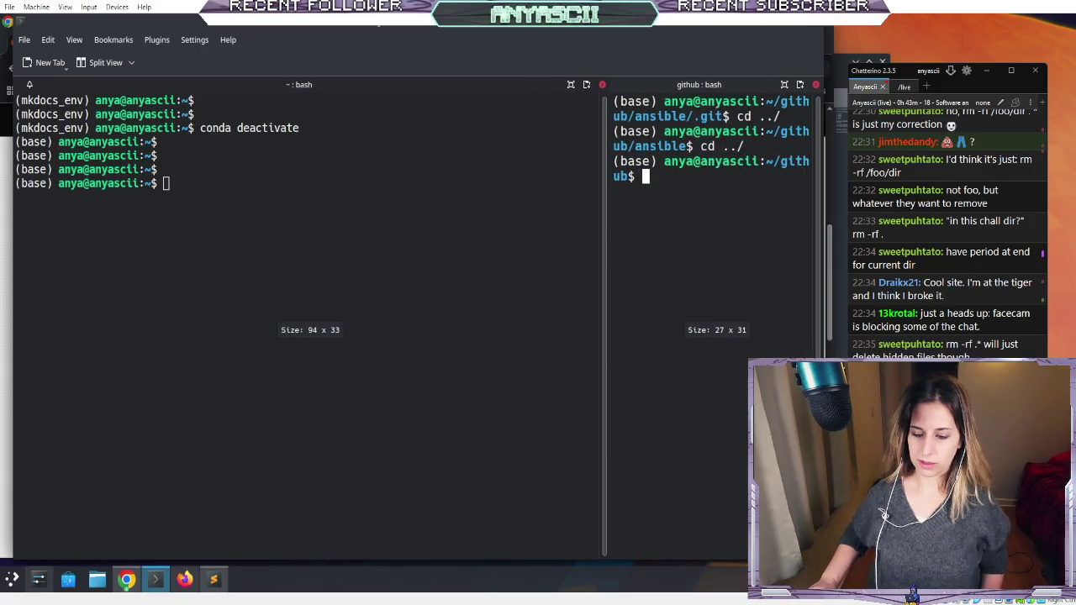
- Replace the Ask Ubuntu page with a Google search for 'google' and clear the search box
{"action": "left_click", "coordinate": [129, 585]}
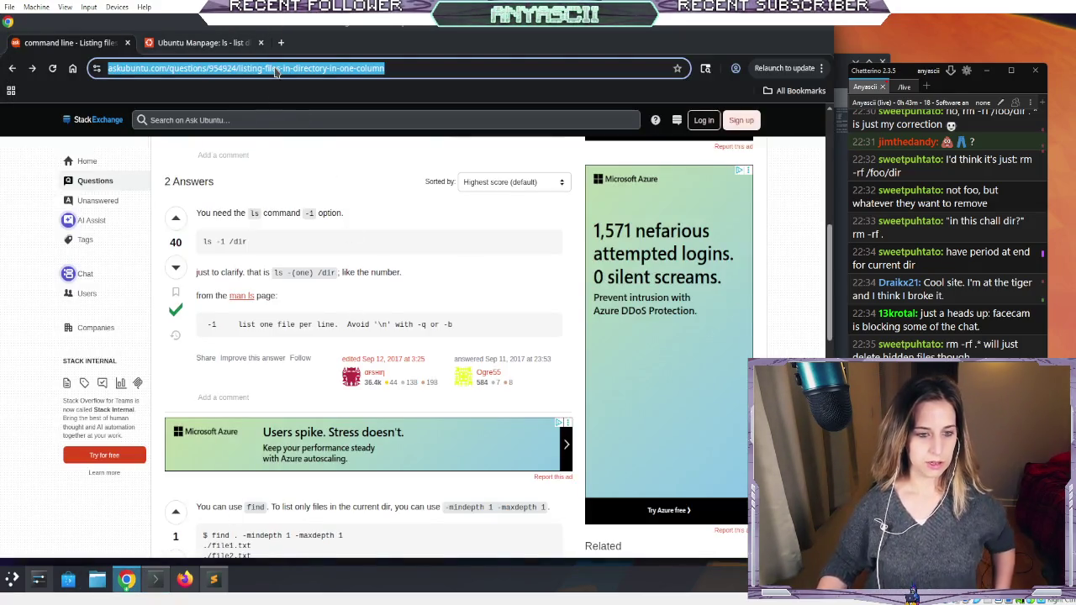
{"action": "type", "text": "google"}
{"action": "key", "text": "Return"}
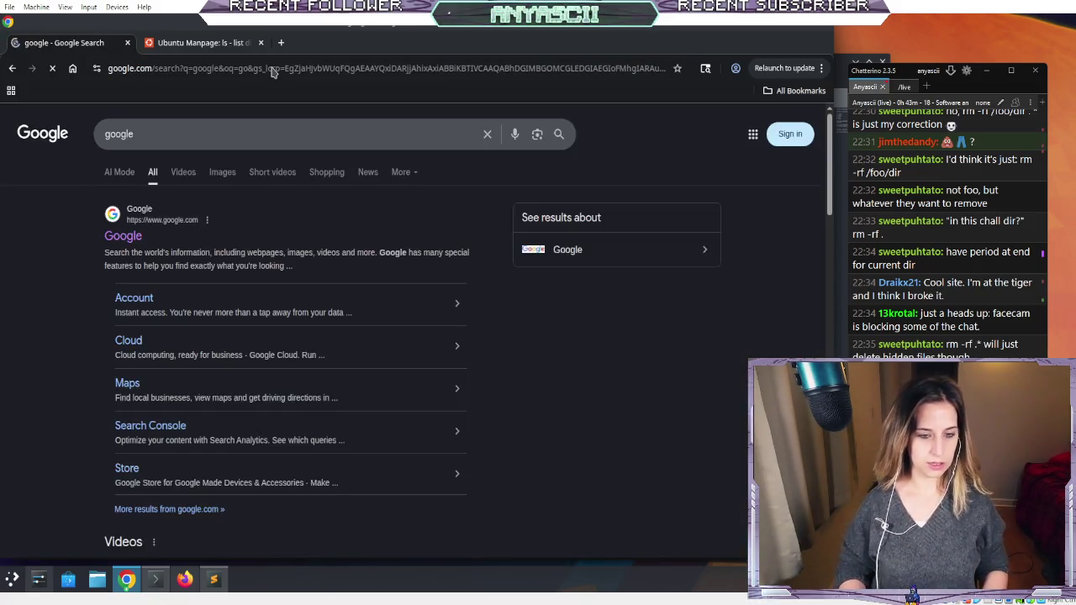
{"action": "left_click", "coordinate": [486, 134]}
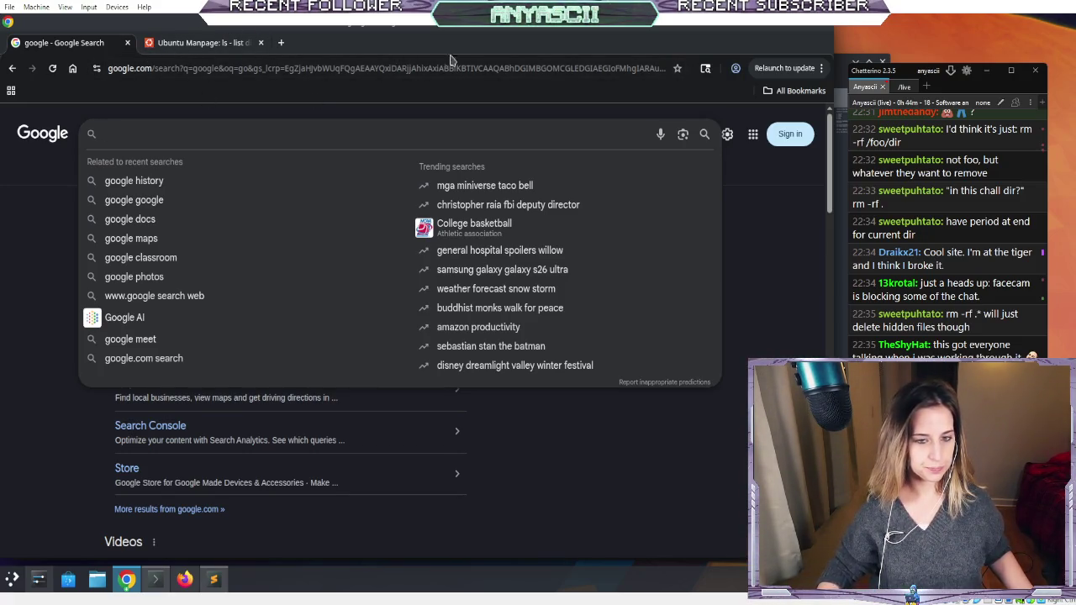
{"action": "left_click", "coordinate": [127, 579]}
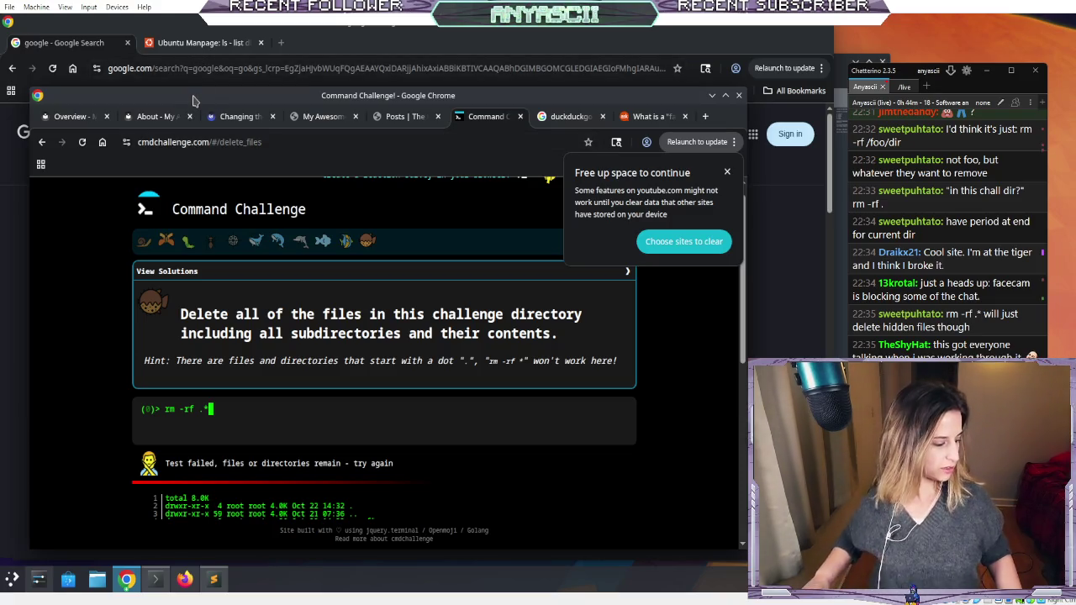
- Move the Command Challenge window slightly higher and step through history back to rm -rf .*
{"action": "mouse_move", "coordinate": [182, 96]}
{"action": "left_mouse_down"}
{"action": "mouse_move", "coordinate": [157, 21]}
{"action": "mouse_move", "coordinate": [185, 37]}
{"action": "left_mouse_up"}
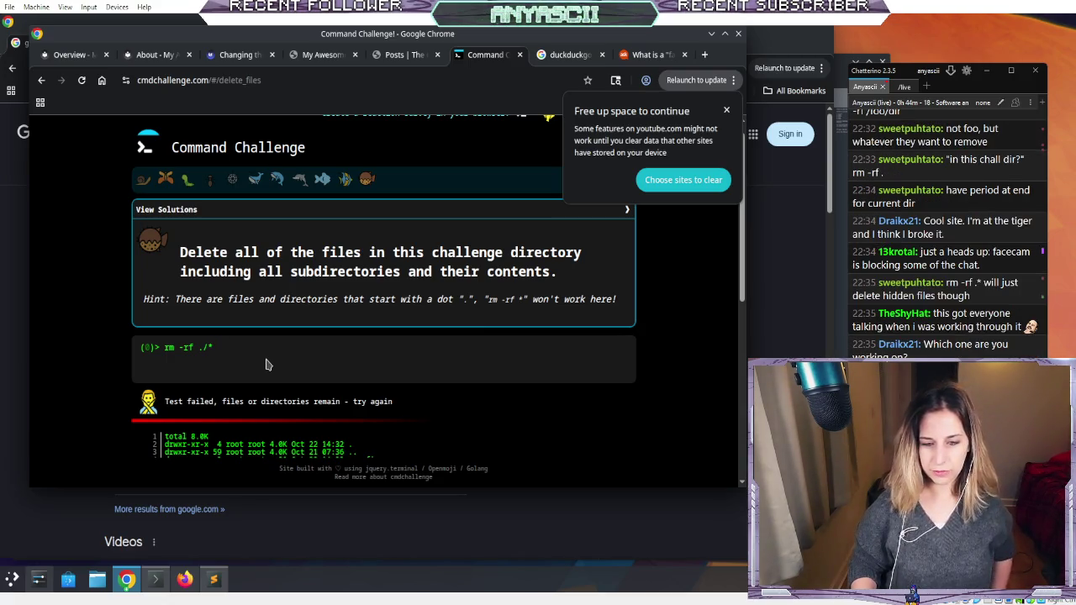
{"action": "key", "text": "Up"}
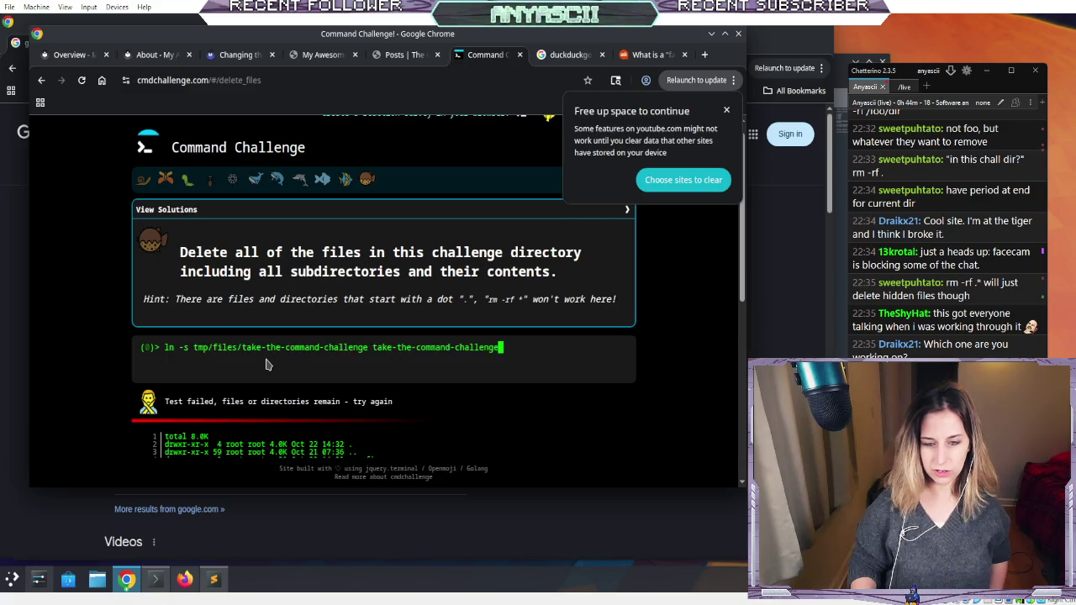
{"action": "key", "text": "Up"}
{"action": "key", "text": "Up"}
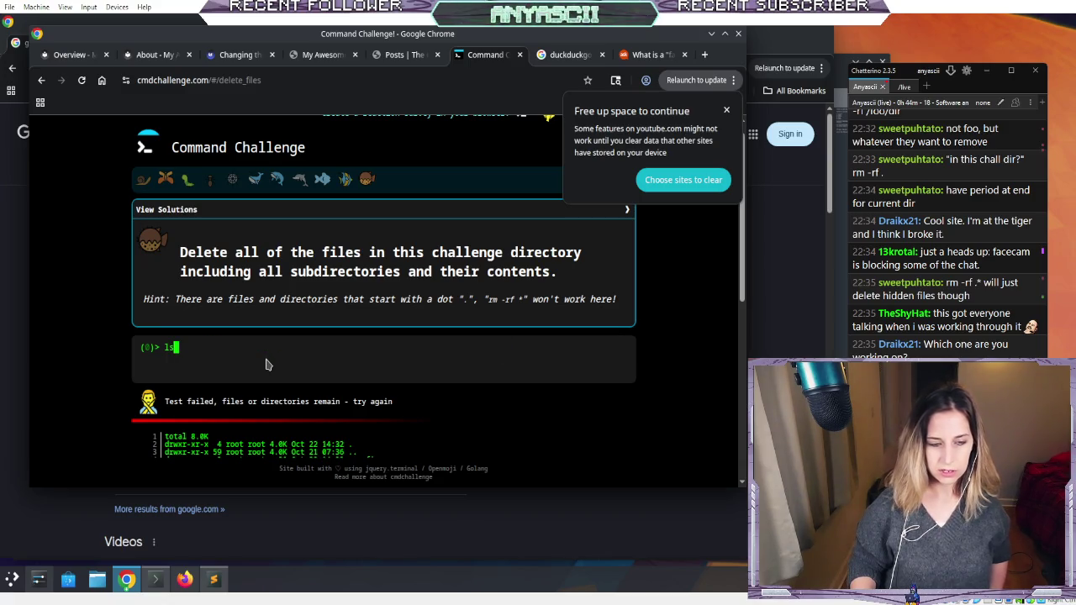
{"action": "key", "text": "Up"}
{"action": "key", "text": "Up"}
{"action": "key", "text": "Down"}
{"action": "key", "text": "Down"}
{"action": "key", "text": "Down"}
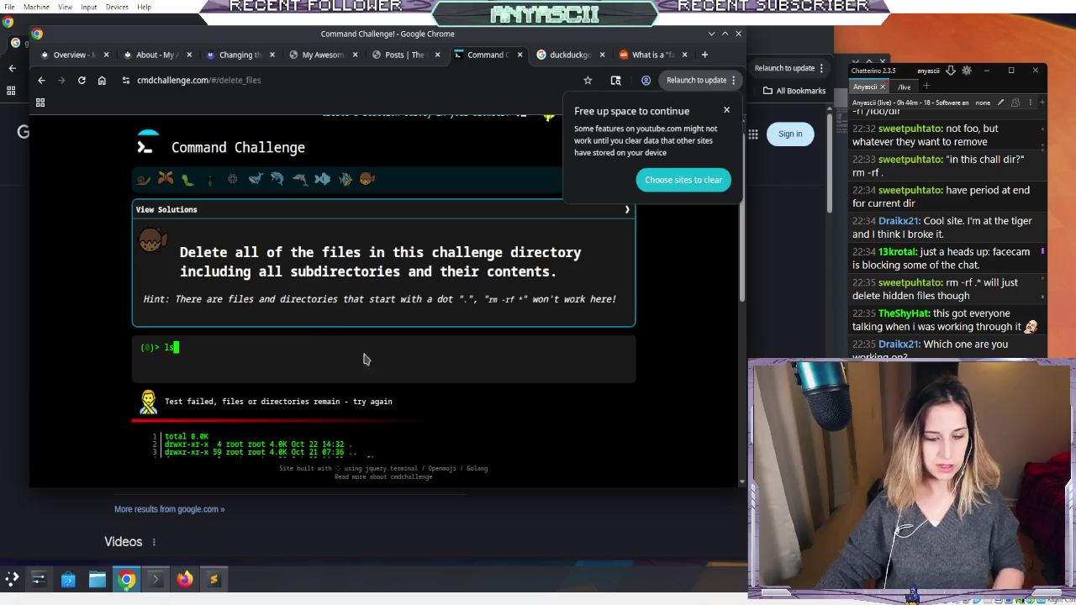
- Scroll through the listing of files still remaining and start typing ls at the prompt
{"action": "scroll", "coordinate": [361, 416], "scroll_direction": "down", "scroll_amount": 1}
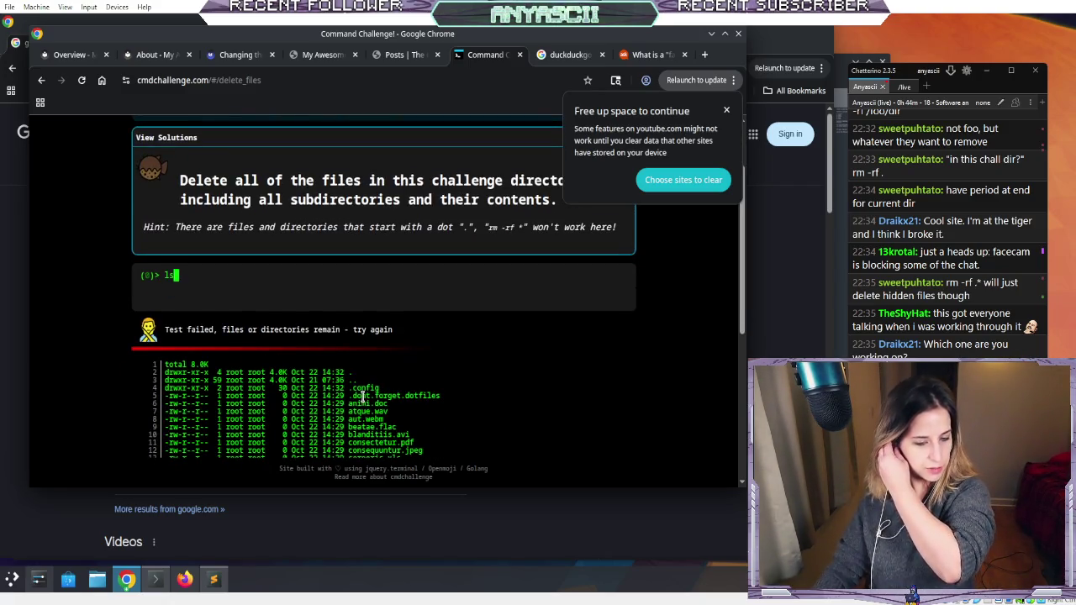
{"action": "scroll", "coordinate": [363, 396], "scroll_direction": "down", "scroll_amount": 2}
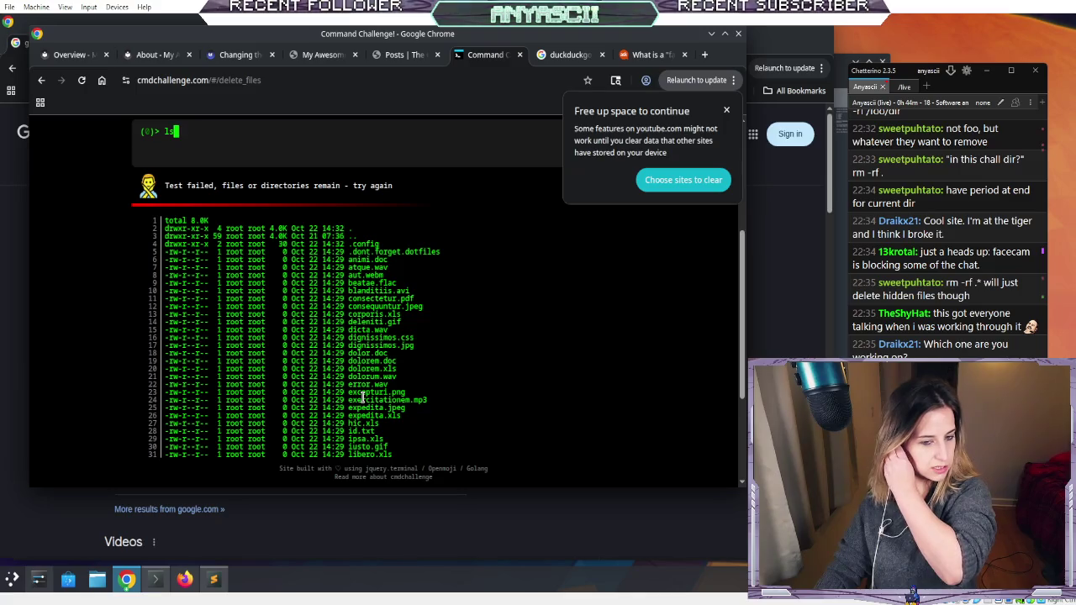
{"action": "scroll", "coordinate": [364, 395], "scroll_direction": "up", "scroll_amount": 3}
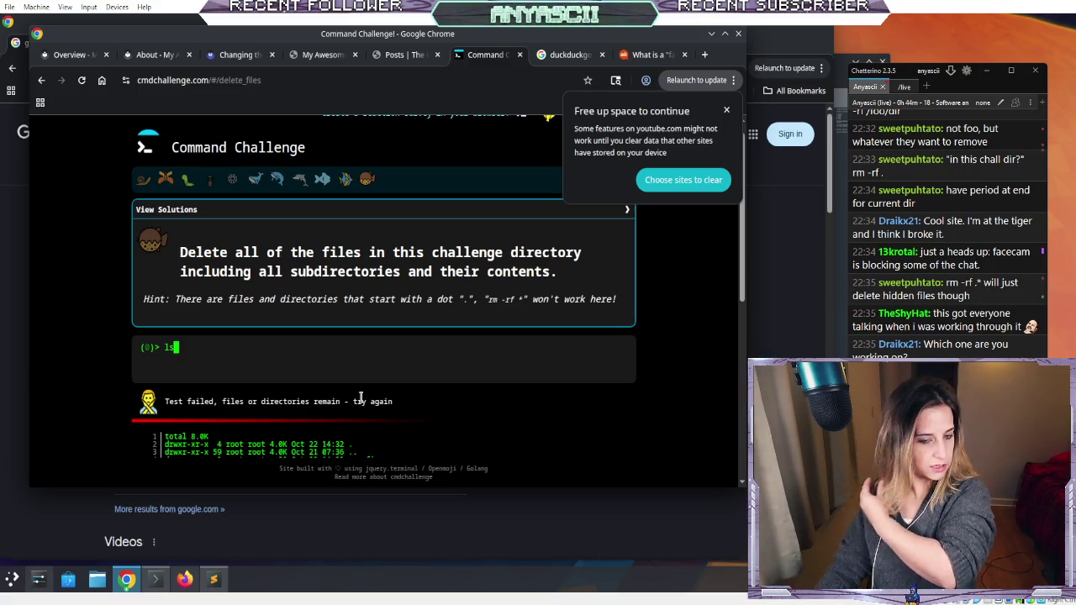
{"action": "scroll", "coordinate": [360, 396], "scroll_direction": "down", "scroll_amount": 2}
{"action": "scroll", "coordinate": [361, 396], "scroll_direction": "up", "scroll_amount": 2}
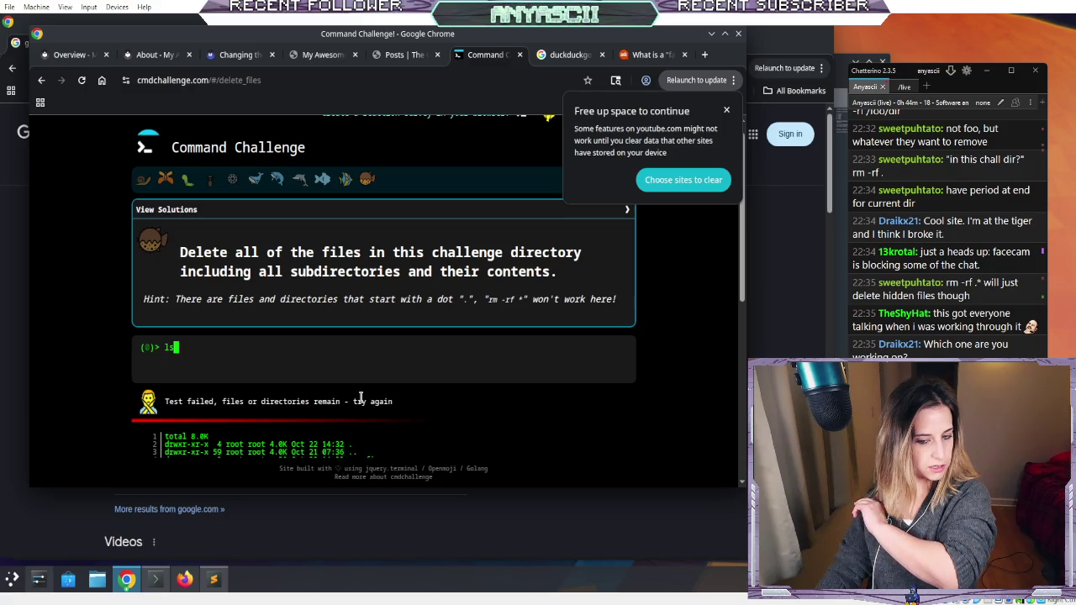
{"action": "scroll", "coordinate": [361, 397], "scroll_direction": "up", "scroll_amount": 1}
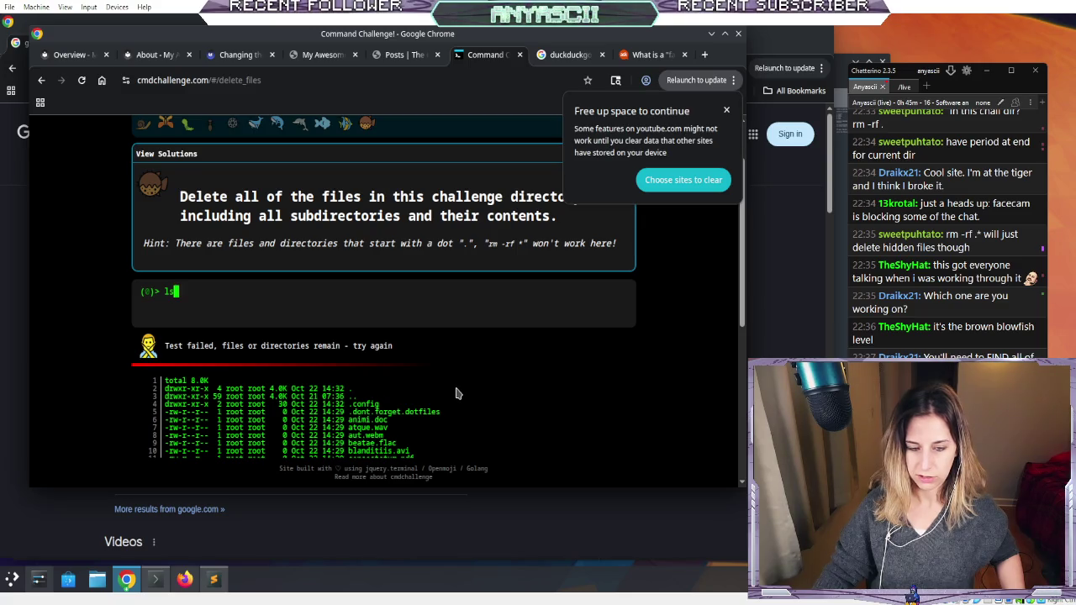
{"action": "scroll", "coordinate": [456, 394], "scroll_direction": "down", "scroll_amount": 3}
{"action": "scroll", "coordinate": [457, 394], "scroll_direction": "down", "scroll_amount": 2}
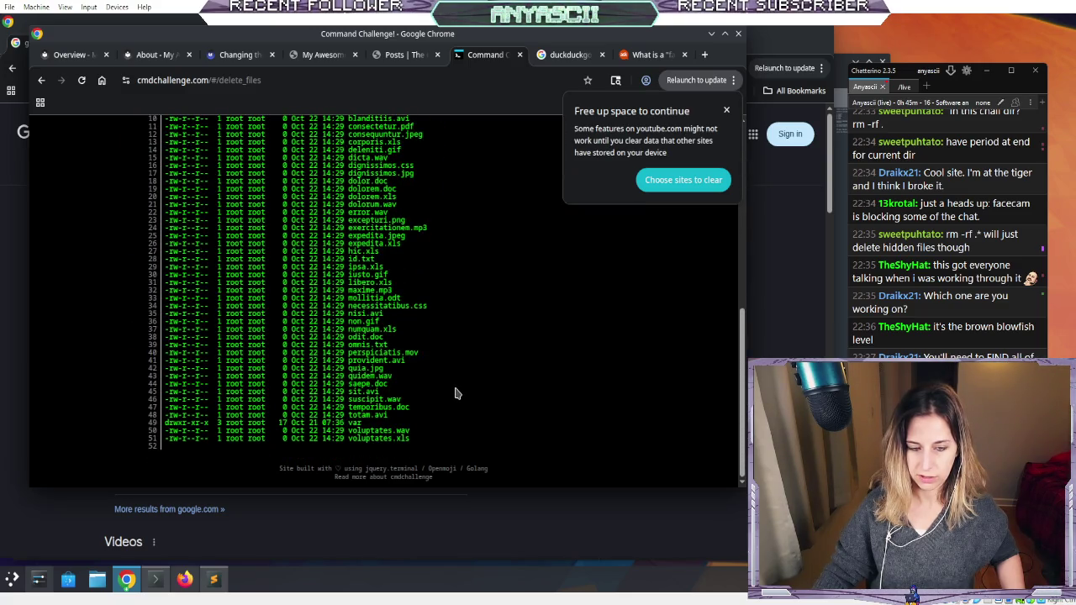
{"action": "type", "text": "ls"}
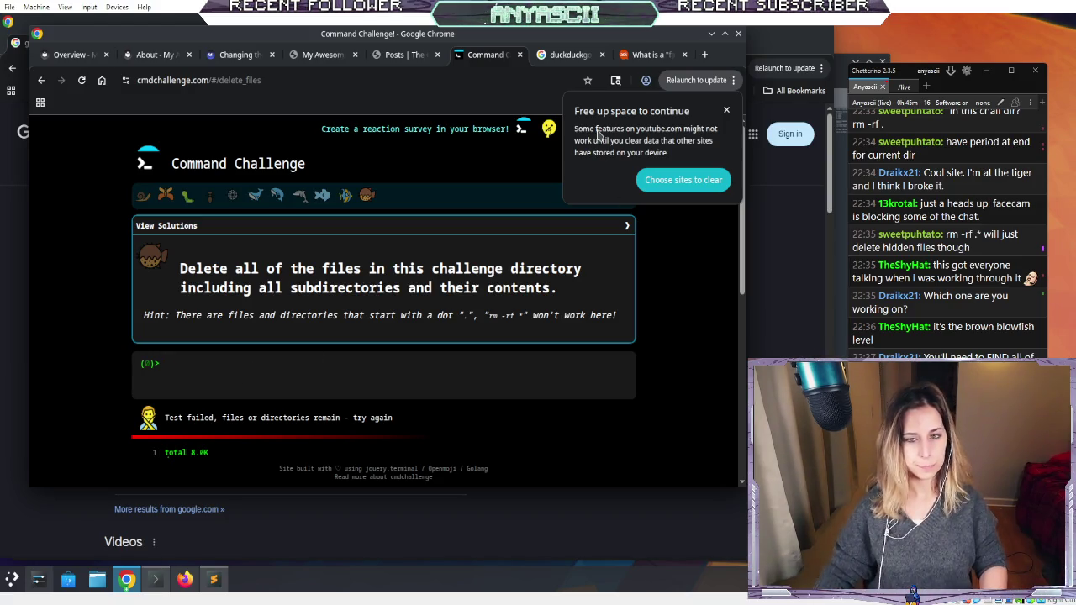
{"action": "left_click", "coordinate": [560, 55]}
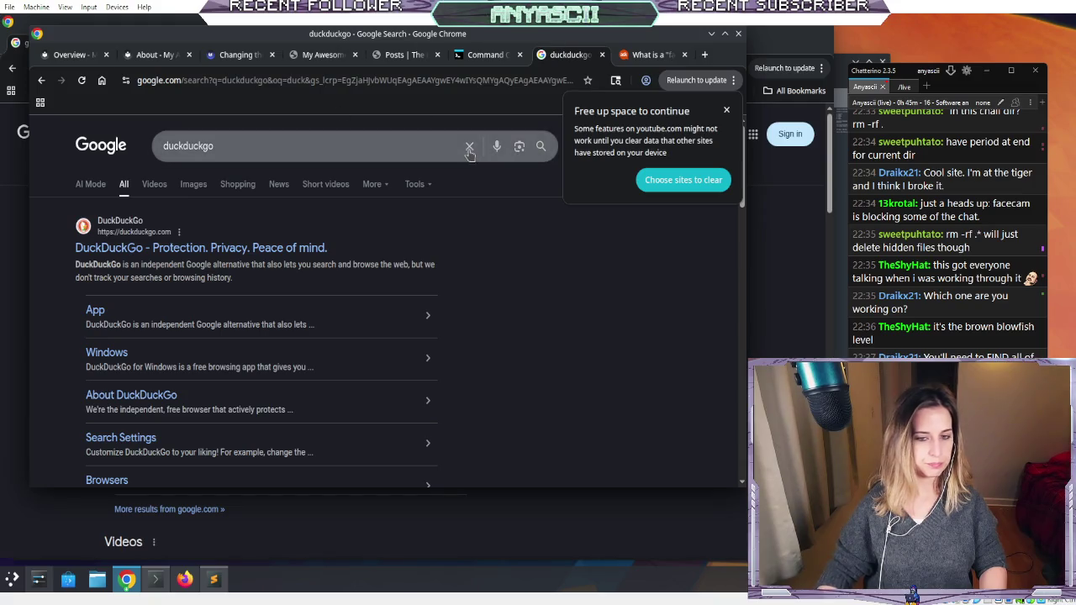
- Search Google for 'find function remove hidden files'
{"action": "left_click", "coordinate": [469, 147]}
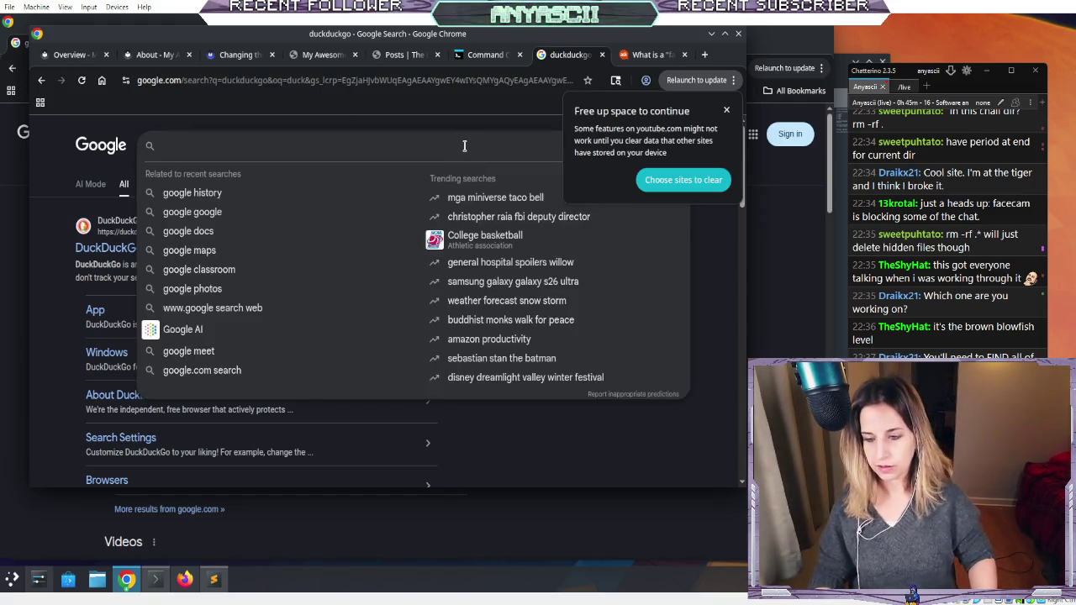
{"action": "type", "text": "fin du"}
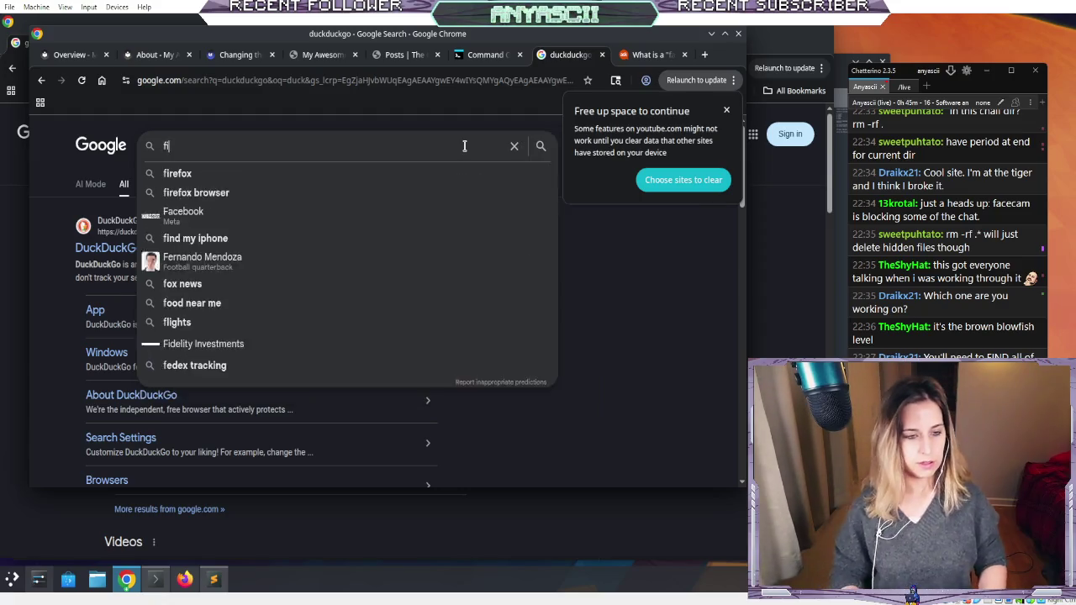
{"action": "key", "text": "BackSpace"}
{"action": "key", "text": "BackSpace"}
{"action": "key", "text": "BackSpace"}
{"action": "type", "text": "d "}
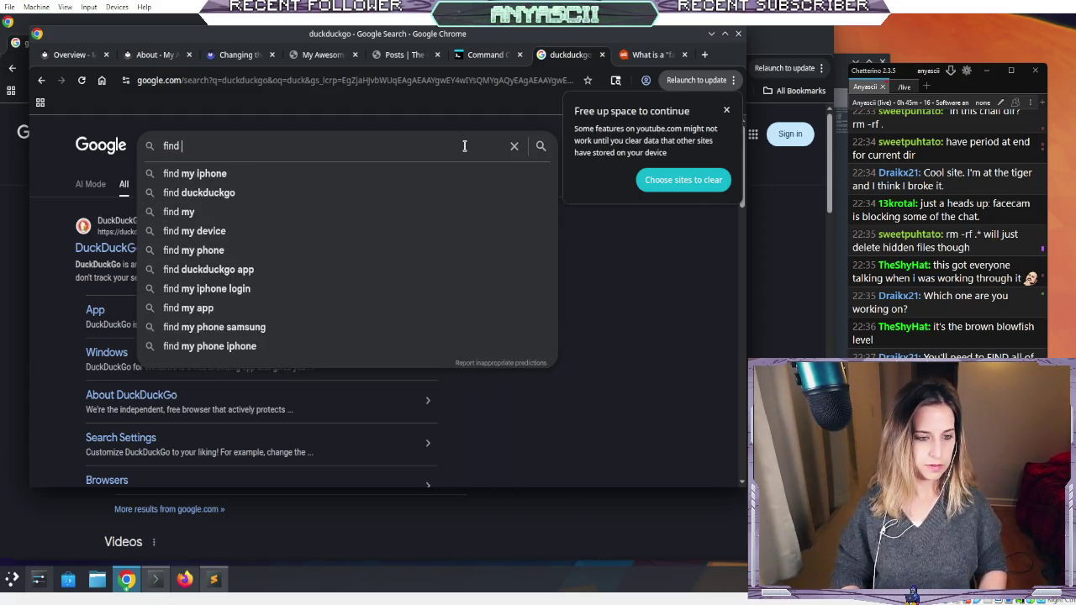
{"action": "type", "text": "function remove "}
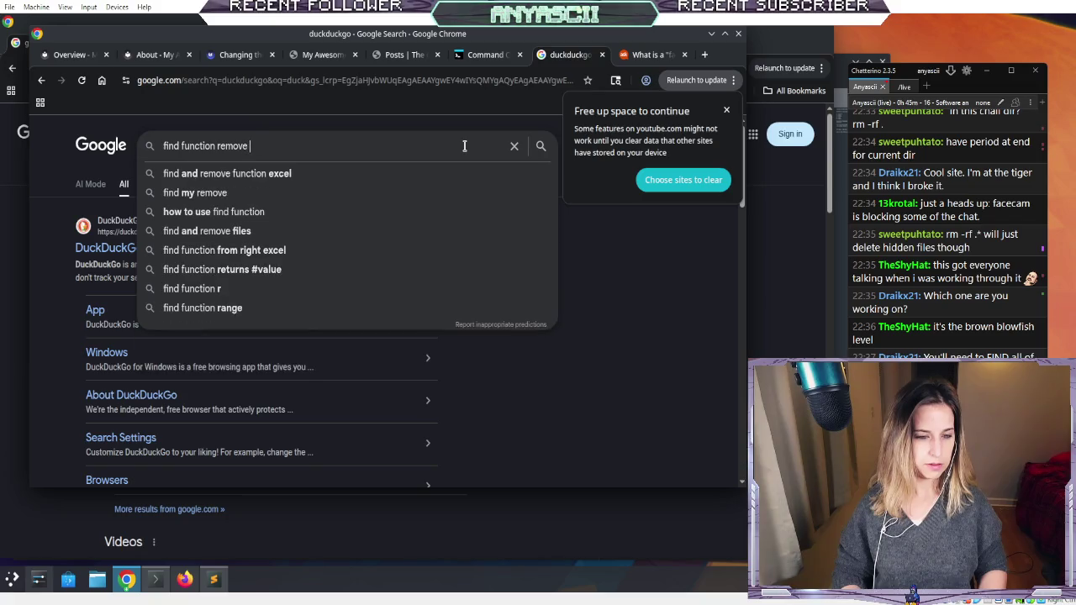
{"action": "type", "text": "hidden files"}
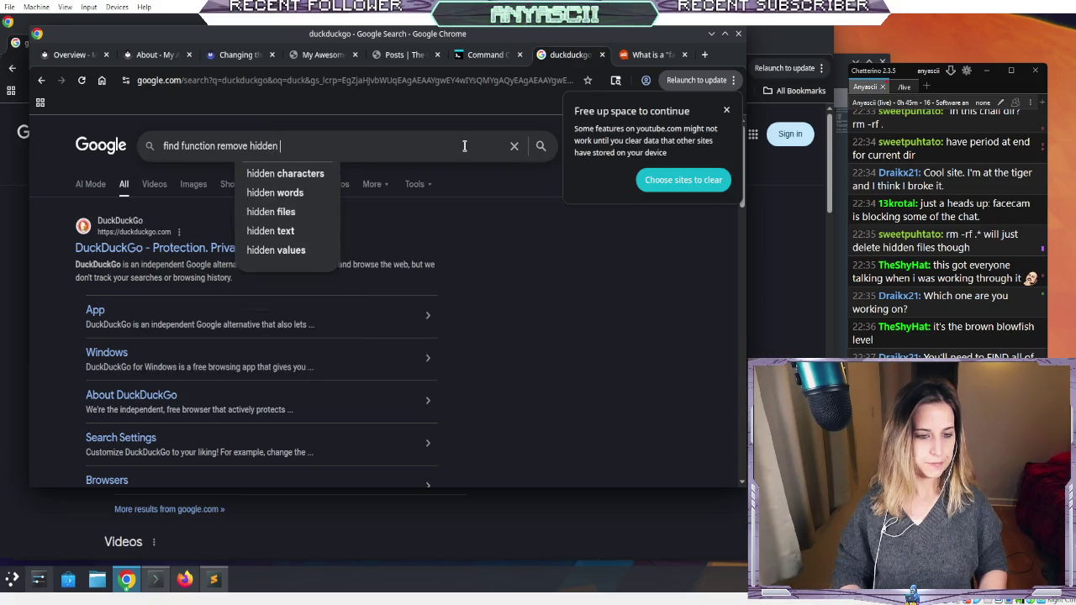
{"action": "key", "text": "Return"}
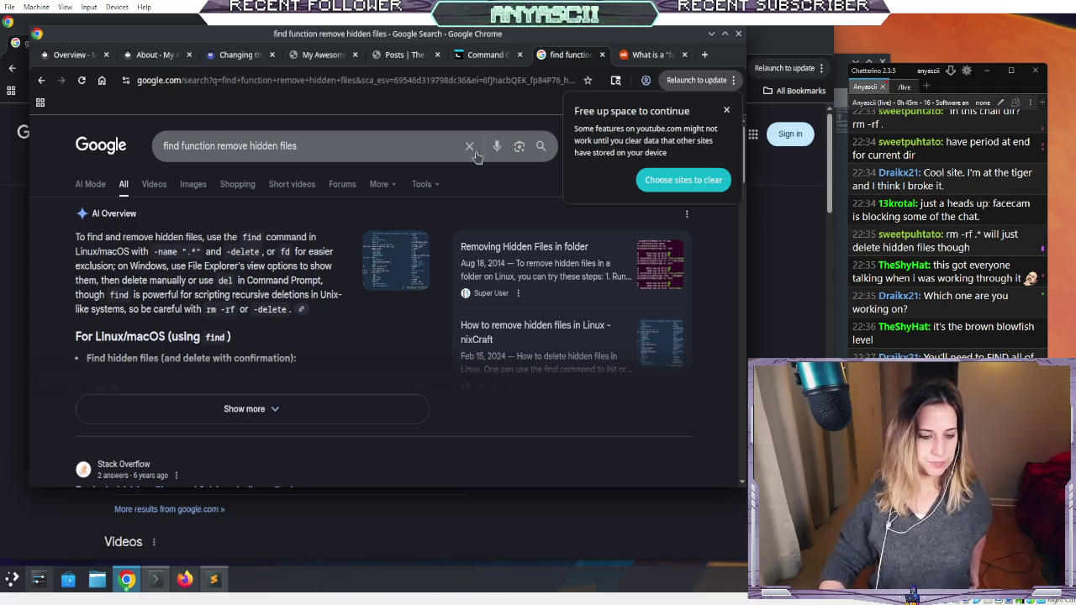
- Open the Server Fault result on deleting hidden files with find
{"action": "scroll", "coordinate": [172, 381], "scroll_direction": "down", "scroll_amount": 2}
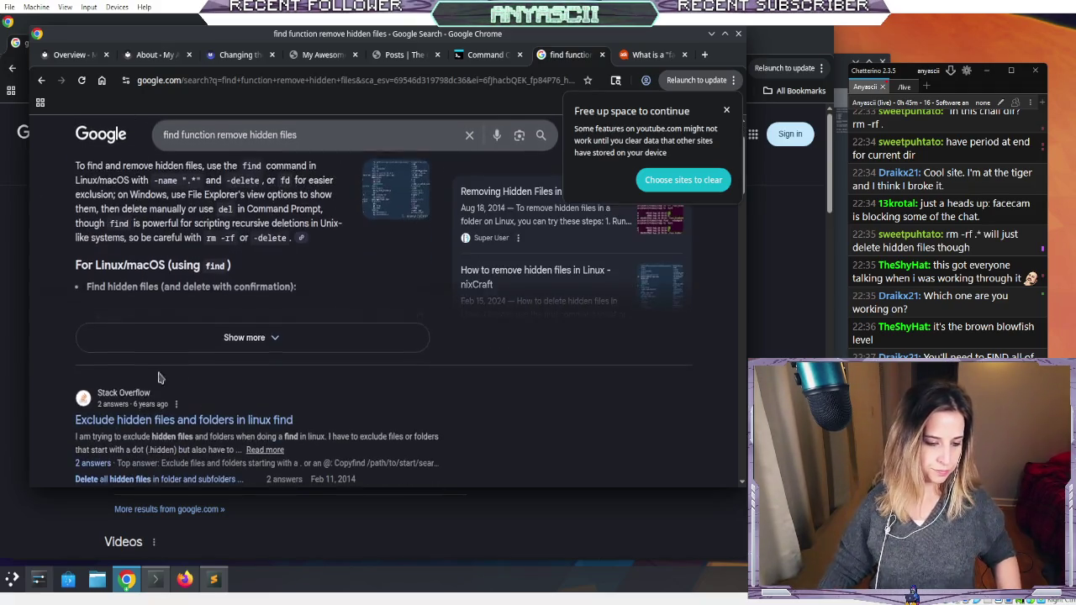
{"action": "scroll", "coordinate": [172, 382], "scroll_direction": "down", "scroll_amount": 3}
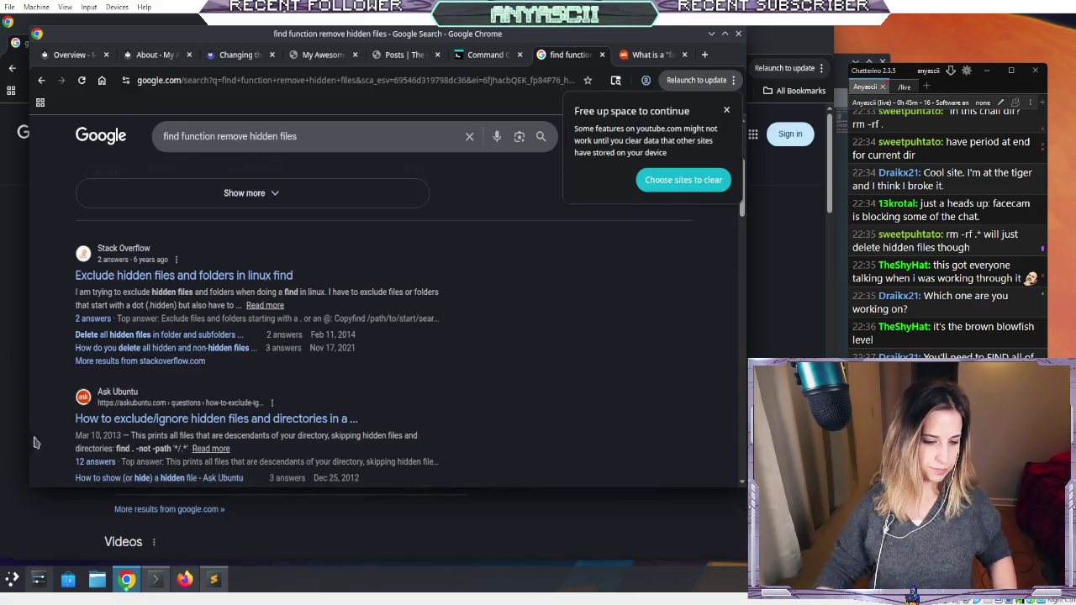
{"action": "scroll", "coordinate": [36, 347], "scroll_direction": "down", "scroll_amount": 2}
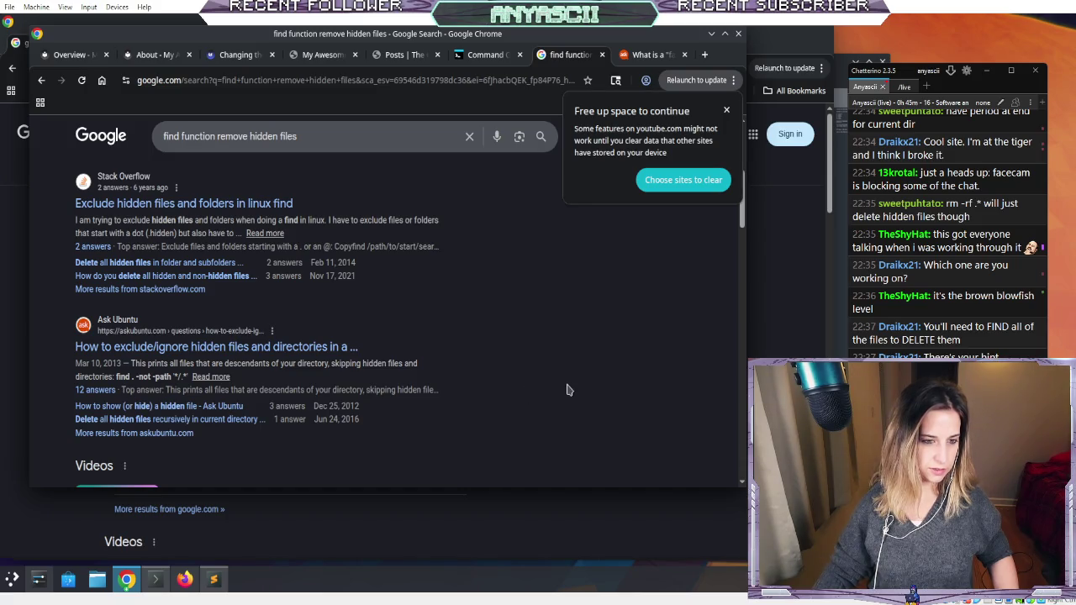
{"action": "scroll", "coordinate": [565, 389], "scroll_direction": "down", "scroll_amount": 5}
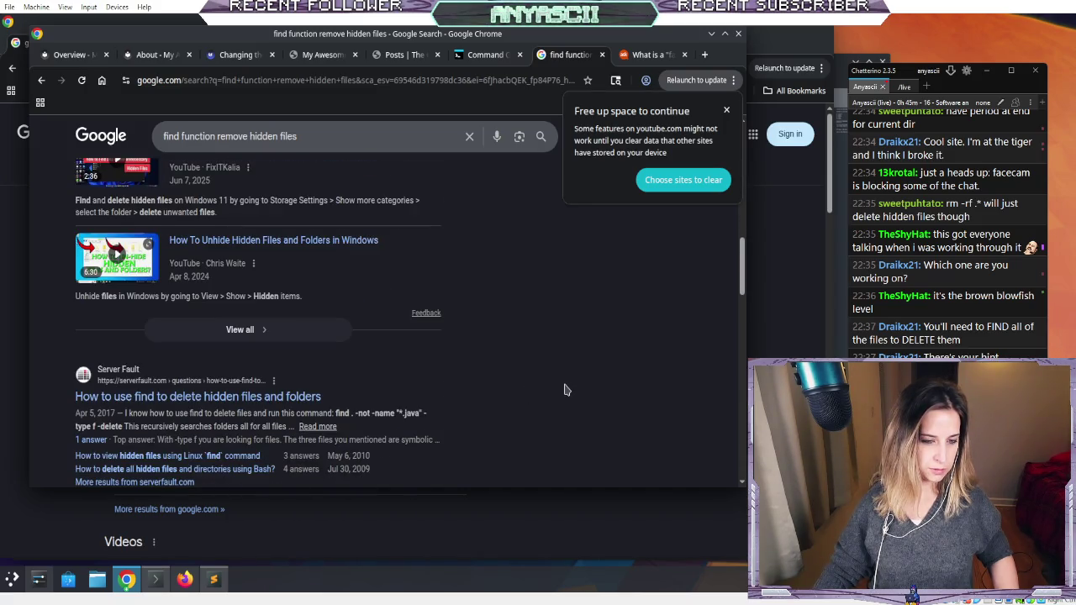
{"action": "scroll", "coordinate": [565, 389], "scroll_direction": "down", "scroll_amount": 2}
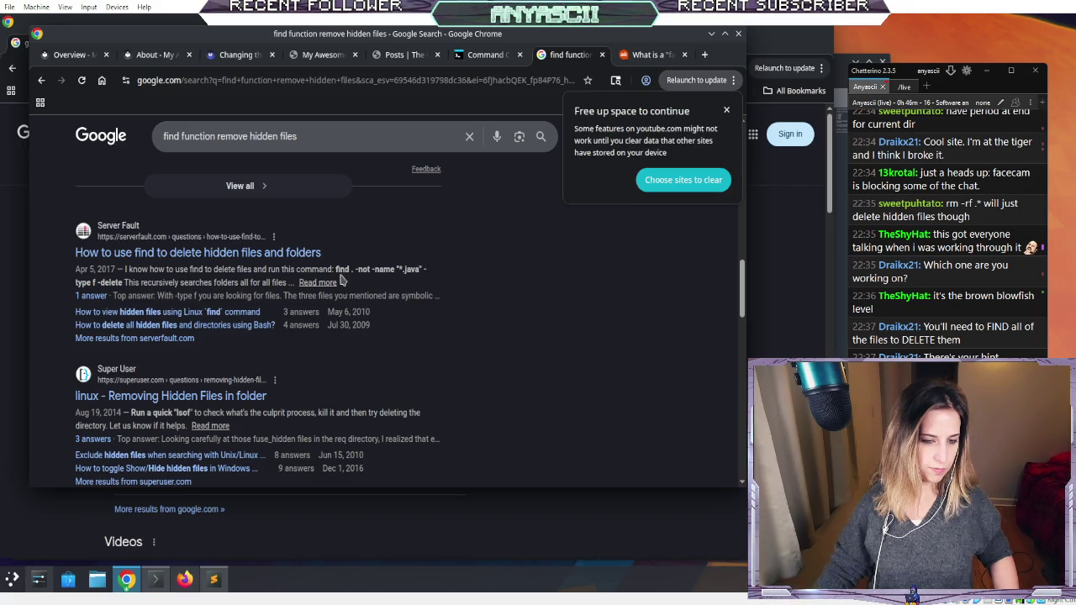
{"action": "left_click", "coordinate": [198, 252]}
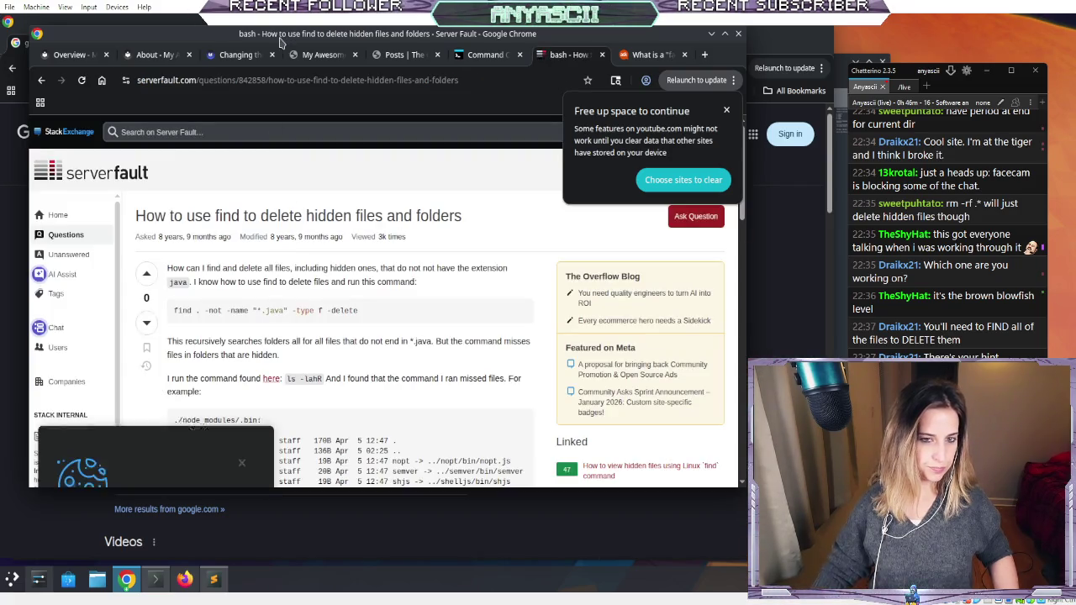
- Dismiss the cookie popup and read the Server Fault question on deleting hidden files with find
{"action": "left_click", "coordinate": [243, 286]}
{"action": "scroll", "coordinate": [421, 268], "scroll_direction": "down", "scroll_amount": 1}
{"action": "scroll", "coordinate": [421, 268], "scroll_direction": "up", "scroll_amount": 1}
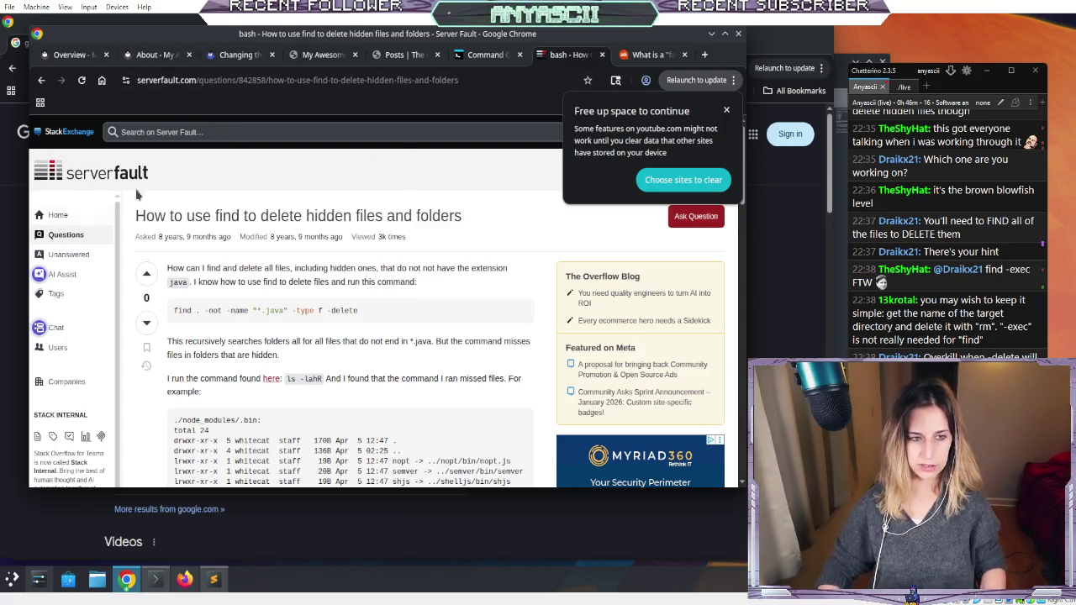
{"action": "left_click", "coordinate": [481, 55]}
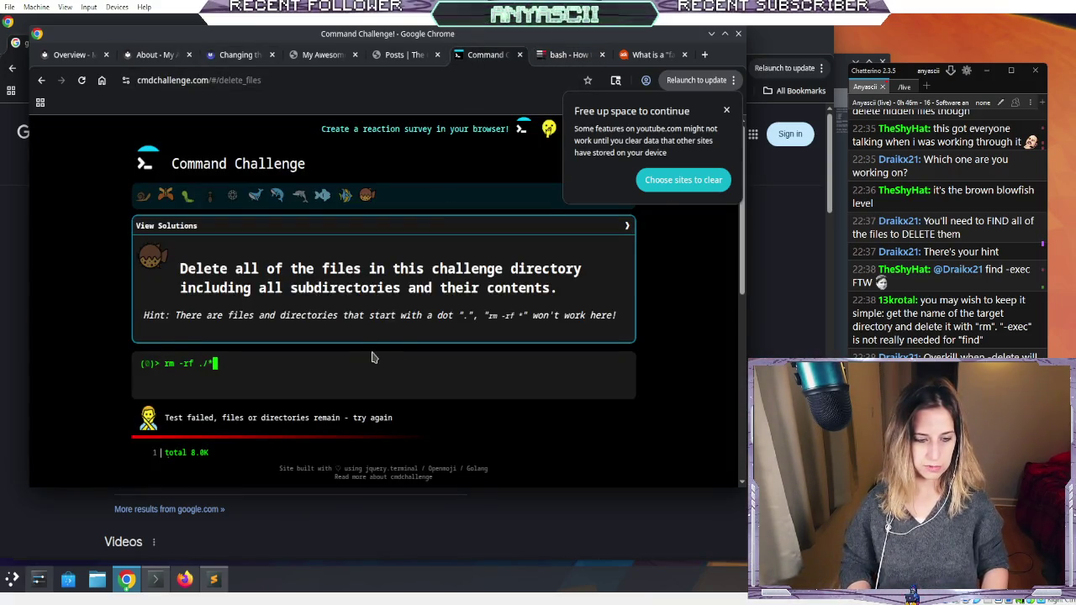
- Edit the recalled command to rm -rf .* and run it, which refuses to remove '.' or '..'
{"action": "key", "text": "Up"}
{"action": "key", "text": "Down"}
{"action": "key", "text": "Up"}
{"action": "key", "text": "Down"}
{"action": "key", "text": "Left"}
{"action": "key", "text": "BackSpace"}
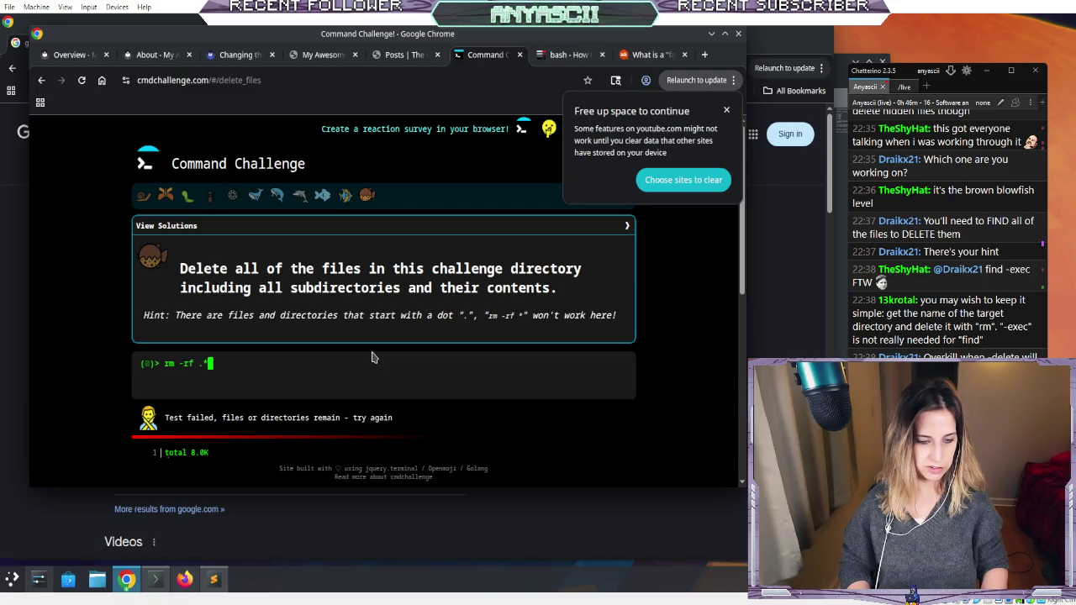
{"action": "key", "text": "Return"}
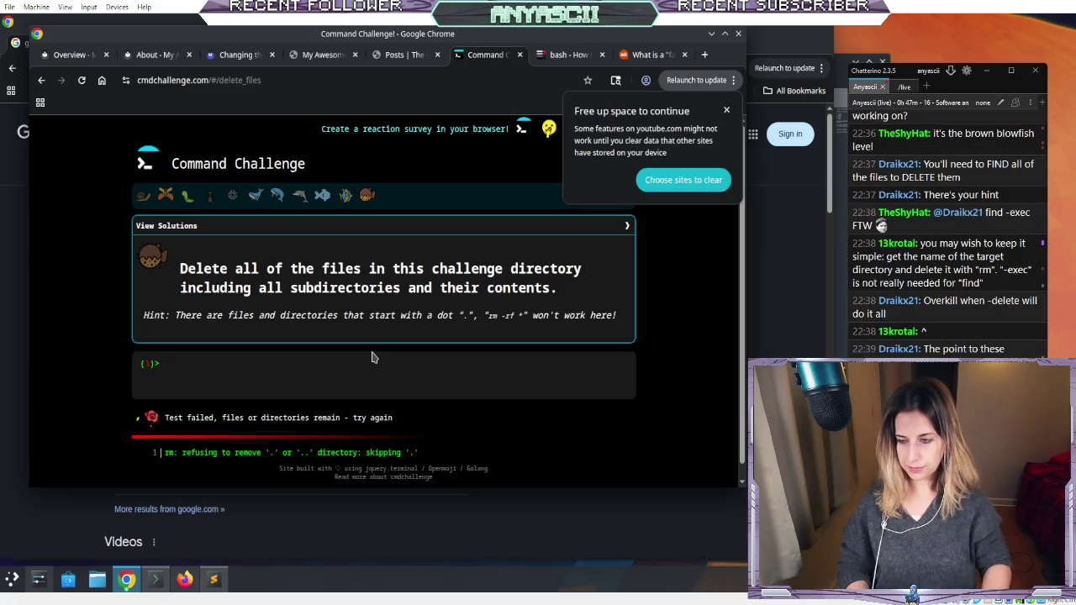
- Type find at the prompt, clear it again, and switch to the other browser window
{"action": "type", "text": "fuin"}
{"action": "key", "text": "BackSpace"}
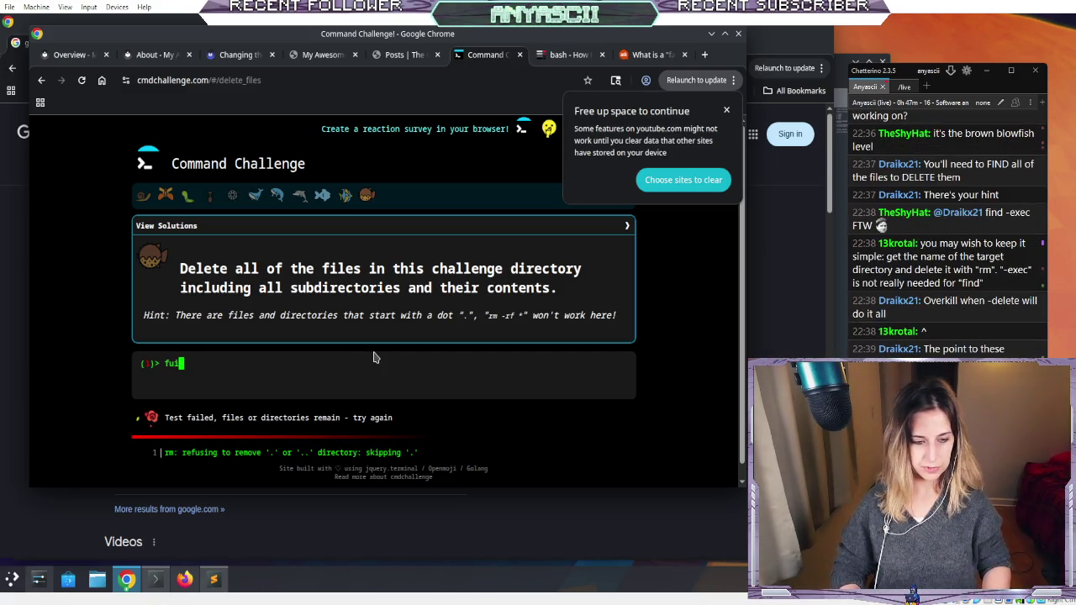
{"action": "type", "text": "ind"}
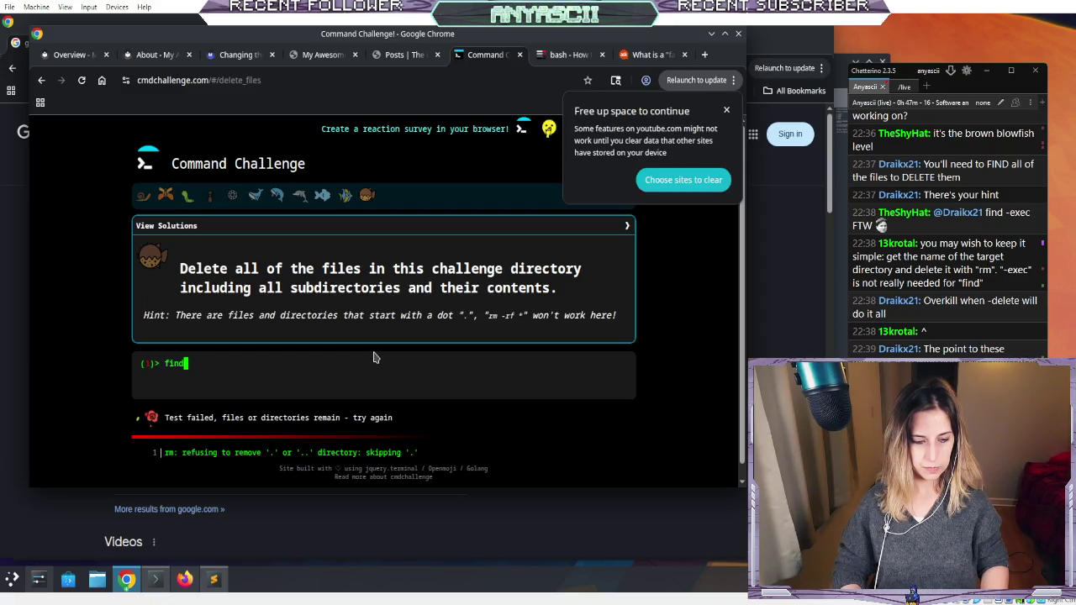
{"action": "key", "text": "BackSpace"}
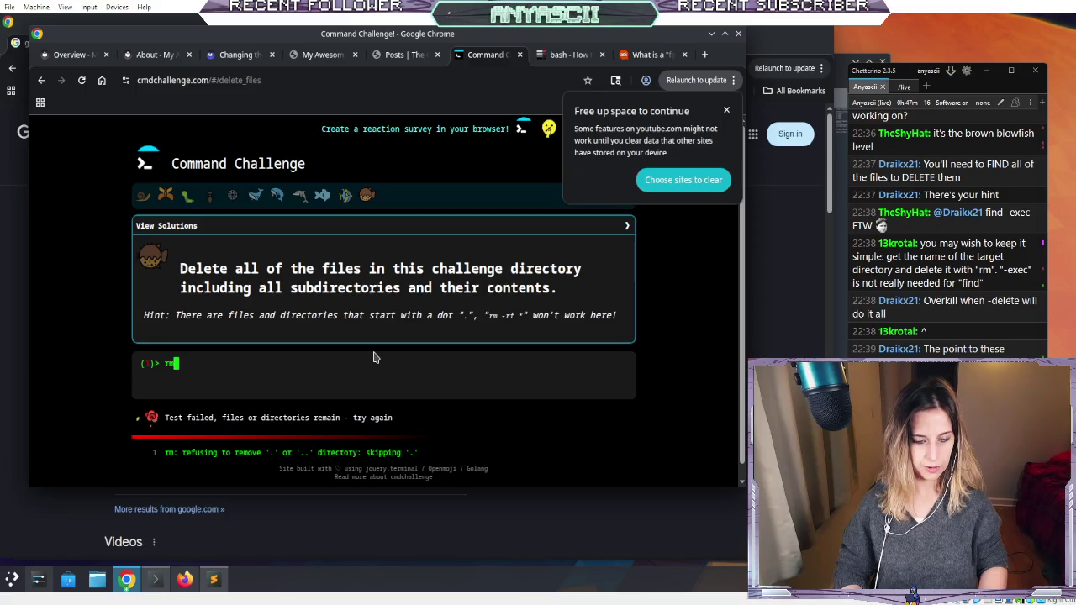
{"action": "key", "text": "BackSpace"}
{"action": "key", "text": "BackSpace"}
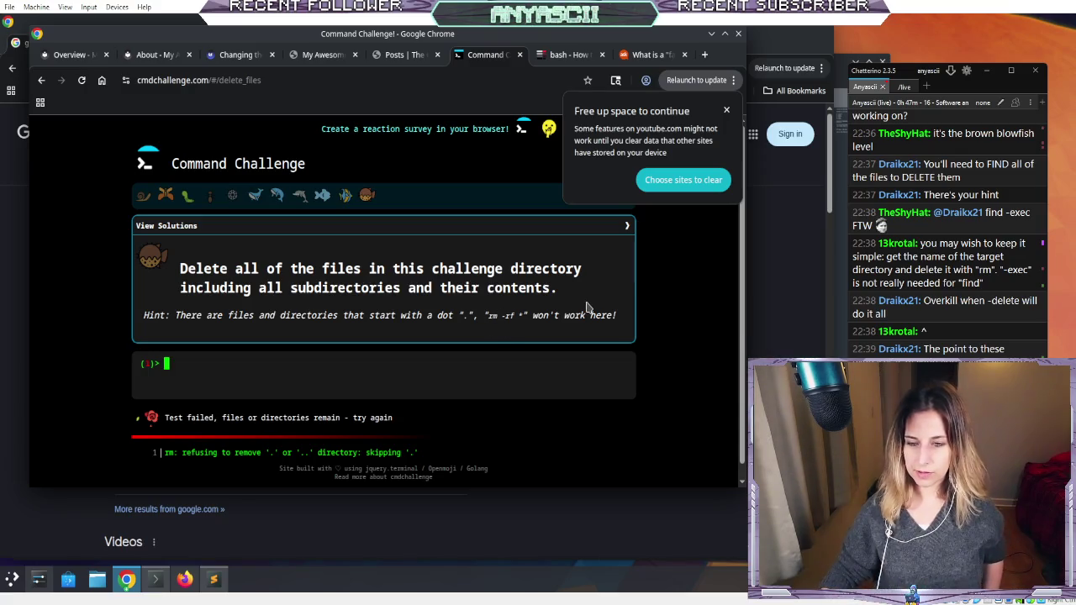
{"action": "key", "text": "alt+Tab"}
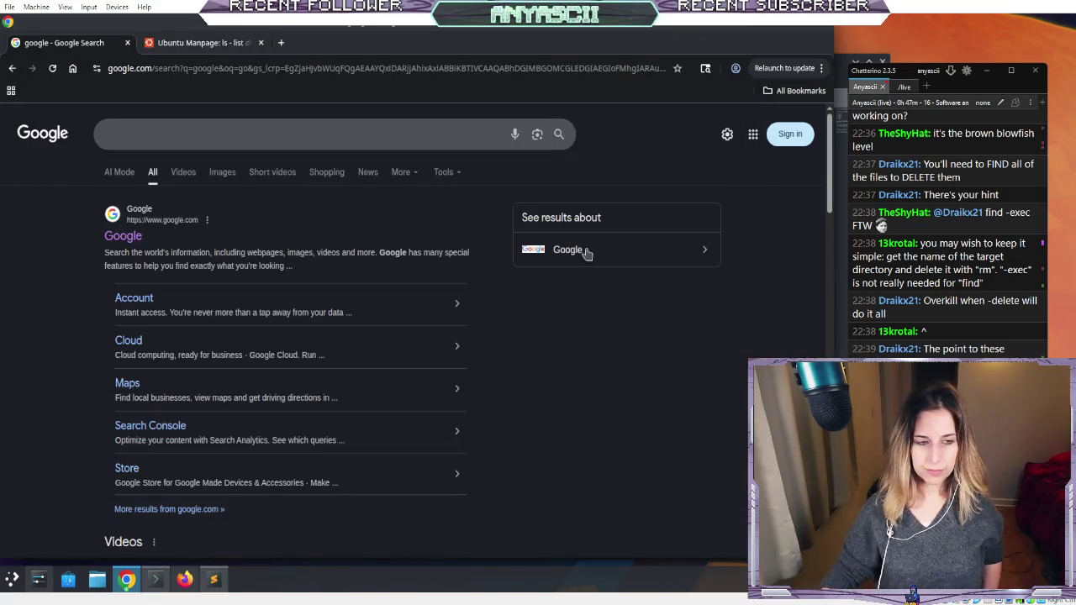
- Bring the Command Challenge window back in front and start a find command at the prompt
{"action": "double_click", "coordinate": [319, 30]}
{"action": "double_click", "coordinate": [316, 30]}
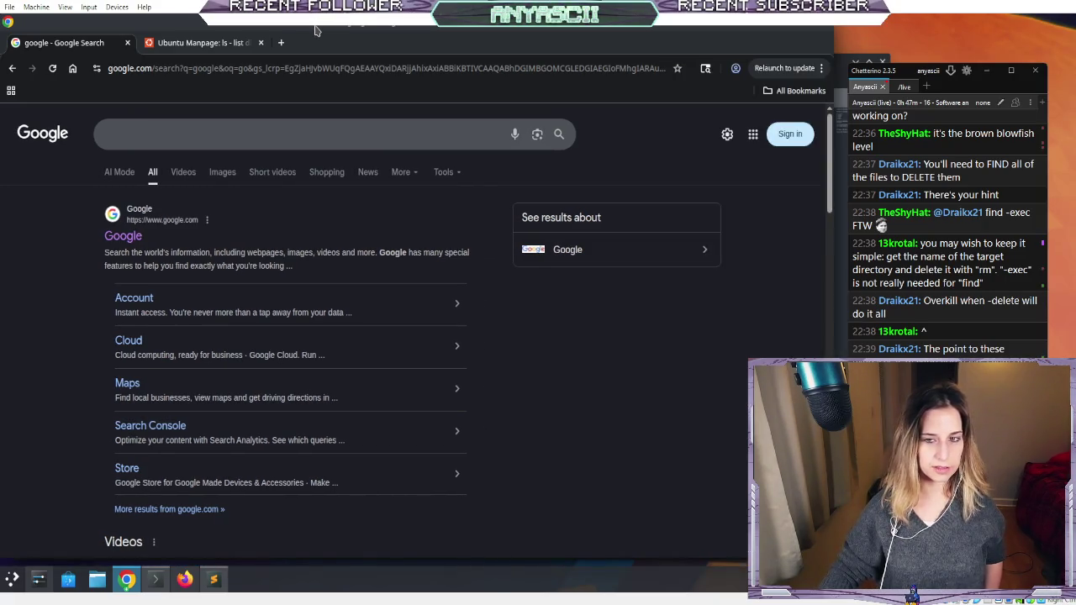
{"action": "left_click", "coordinate": [158, 580]}
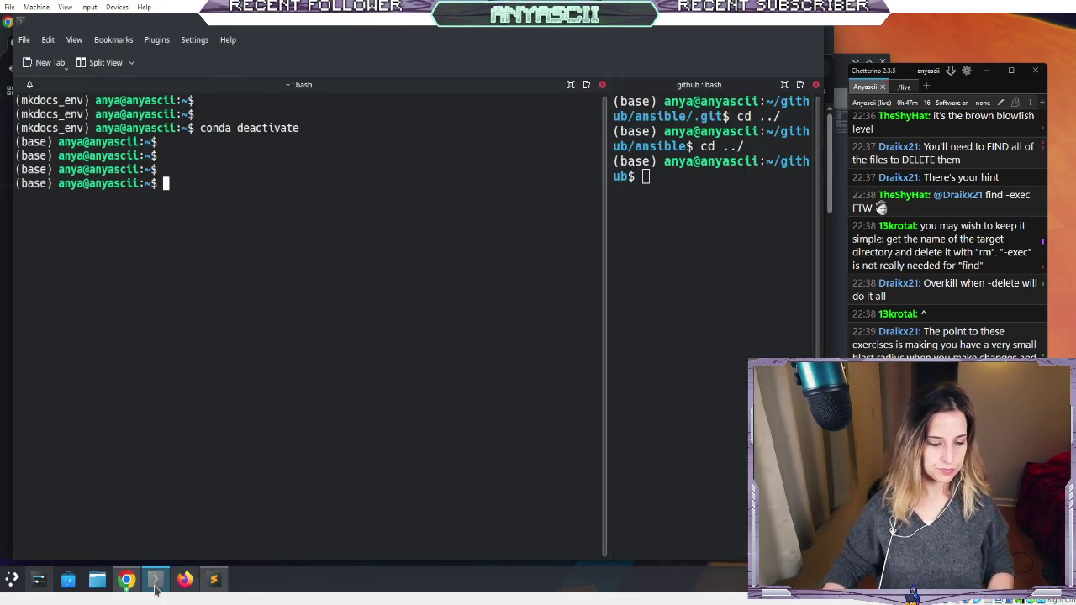
{"action": "left_click", "coordinate": [126, 580]}
{"action": "left_click", "coordinate": [127, 580]}
{"action": "type", "text": "find"}
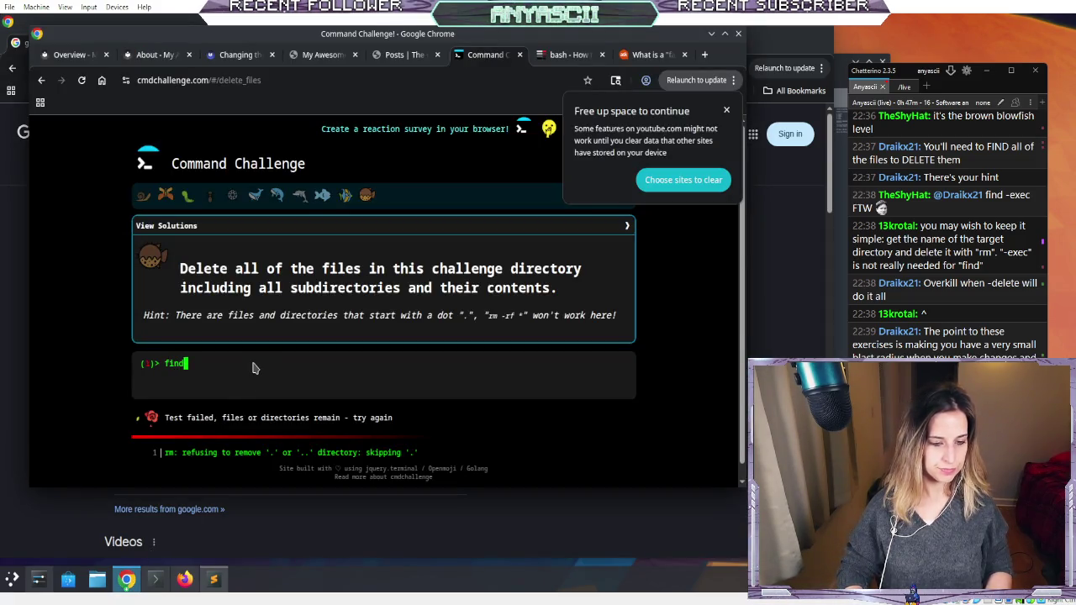
- Submit the partial find command, then type and erase find at the prompt
{"action": "key", "text": "Return"}
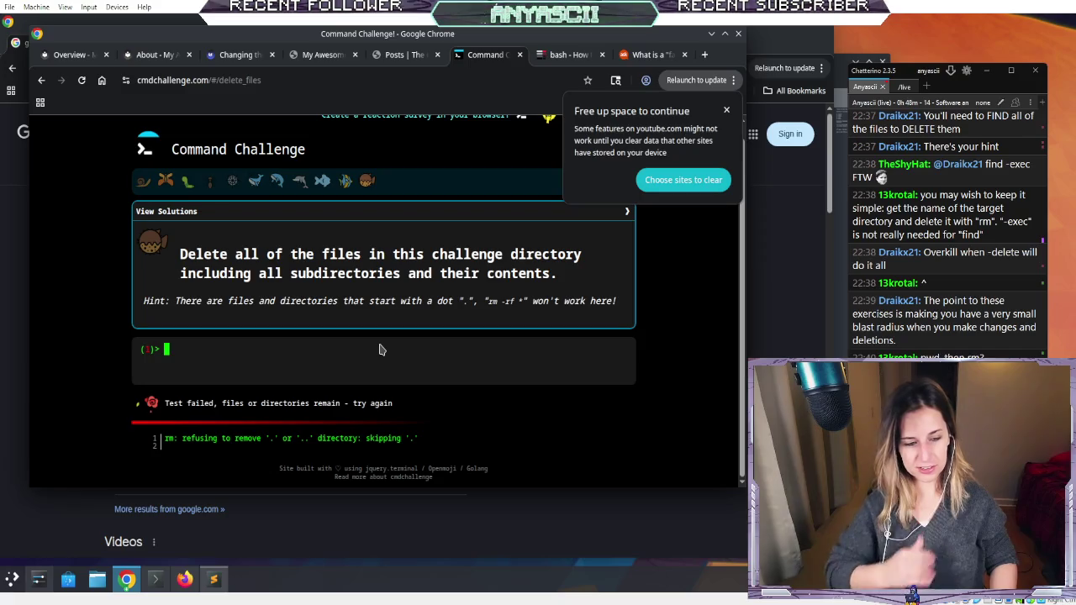
{"action": "type", "text": "find"}
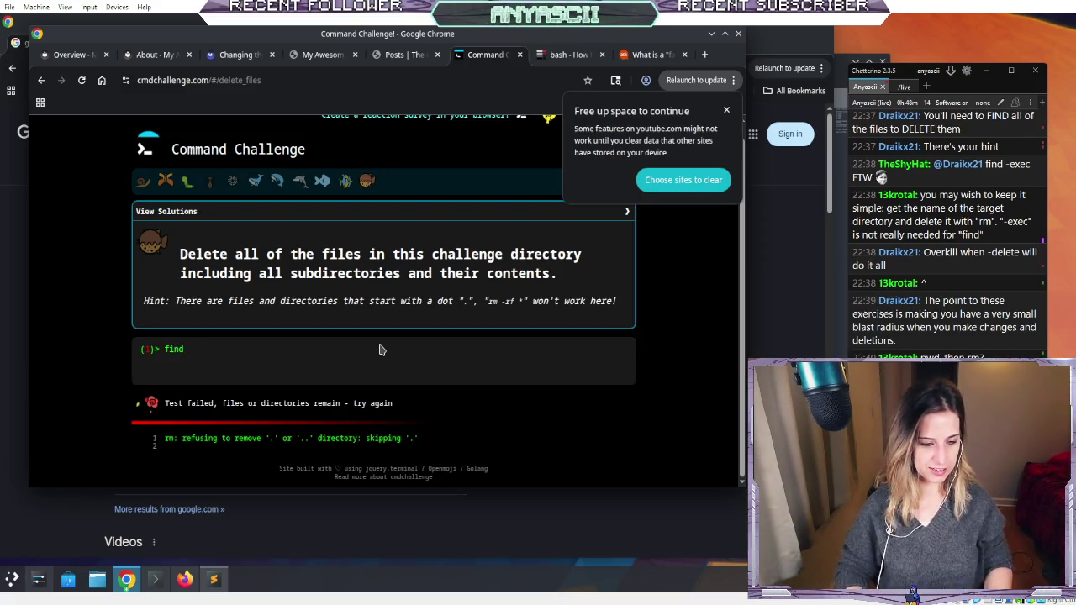
{"action": "key", "text": "BackSpace"}
{"action": "key", "text": "BackSpace"}
{"action": "key", "text": "BackSpace"}
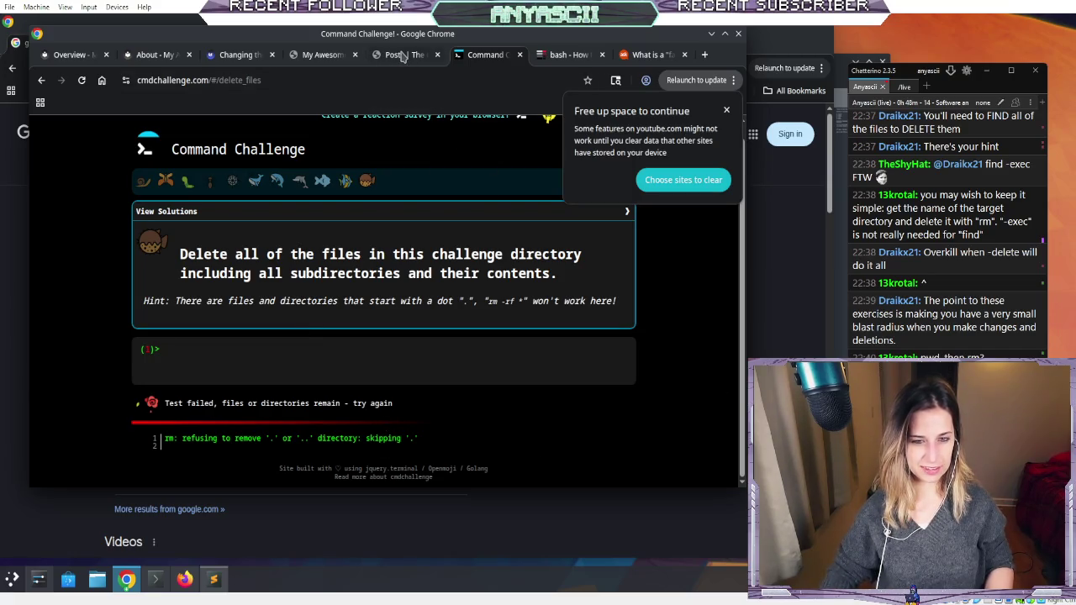
- Cycle through the Server Fault, posts and Ask Ubuntu tabs, then return to the symbolic-link error results
{"action": "left_click", "coordinate": [565, 54]}
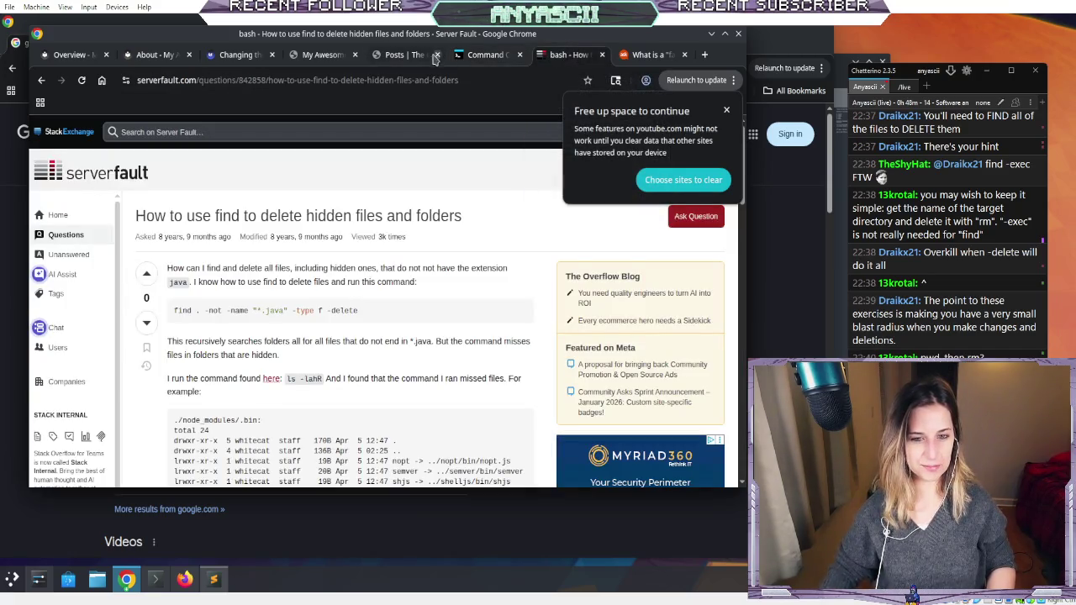
{"action": "left_click", "coordinate": [486, 55]}
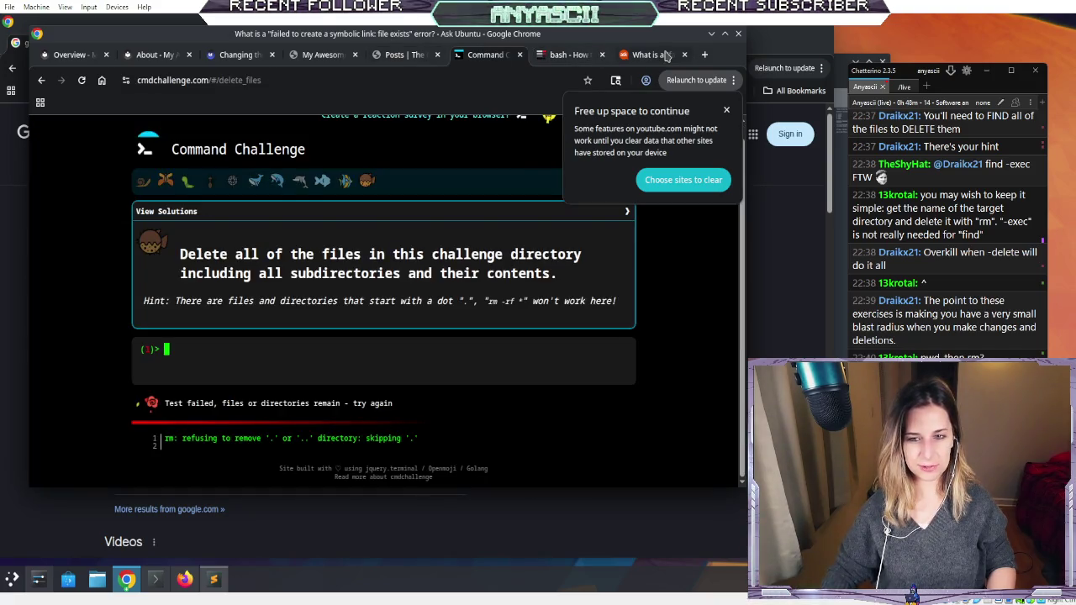
{"action": "left_click", "coordinate": [665, 55]}
{"action": "left_click", "coordinate": [565, 55]}
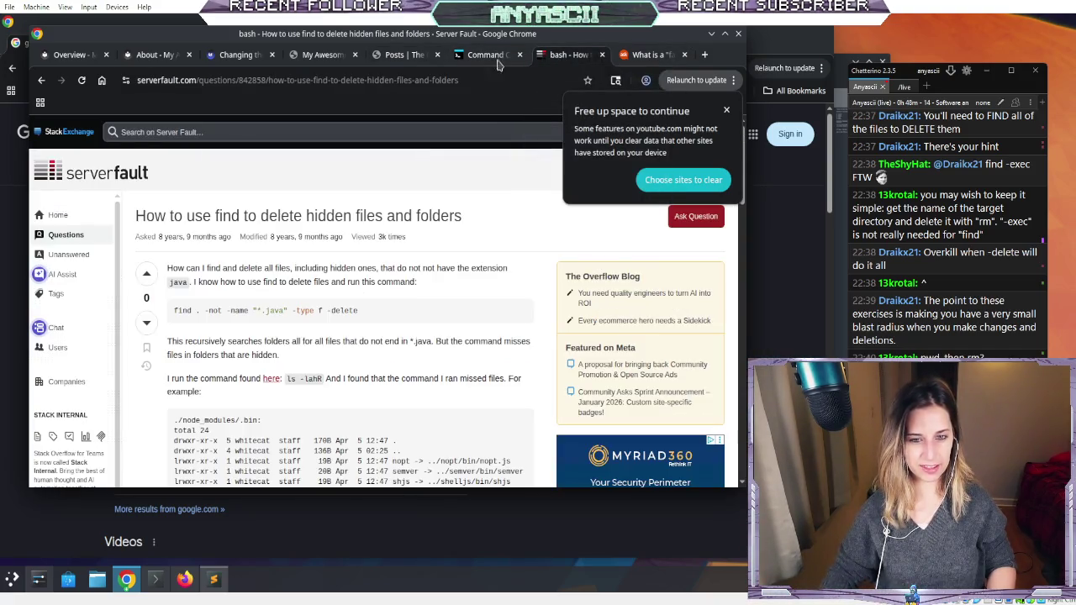
{"action": "left_click", "coordinate": [461, 56]}
{"action": "left_click", "coordinate": [402, 55]}
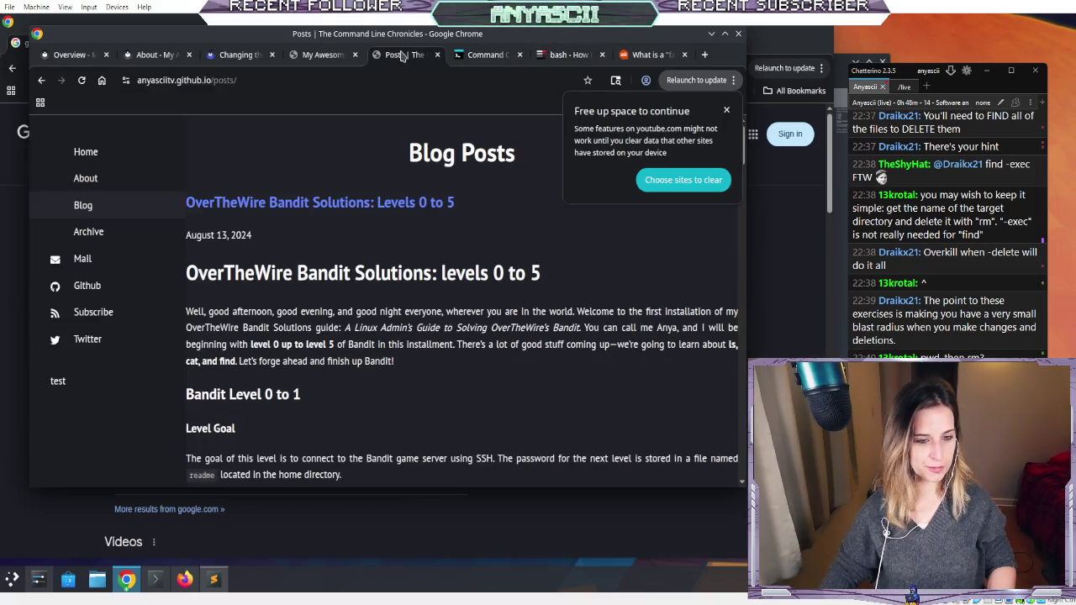
{"action": "left_click", "coordinate": [512, 59]}
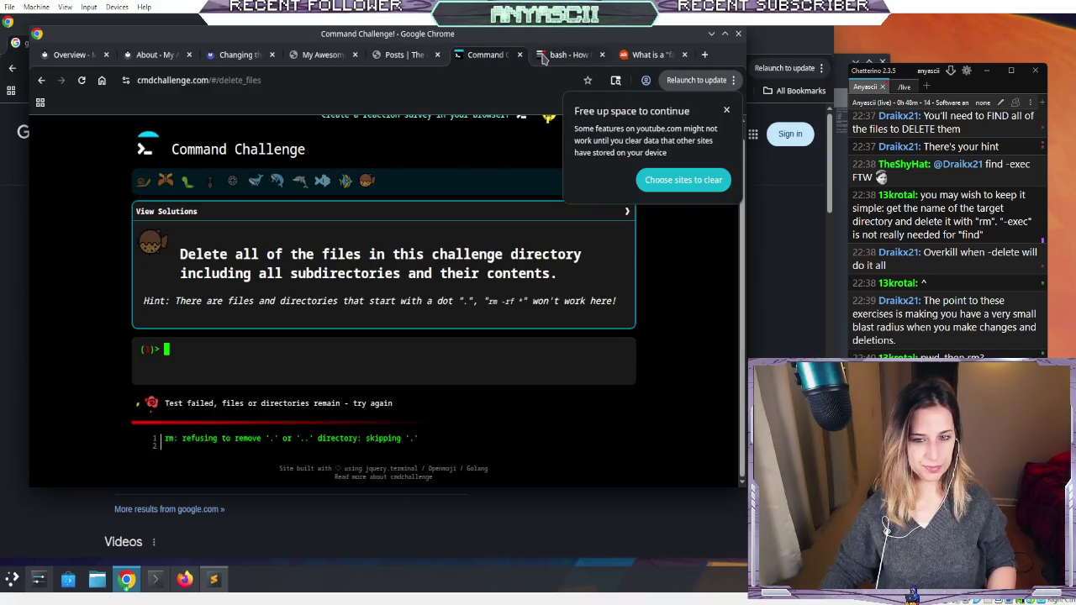
{"action": "left_click", "coordinate": [639, 54]}
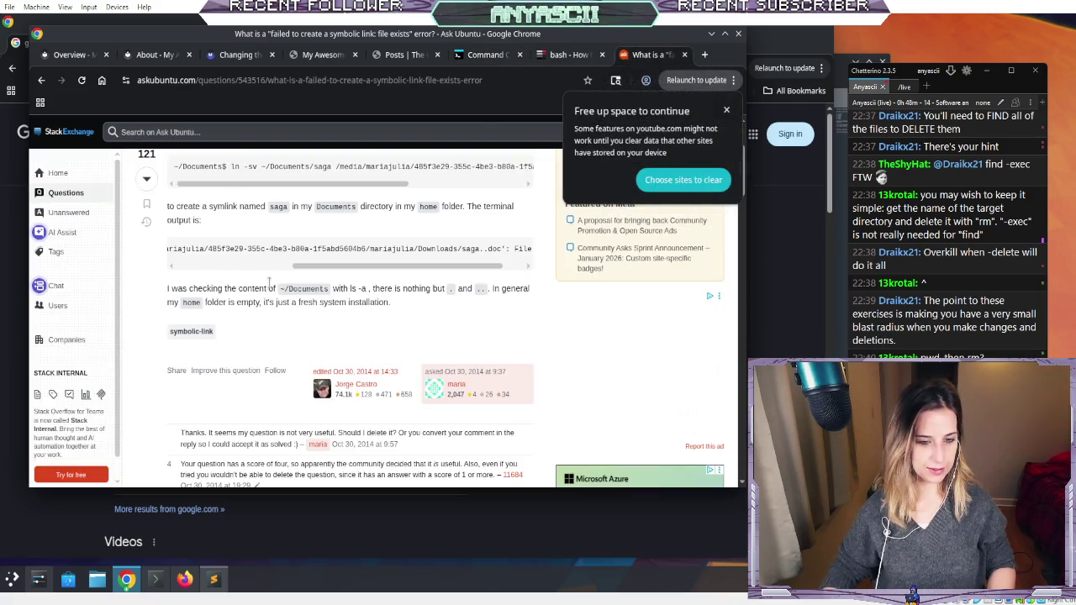
{"action": "left_click", "coordinate": [42, 82]}
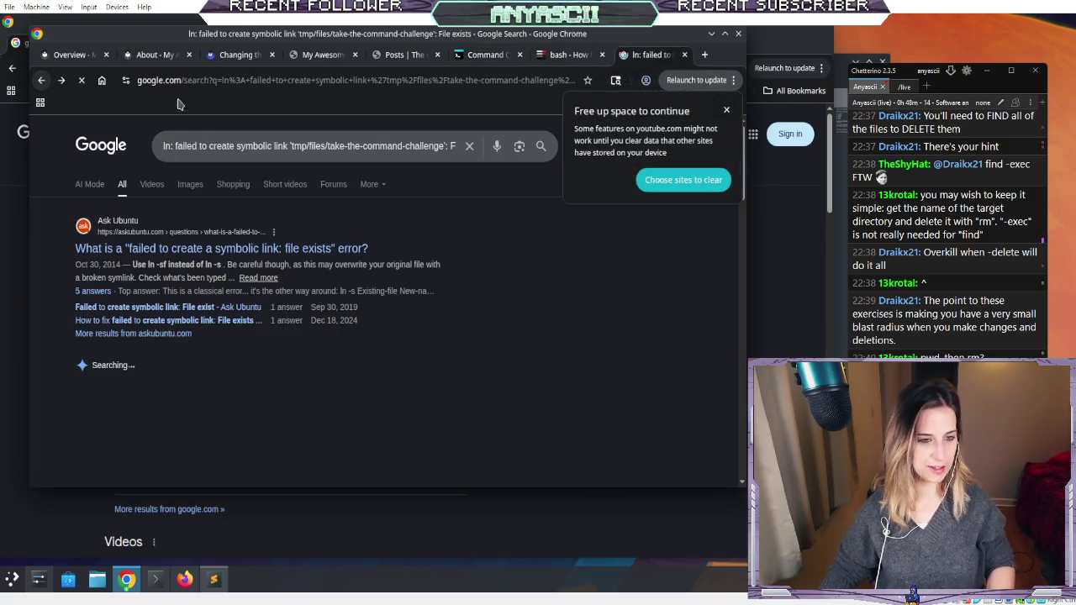
{"action": "left_click", "coordinate": [471, 147]}
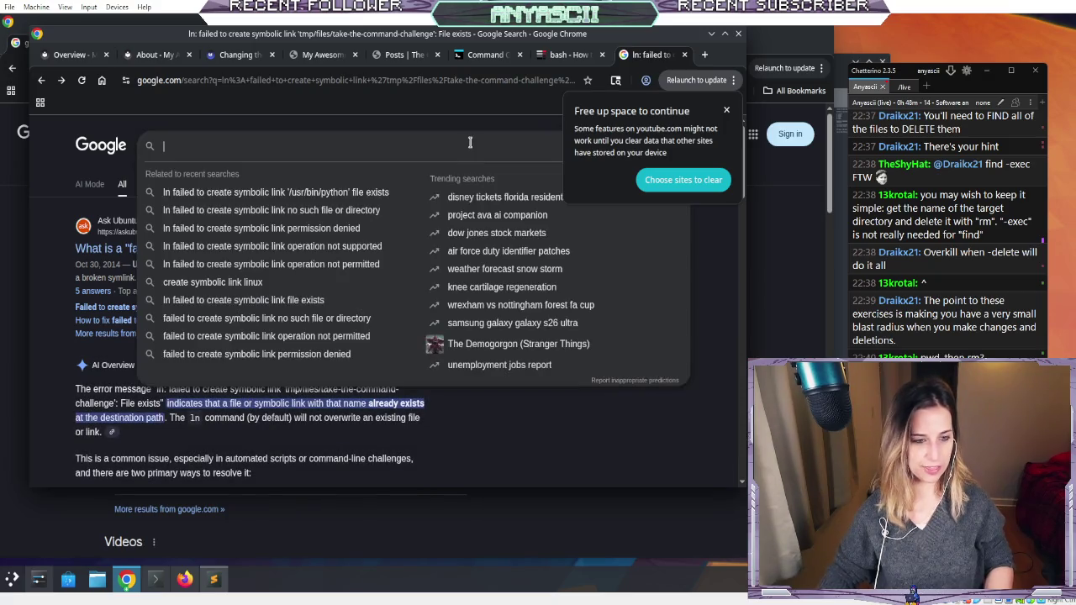
- Search Google for 'find rm rf hidden files', then refine it to 'find function remove rm rf hidden files'
{"action": "type", "text": "find "}
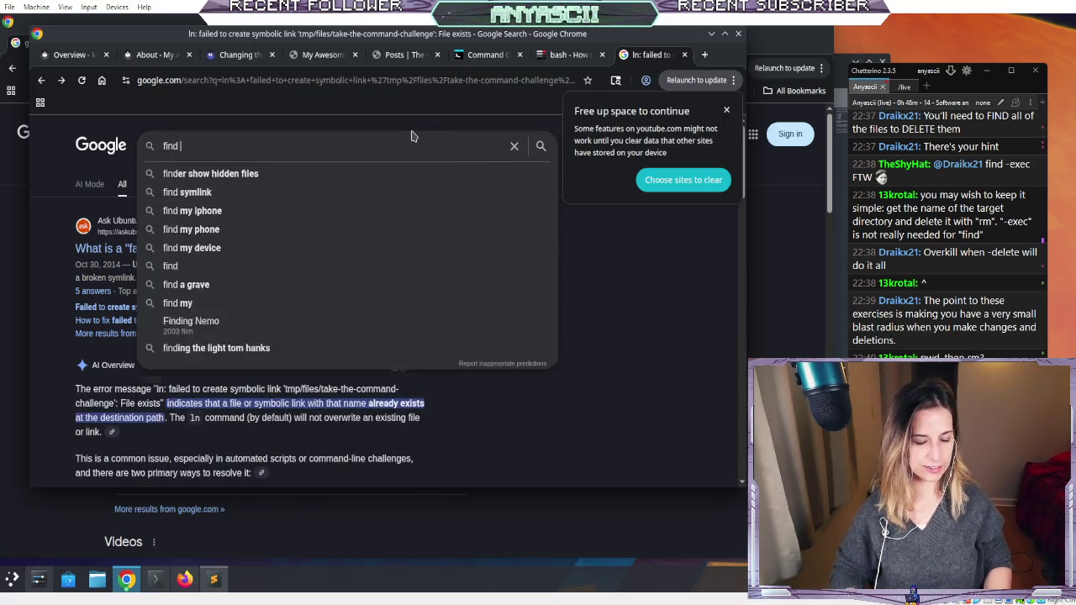
{"action": "type", "text": "rm "}
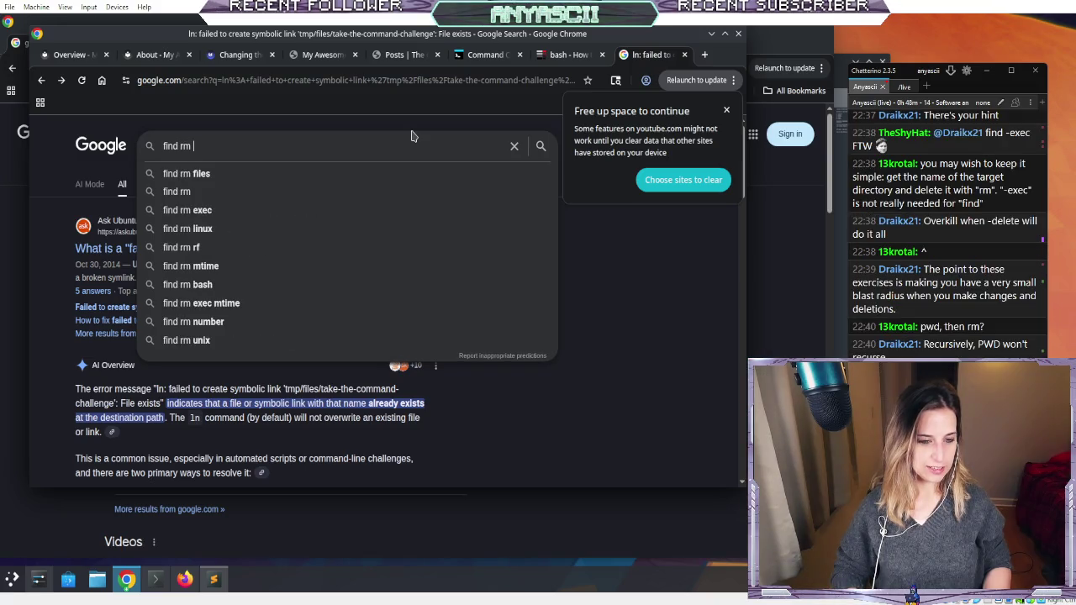
{"action": "type", "text": "rf w"}
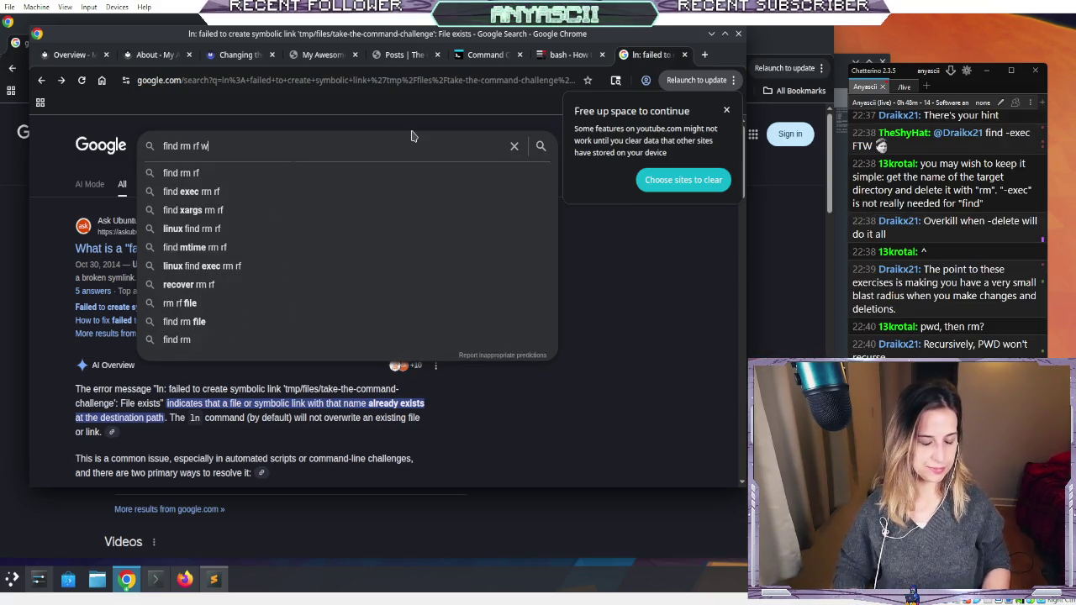
{"action": "type", "text": "ild c"}
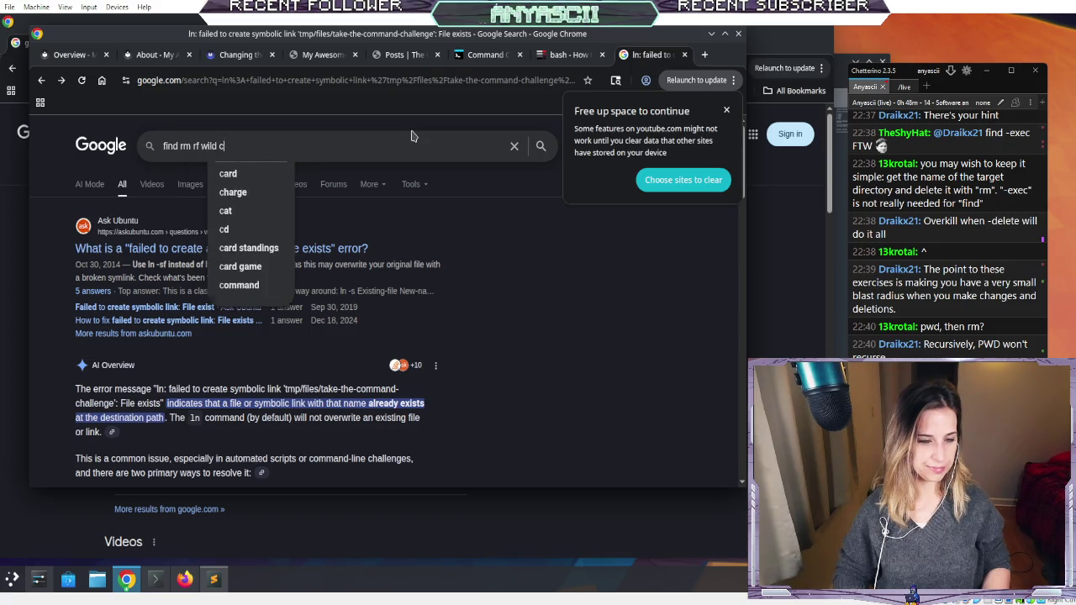
{"action": "key", "text": "BackSpace"}
{"action": "key", "text": "BackSpace"}
{"action": "key", "text": "BackSpace"}
{"action": "key", "text": "BackSpace"}
{"action": "key", "text": "BackSpace"}
{"action": "type", "text": "dden files"}
{"action": "key", "text": "Return"}
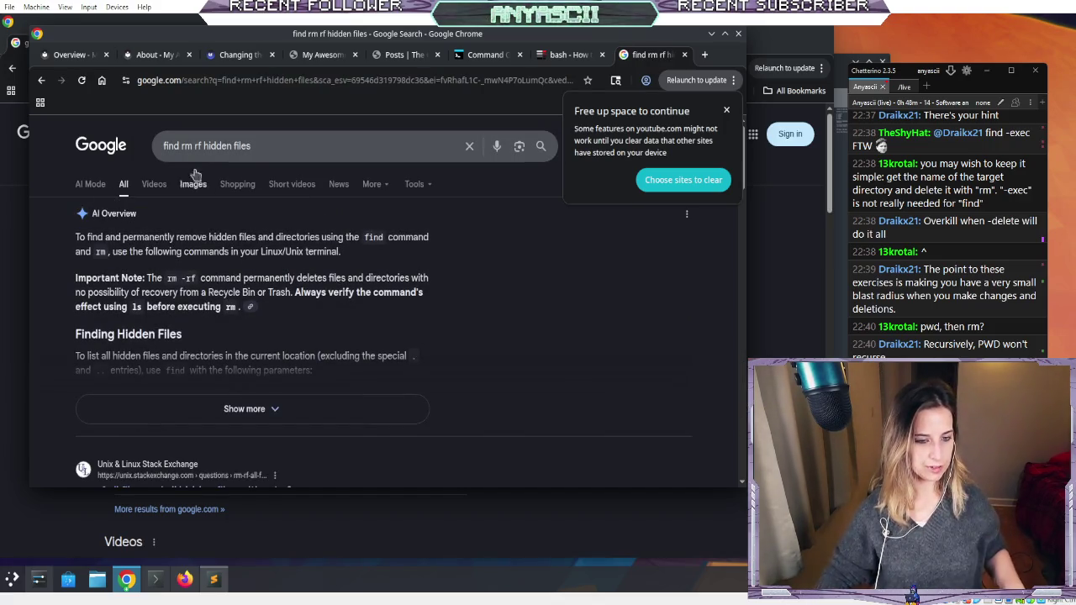
{"action": "left_click", "coordinate": [180, 146]}
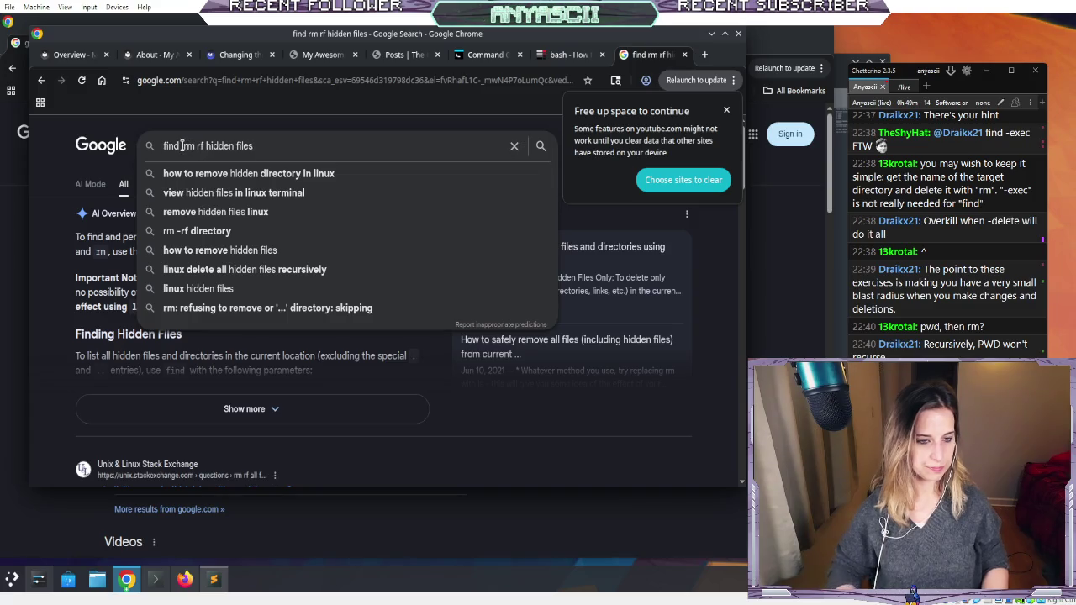
{"action": "type", "text": "function remove"}
{"action": "key", "text": "Return"}
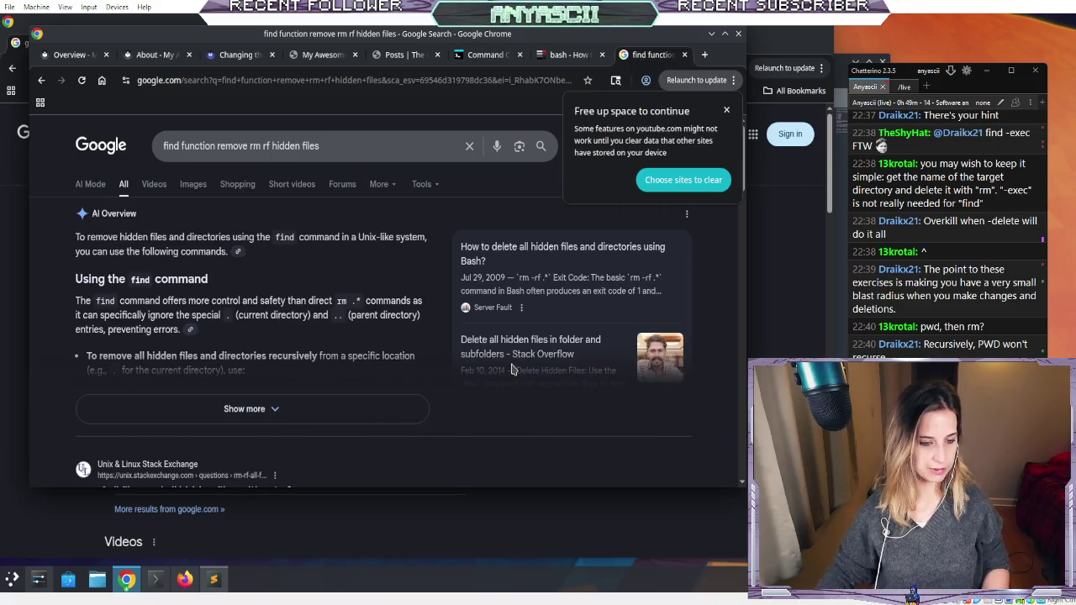
- Expand and read the AI overview, then open the Unix & Linux question on hidden files
{"action": "left_click", "coordinate": [392, 410]}
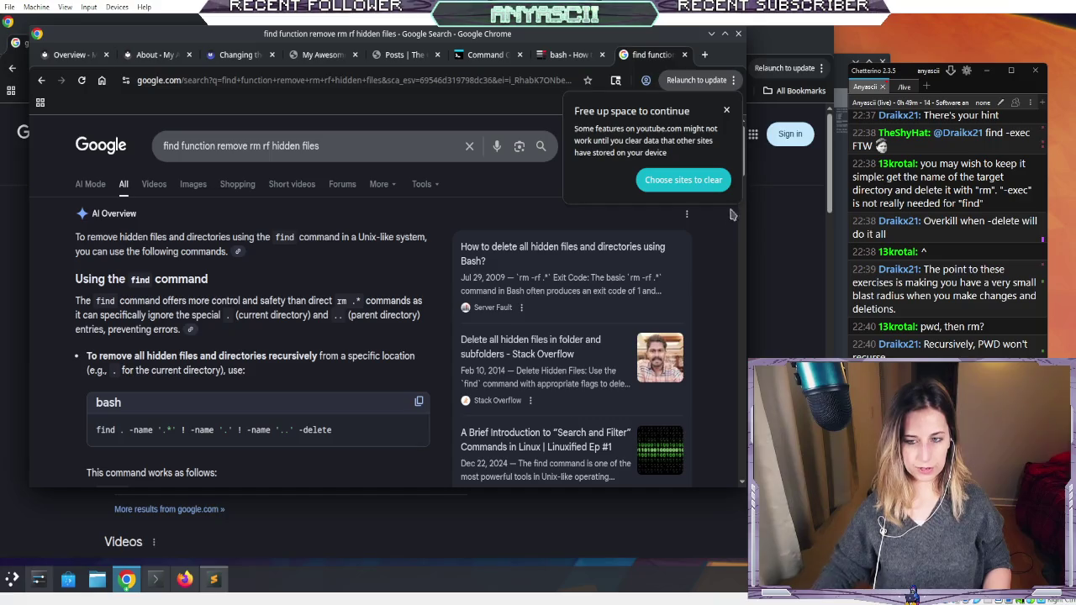
{"action": "scroll", "coordinate": [711, 273], "scroll_direction": "down", "scroll_amount": 3}
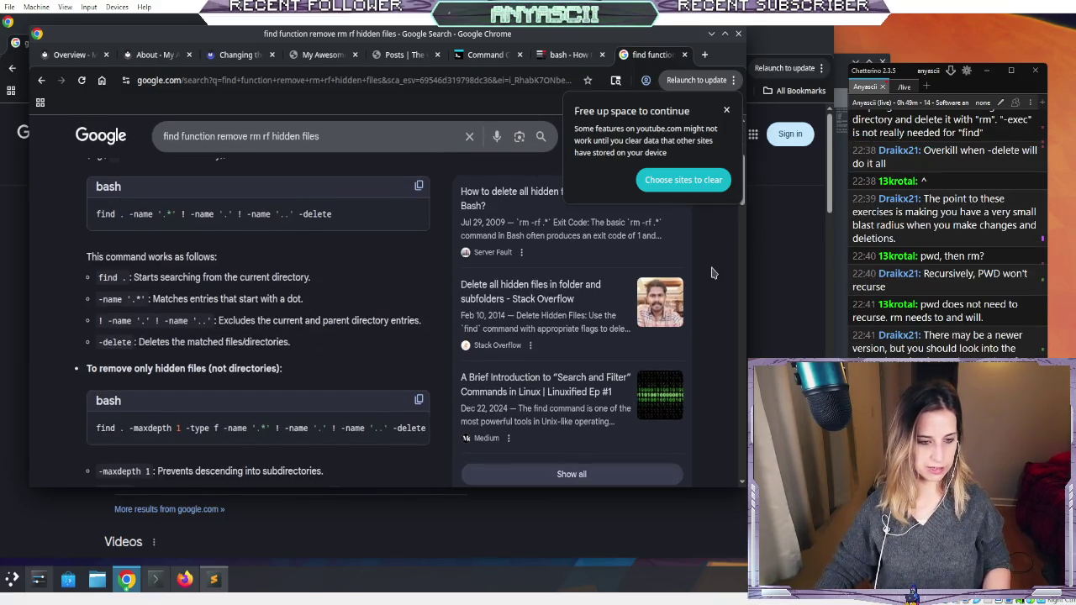
{"action": "scroll", "coordinate": [710, 269], "scroll_direction": "up", "scroll_amount": 1}
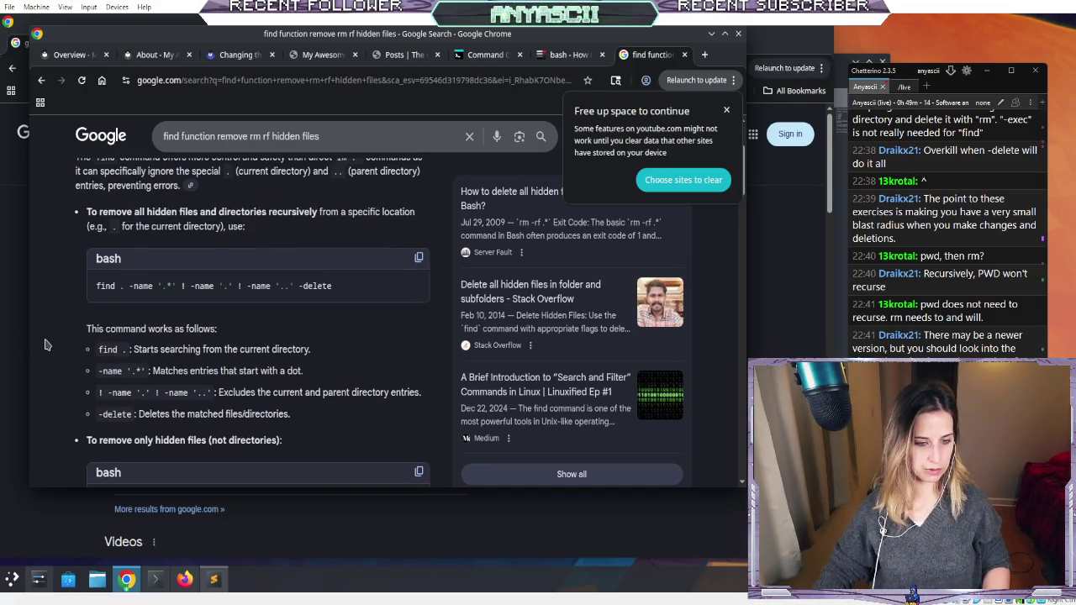
{"action": "scroll", "coordinate": [46, 344], "scroll_direction": "down", "scroll_amount": 1}
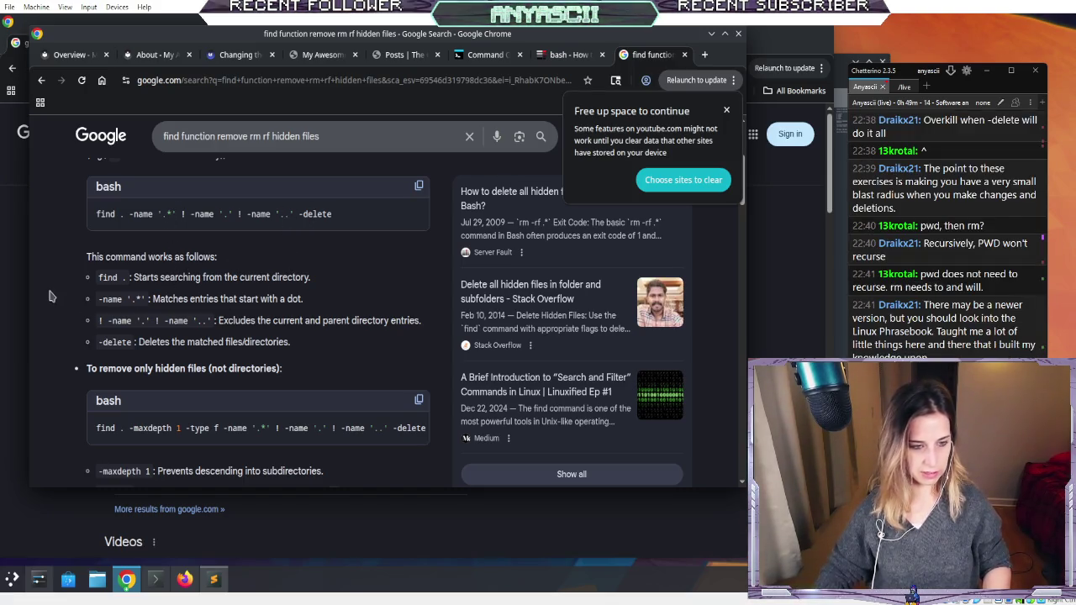
{"action": "scroll", "coordinate": [48, 296], "scroll_direction": "down", "scroll_amount": 5}
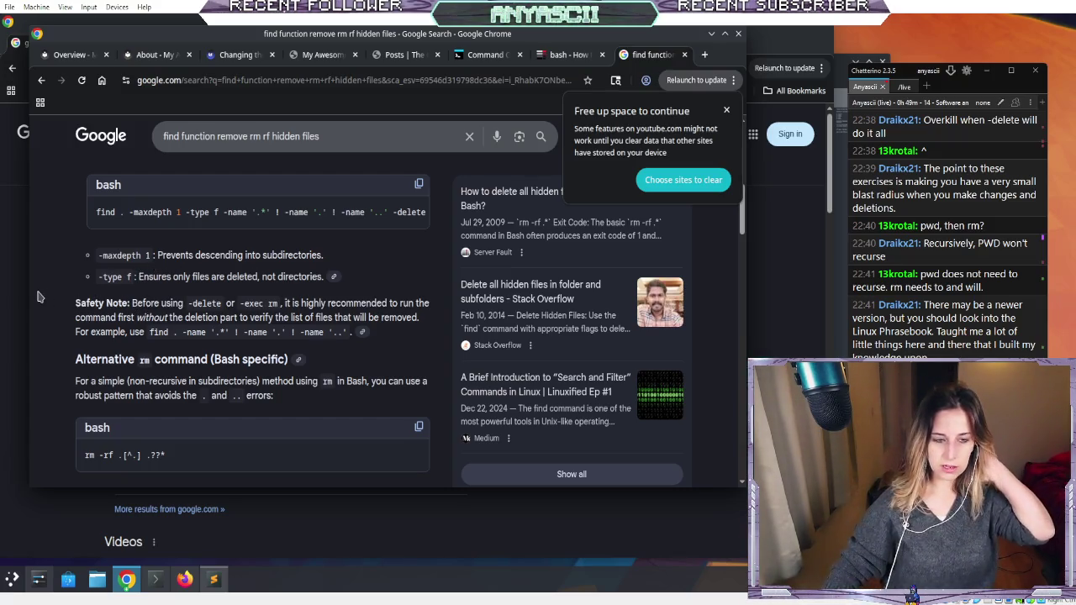
{"action": "scroll", "coordinate": [38, 296], "scroll_direction": "down", "scroll_amount": 3}
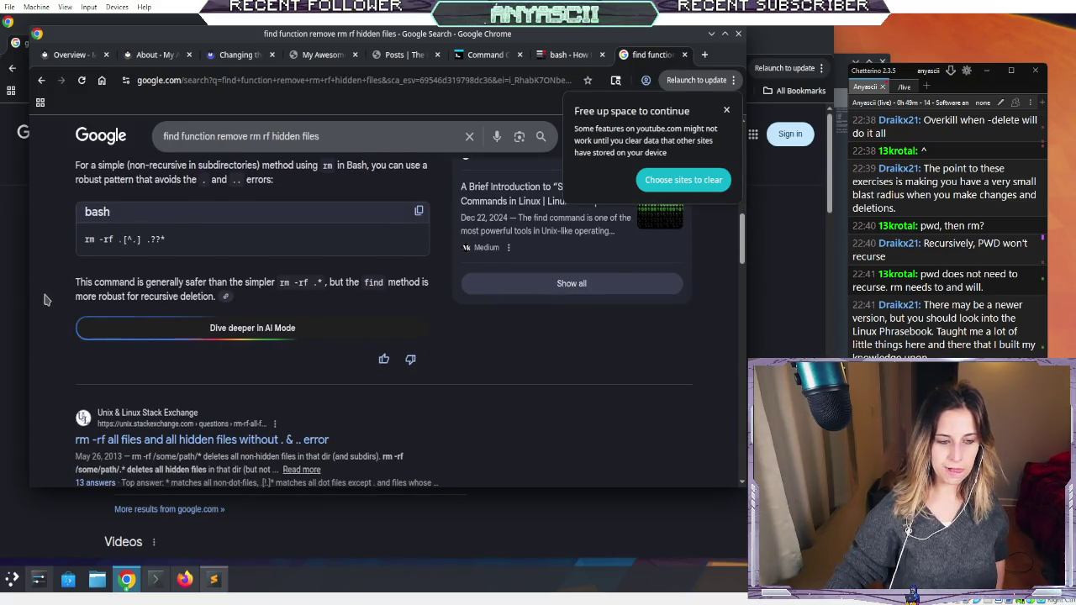
{"action": "scroll", "coordinate": [49, 300], "scroll_direction": "up", "scroll_amount": 1}
{"action": "scroll", "coordinate": [53, 301], "scroll_direction": "down", "scroll_amount": 1}
{"action": "scroll", "coordinate": [53, 303], "scroll_direction": "down", "scroll_amount": 2}
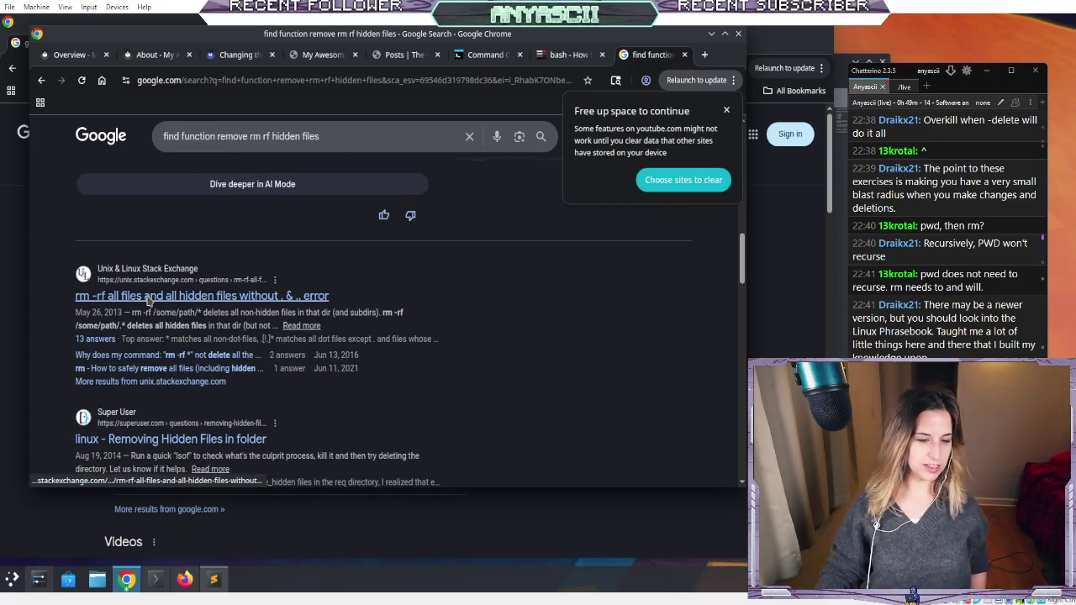
{"action": "left_click", "coordinate": [148, 298]}
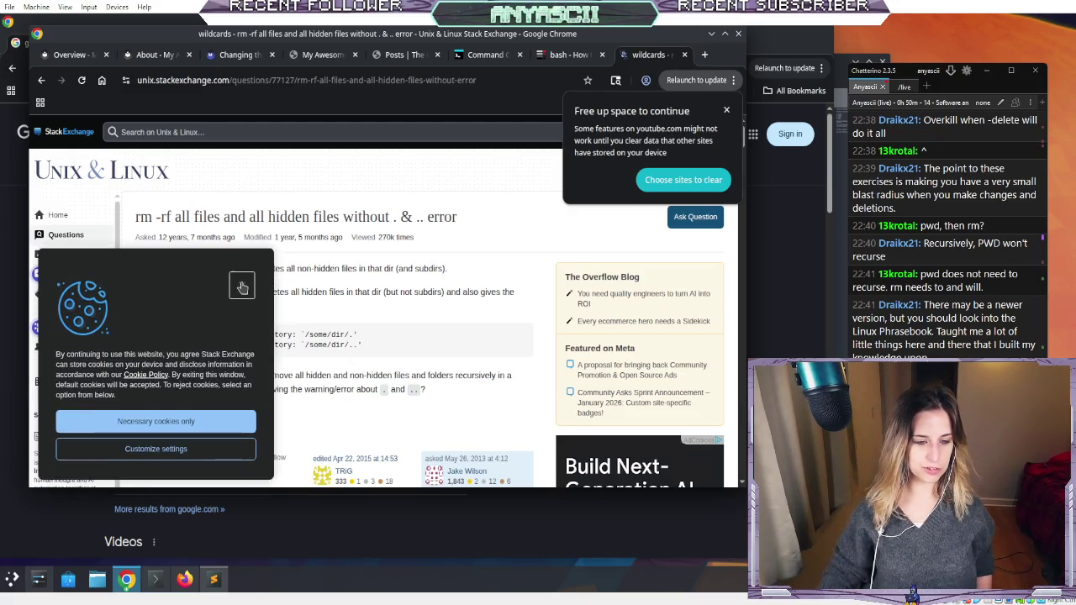
- Dismiss the cookie notice and rearrange the browser windows to bring the Stack Exchange question forward
{"action": "left_click", "coordinate": [242, 288]}
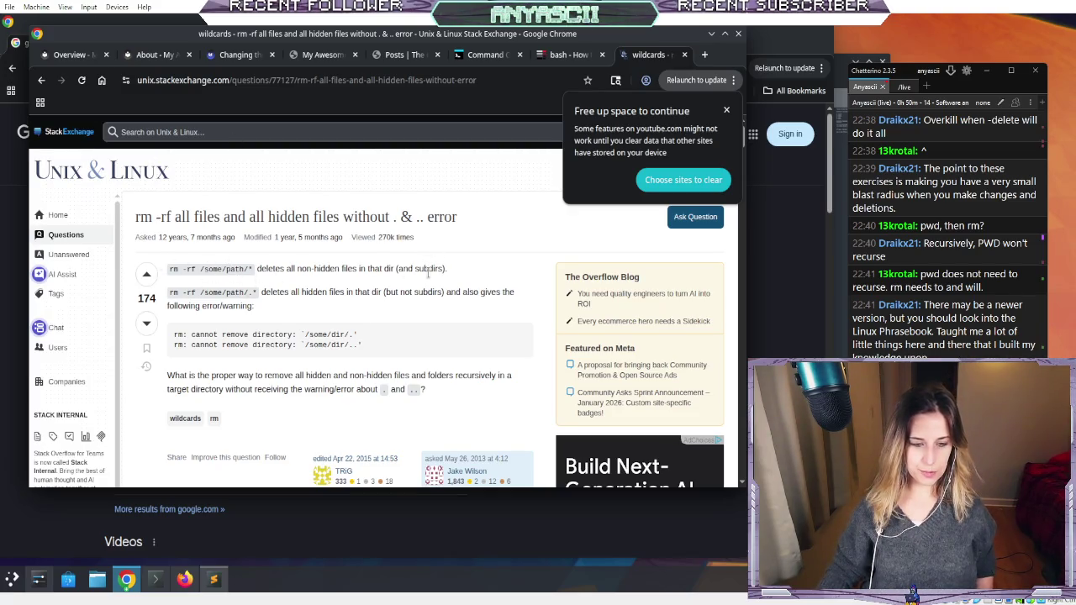
{"action": "scroll", "coordinate": [428, 276], "scroll_direction": "down", "scroll_amount": 2}
{"action": "scroll", "coordinate": [424, 282], "scroll_direction": "up", "scroll_amount": 2}
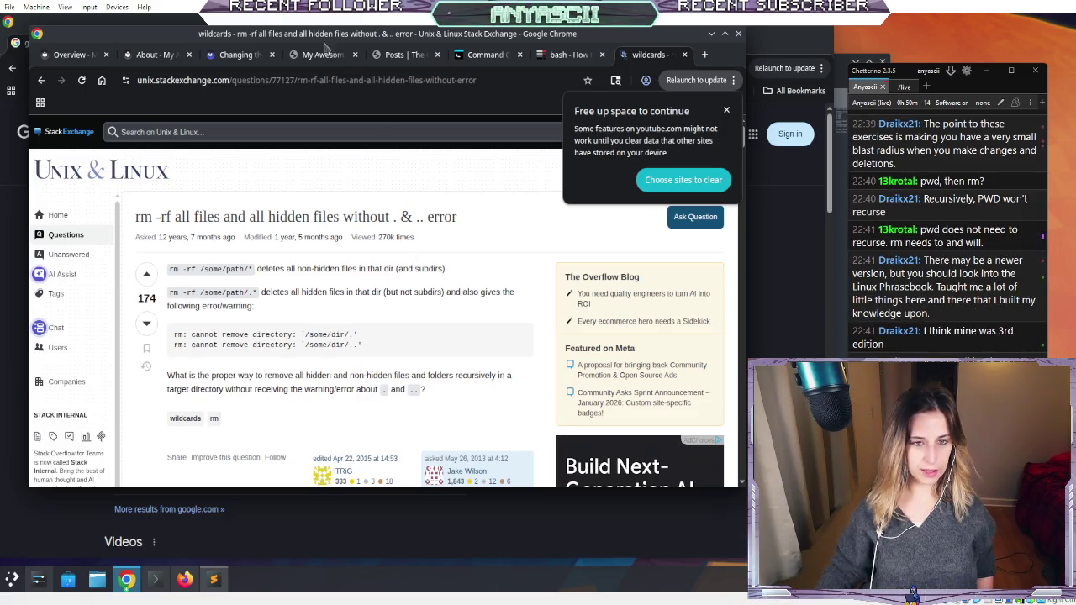
{"action": "left_click", "coordinate": [269, 24]}
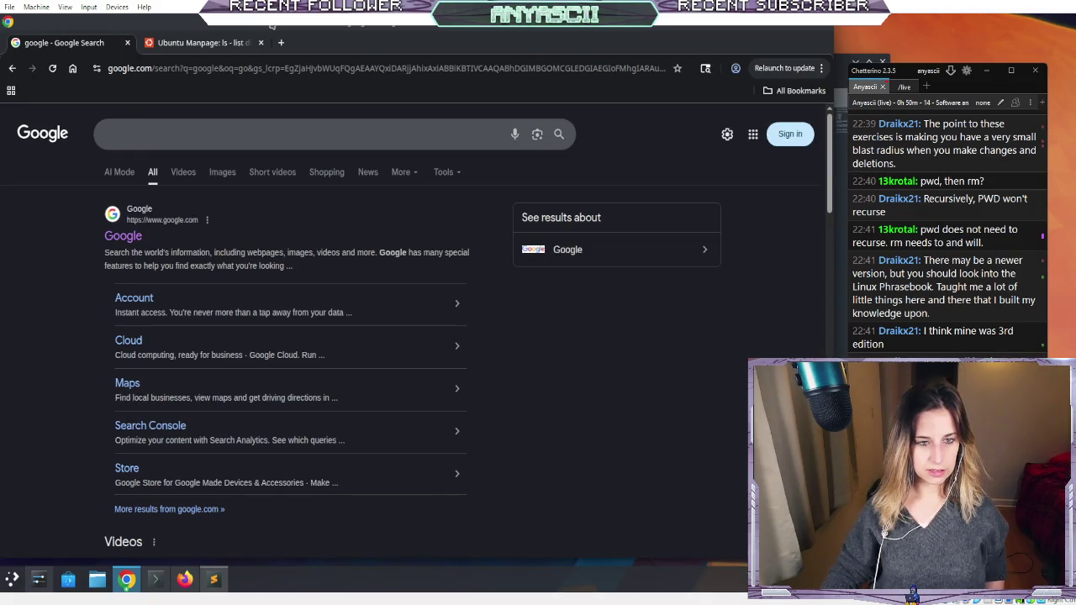
{"action": "left_click_drag", "start_coordinate": [272, 26], "coordinate": [280, 27]}
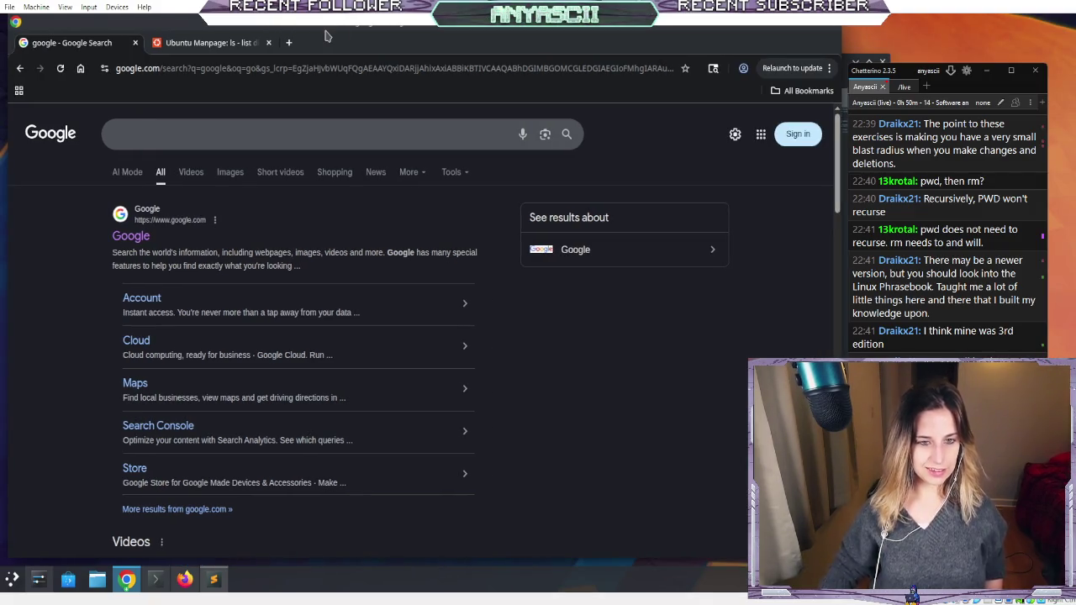
{"action": "left_click_drag", "start_coordinate": [308, 28], "coordinate": [319, 37]}
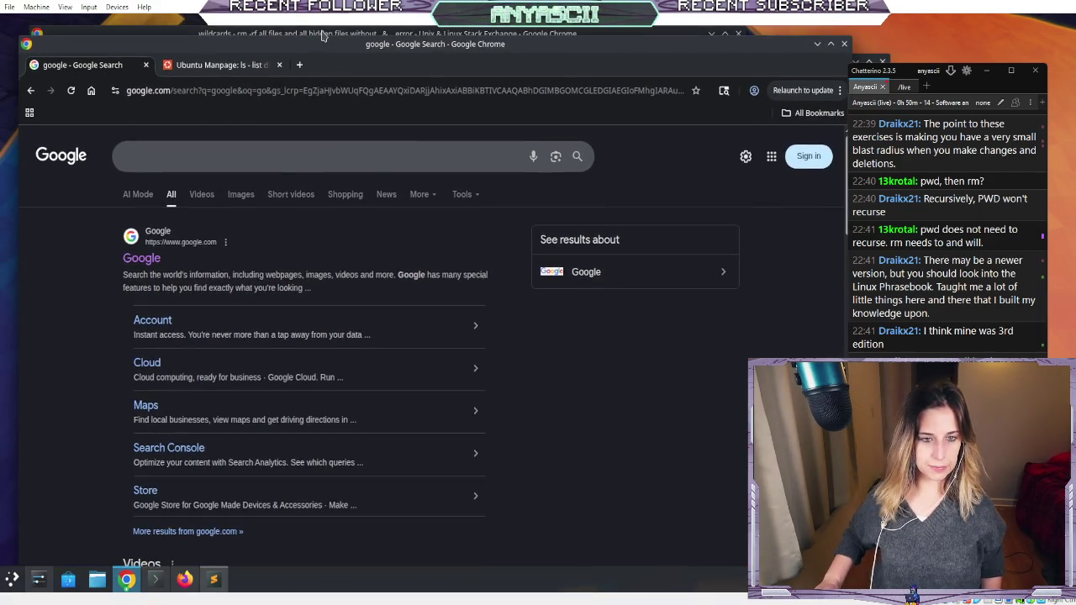
{"action": "left_click", "coordinate": [322, 36]}
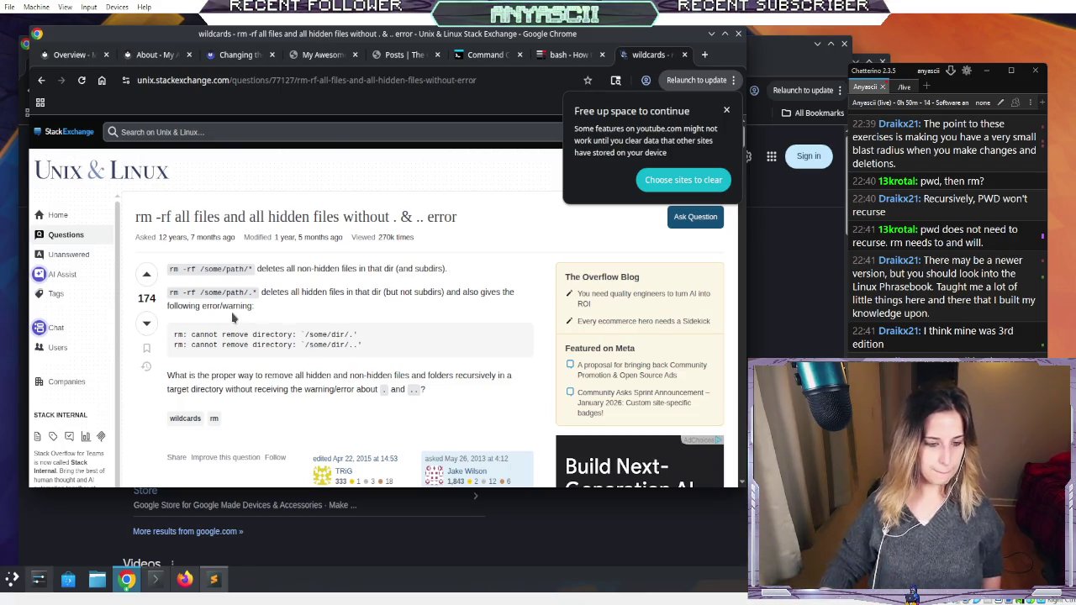
- Read through the answers on deleting hidden files, dismiss the free-up-space notice, and return to Command Challenge
{"action": "scroll", "coordinate": [216, 286], "scroll_direction": "down", "scroll_amount": 3}
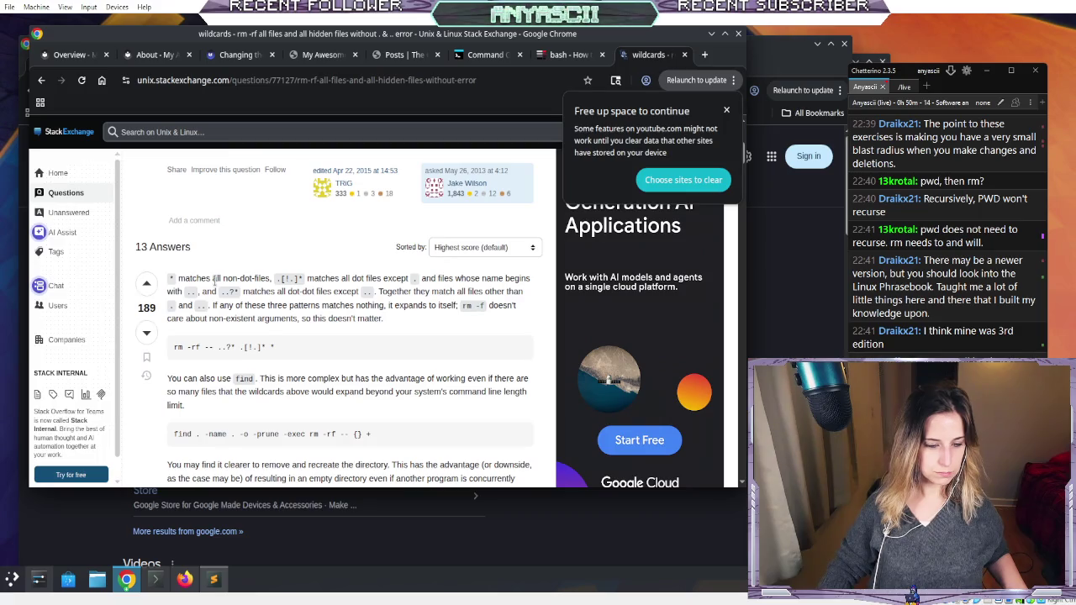
{"action": "scroll", "coordinate": [215, 281], "scroll_direction": "down", "scroll_amount": 1}
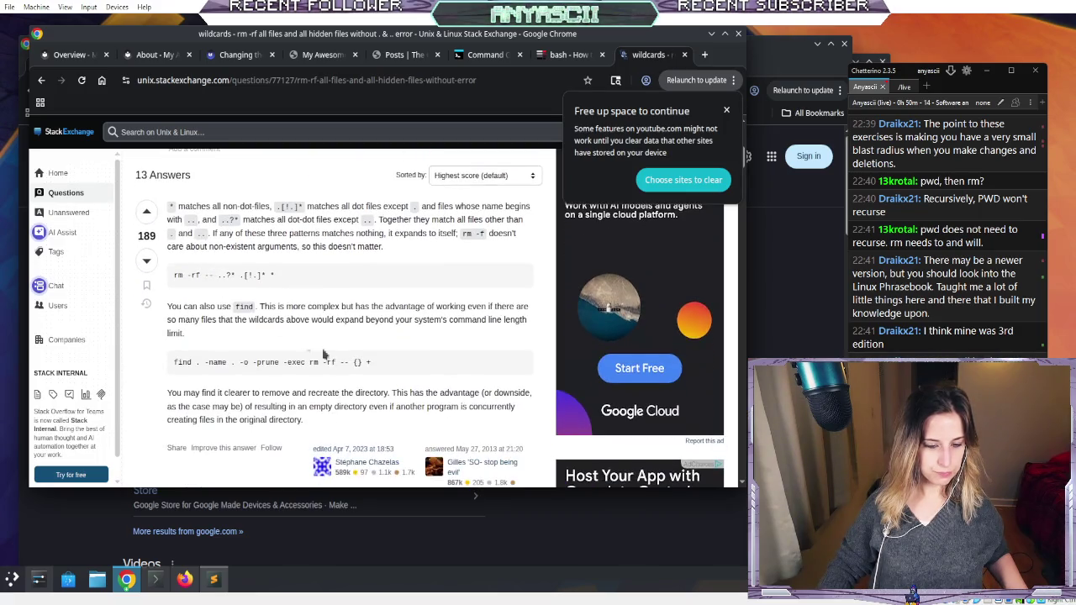
{"action": "scroll", "coordinate": [252, 362], "scroll_direction": "down", "scroll_amount": 6}
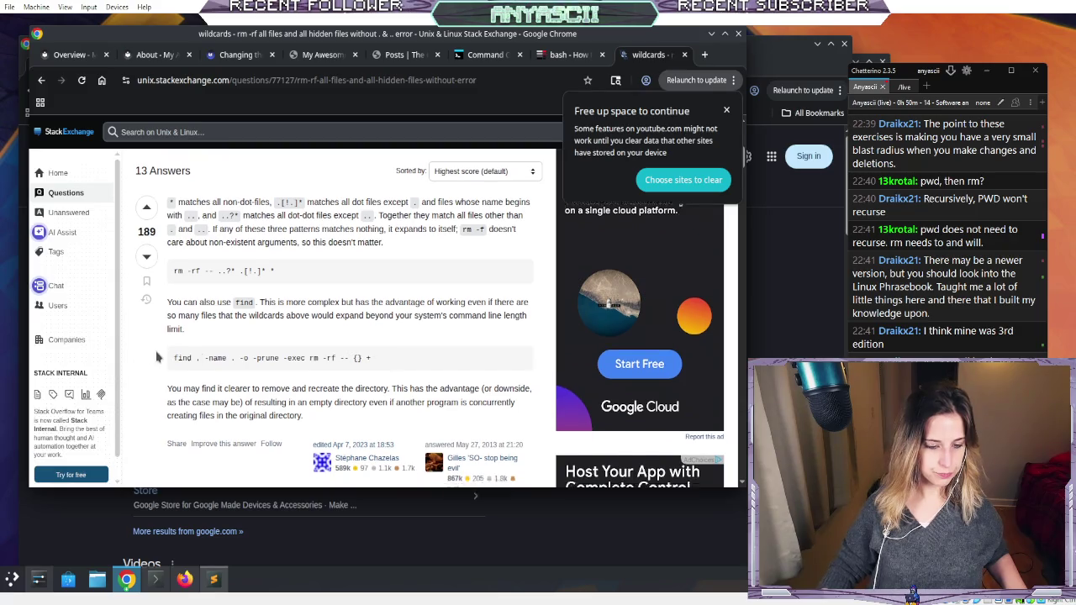
{"action": "scroll", "coordinate": [158, 357], "scroll_direction": "down", "scroll_amount": 2}
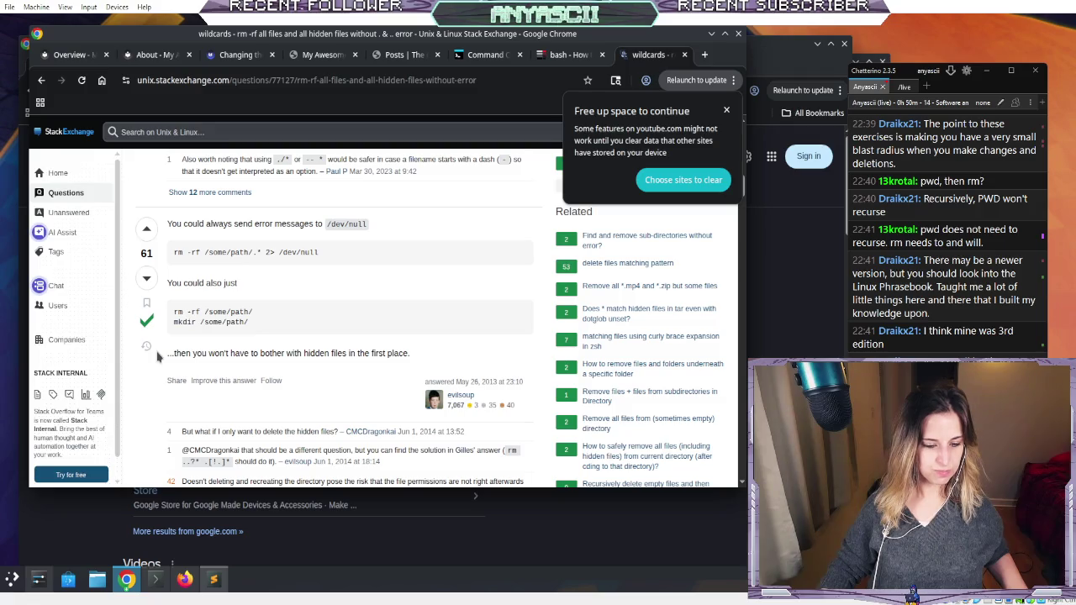
{"action": "scroll", "coordinate": [157, 357], "scroll_direction": "down", "scroll_amount": 7}
{"action": "scroll", "coordinate": [157, 357], "scroll_direction": "down", "scroll_amount": 2}
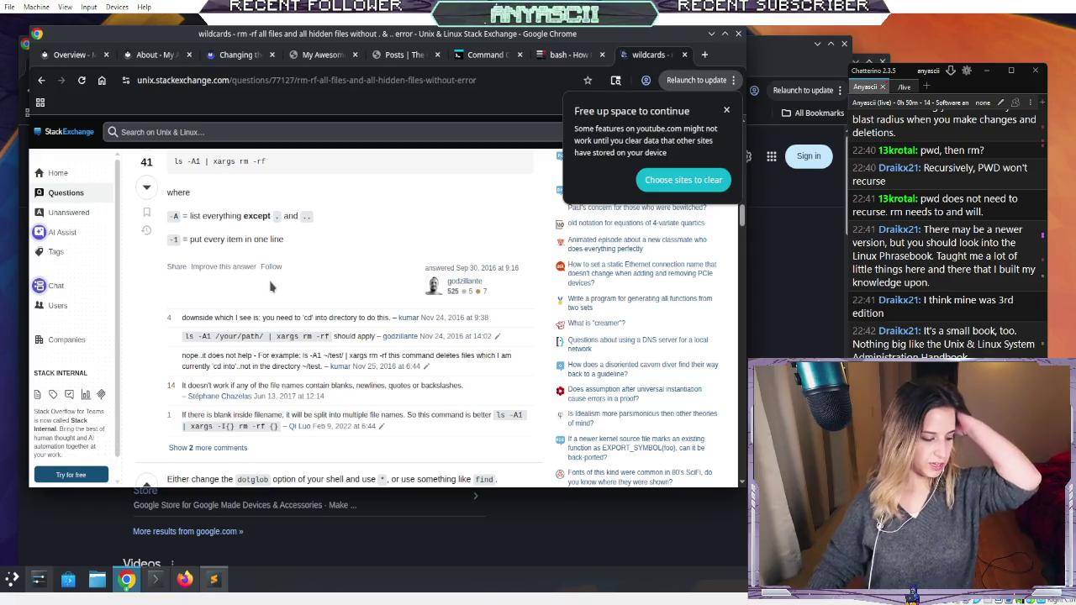
{"action": "left_click", "coordinate": [727, 112]}
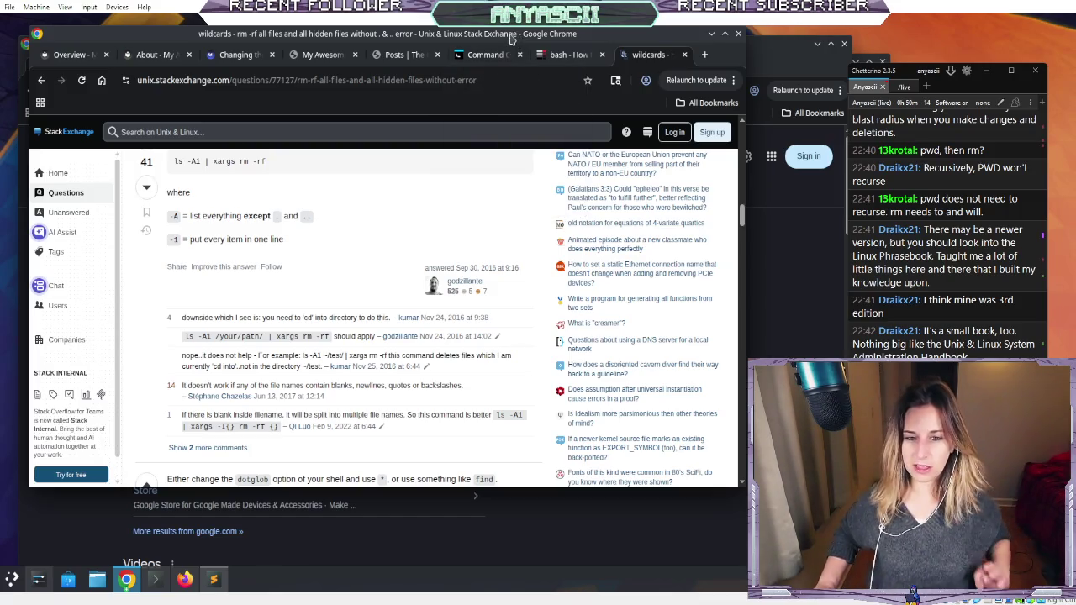
{"action": "left_click", "coordinate": [504, 53]}
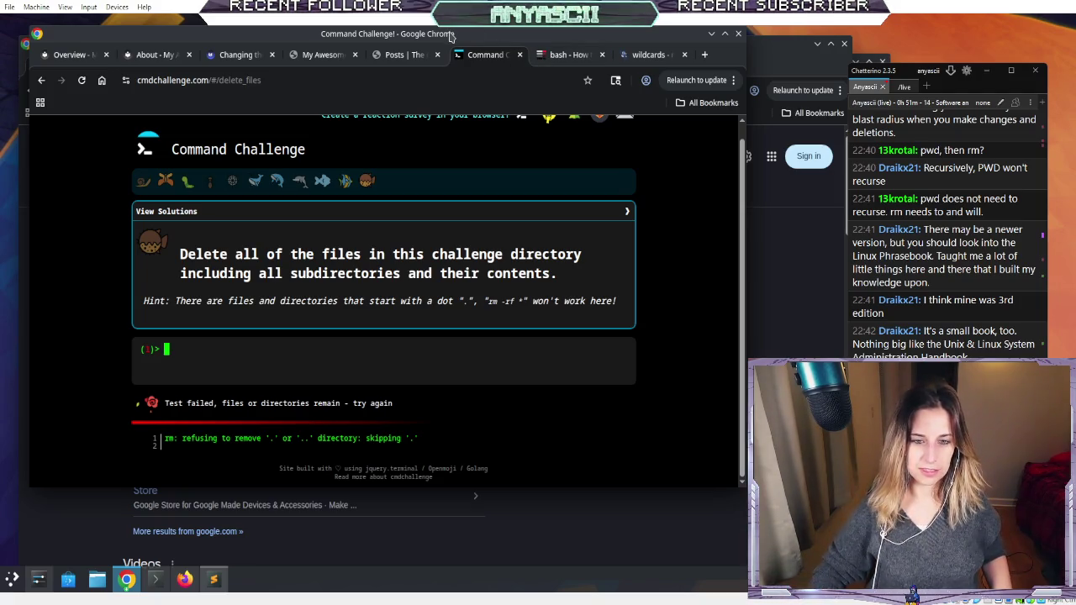
- Type find / -name "*.*" 2>/dev/null at the delete_files prompt, then cut it back to find / -name
{"action": "left_click_drag", "start_coordinate": [443, 37], "coordinate": [492, 38]}
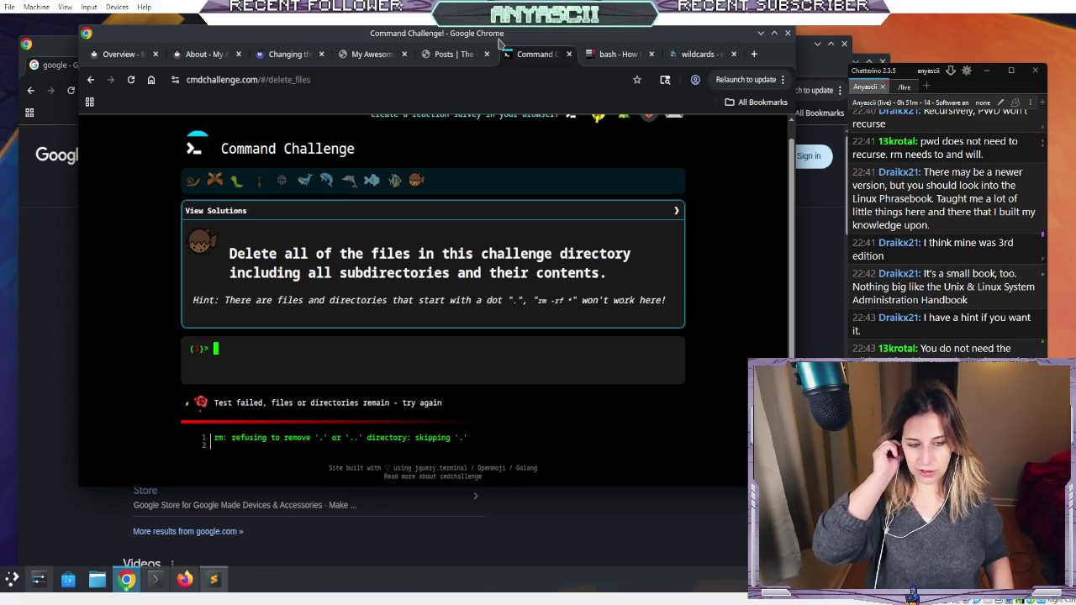
{"action": "type", "text": "l"}
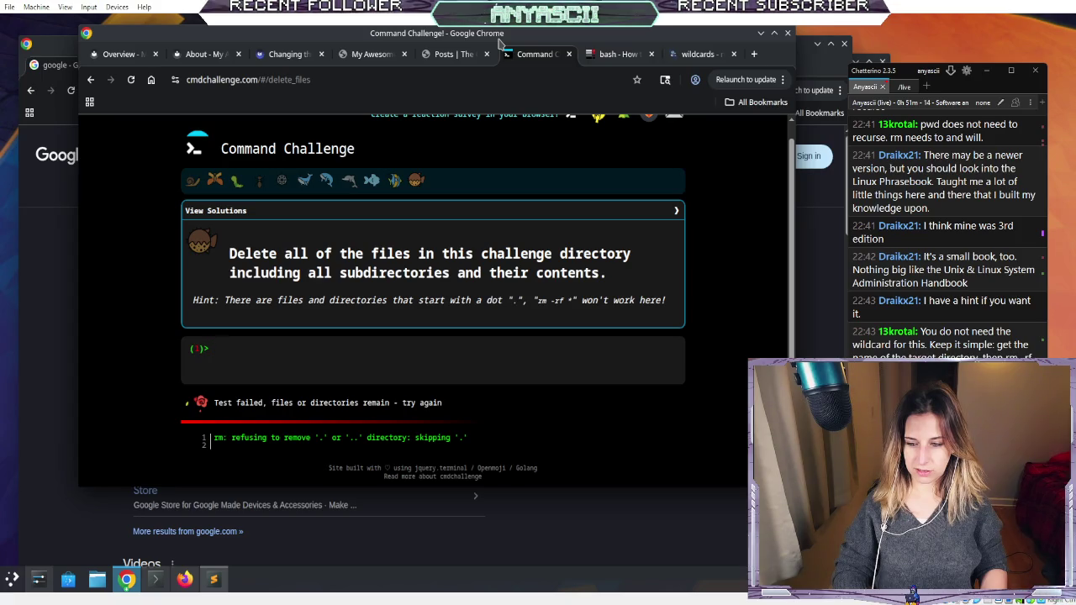
{"action": "type", "text": "find /"}
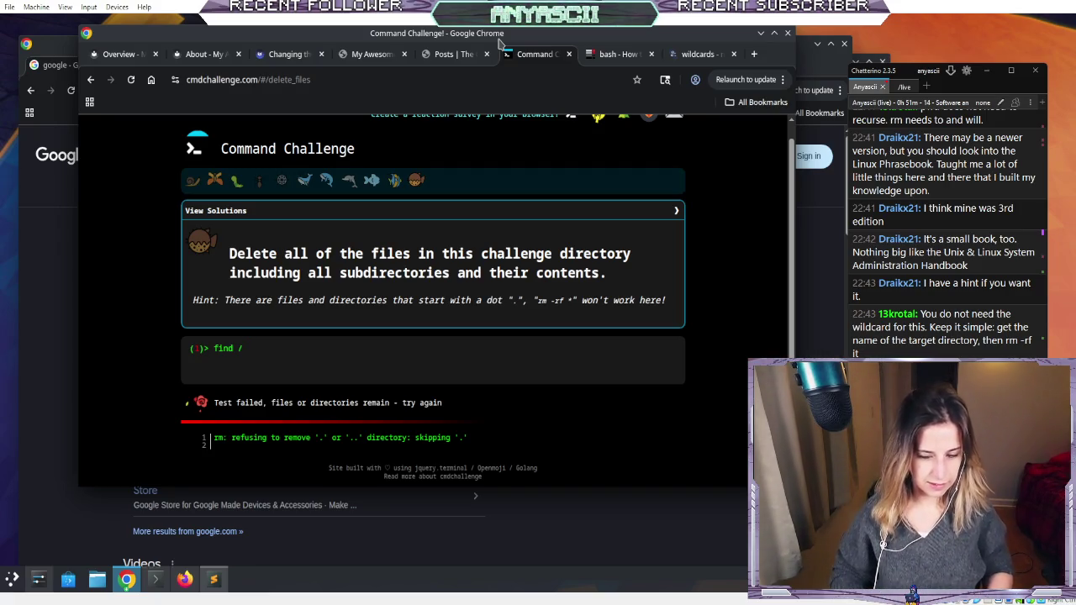
{"action": "type", "text": "-naame \""}
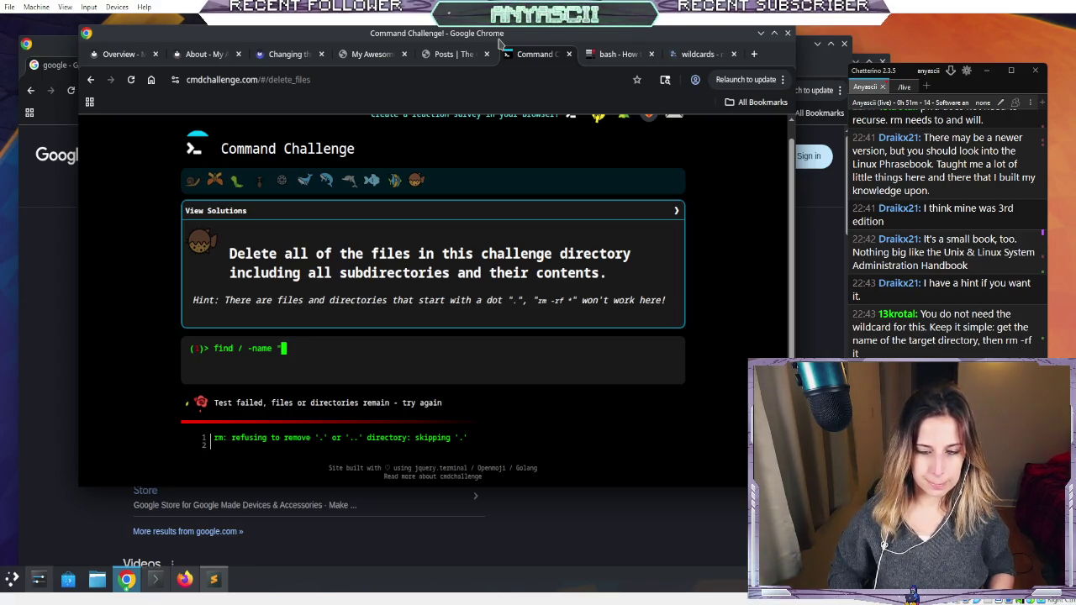
{"action": "type", "text": "*\""}
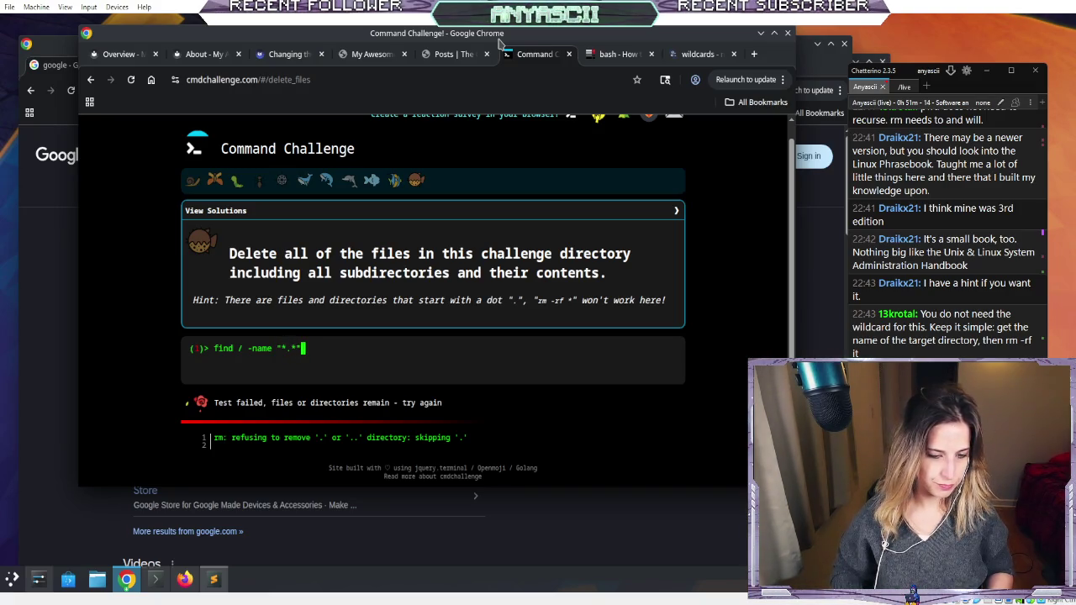
{"action": "type", "text": " 2"}
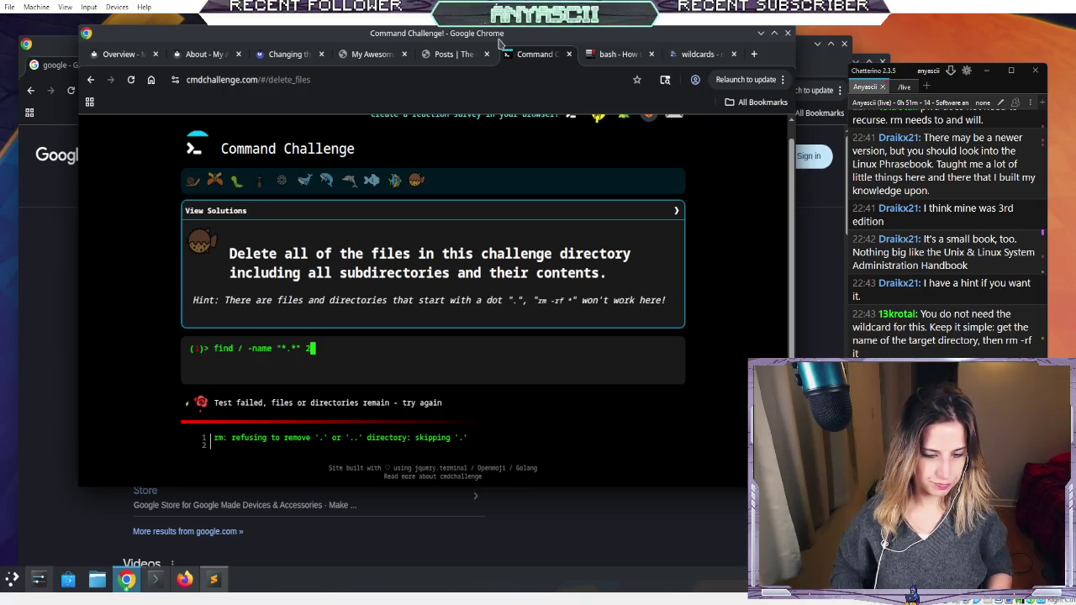
{"action": "type", "text": ">/dev"}
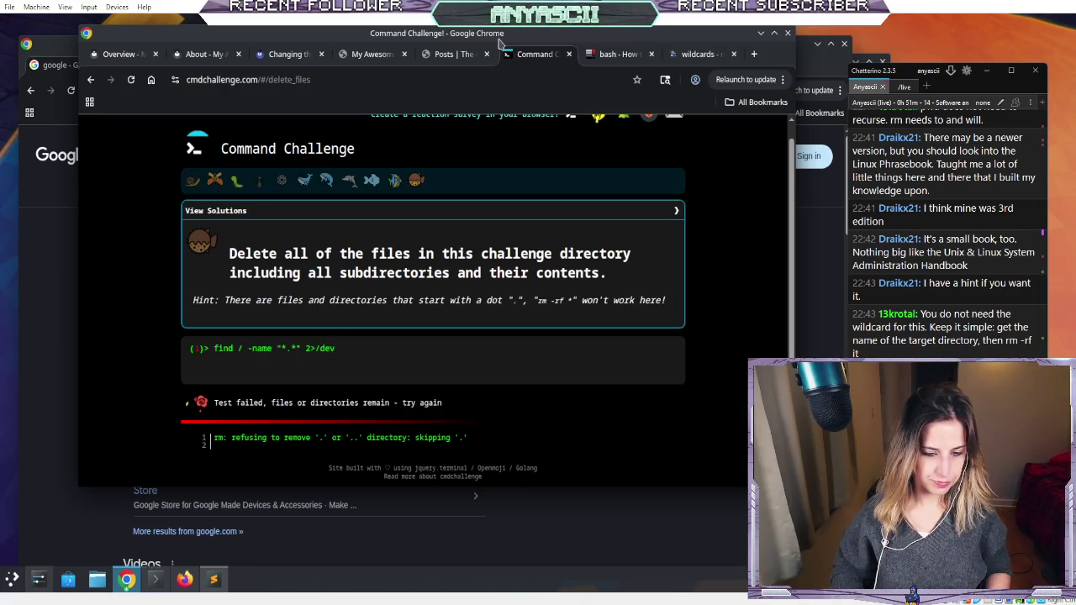
{"action": "type", "text": "/nul"}
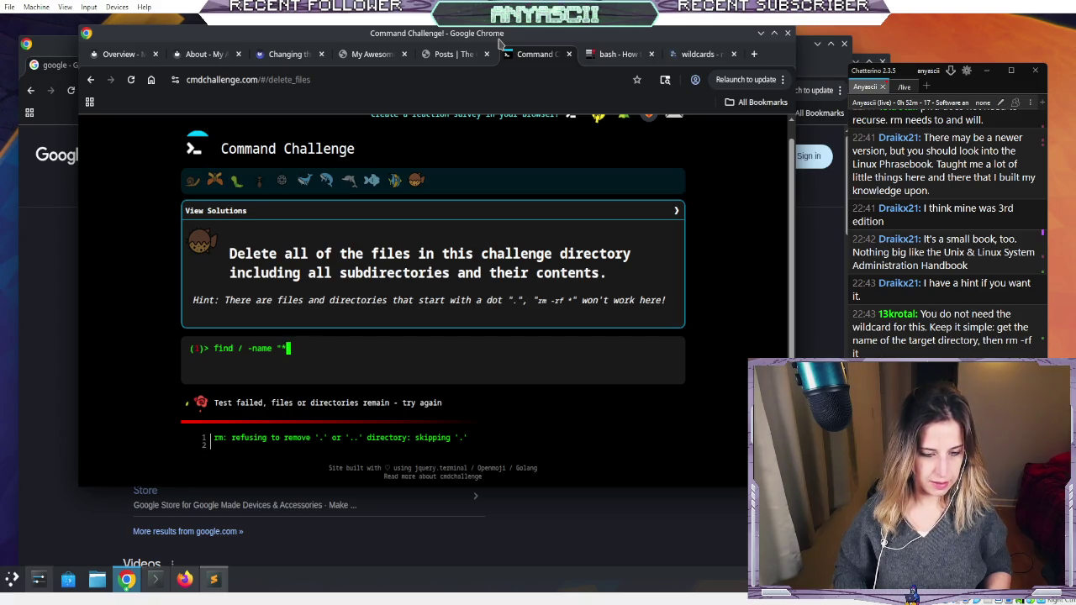
{"action": "key", "text": "BackSpace"}
{"action": "key", "text": "BackSpace"}
{"action": "key", "text": "Tab"}
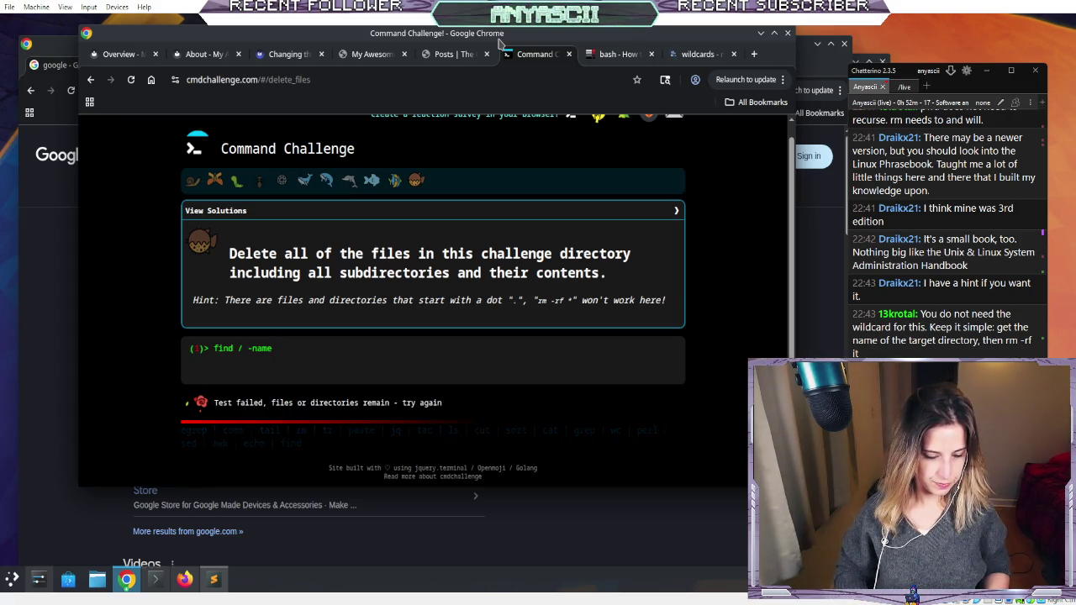
{"action": "key", "text": "Tab"}
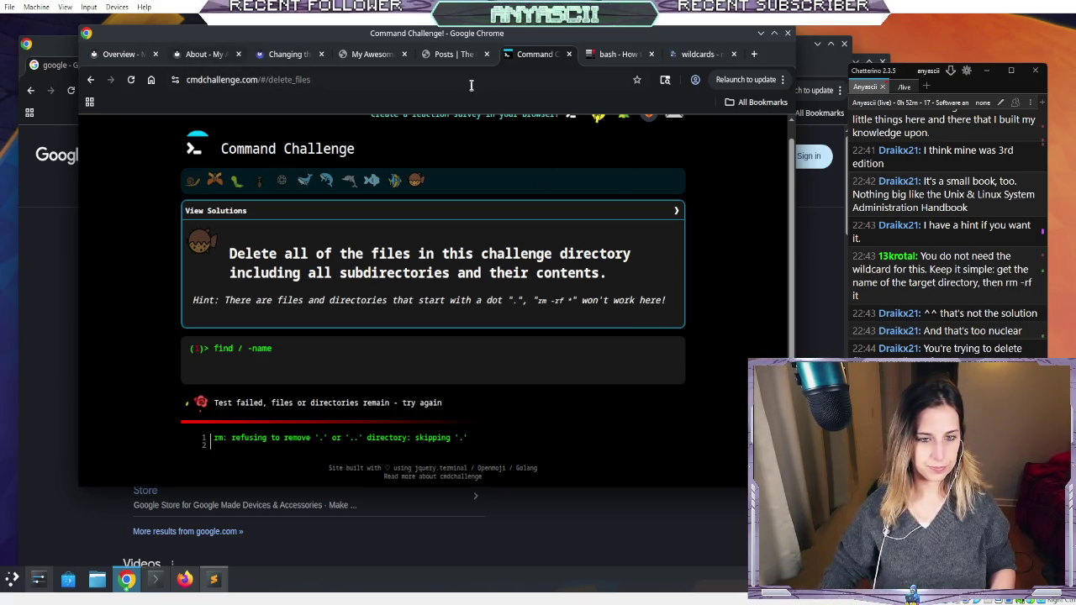
- Close the ls manual page and the extra Google search window
{"action": "left_click", "coordinate": [52, 236]}
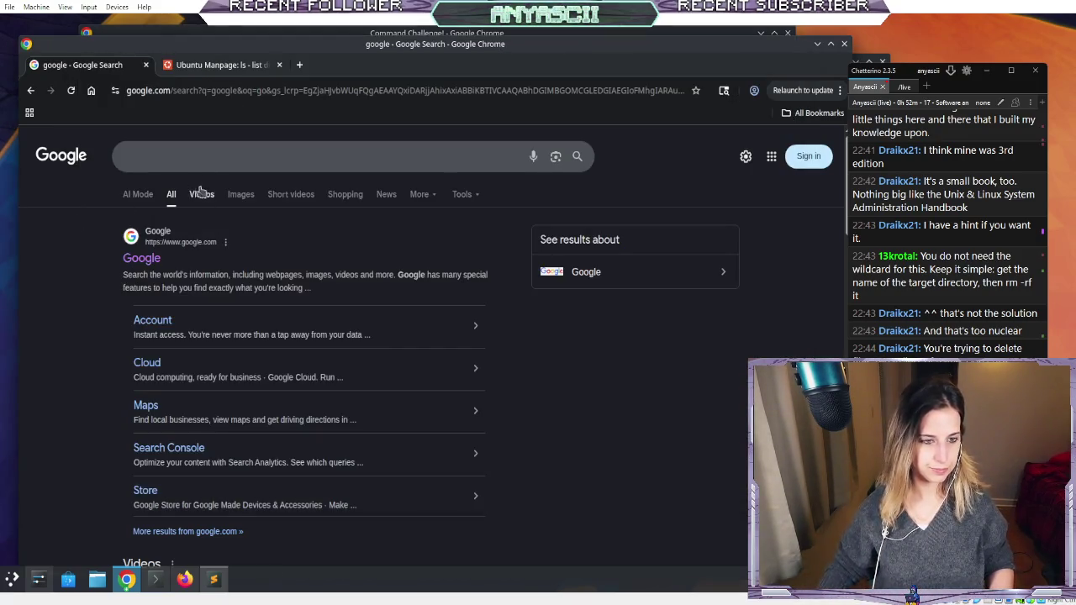
{"action": "left_click", "coordinate": [195, 67]}
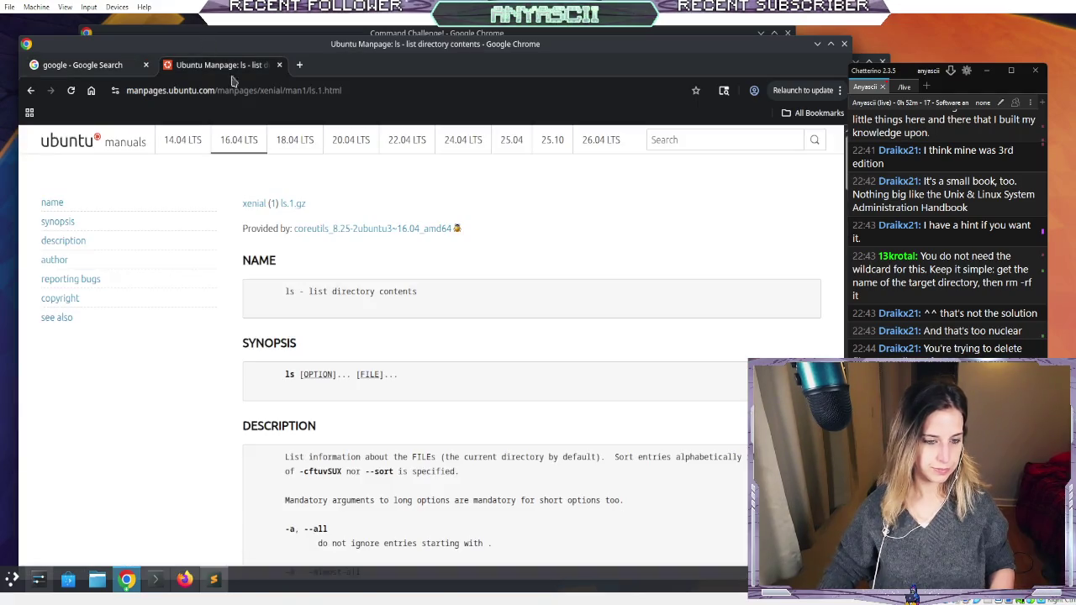
{"action": "left_click", "coordinate": [279, 65]}
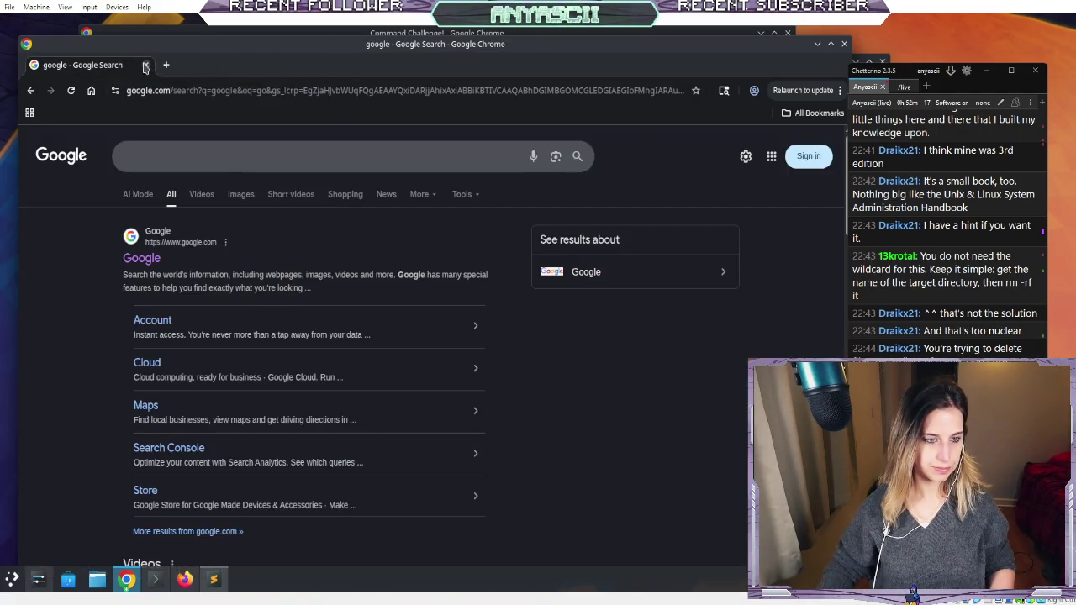
{"action": "left_click", "coordinate": [145, 65]}
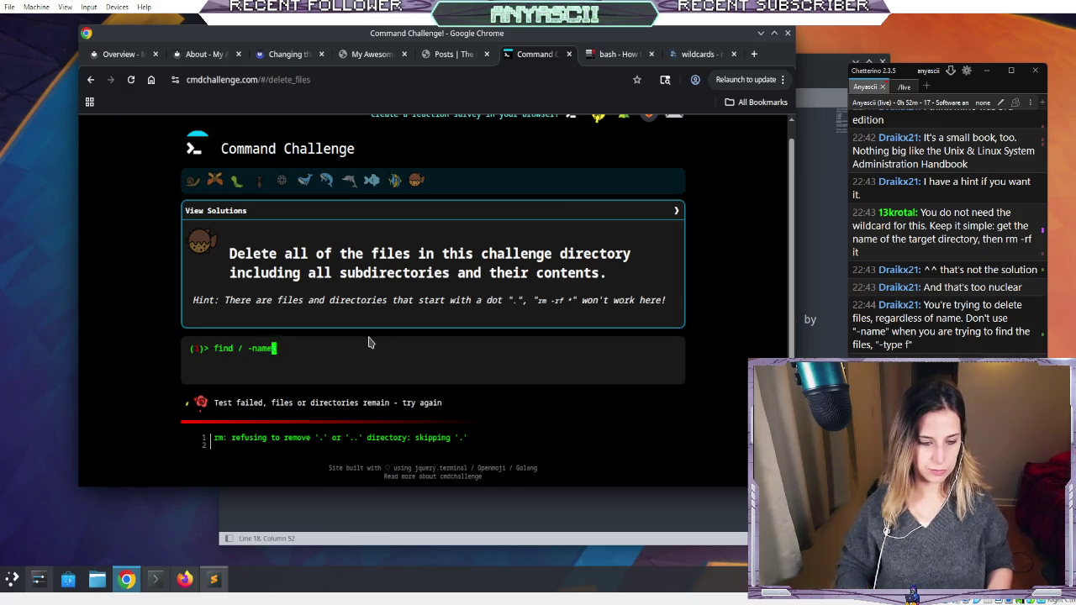
- Confirm with pwd that the working directory is /var/challenges/delete_files, then type and discard rm -rf
{"action": "key", "text": "Right"}
{"action": "key", "text": "Right"}
{"action": "key", "text": "Right"}
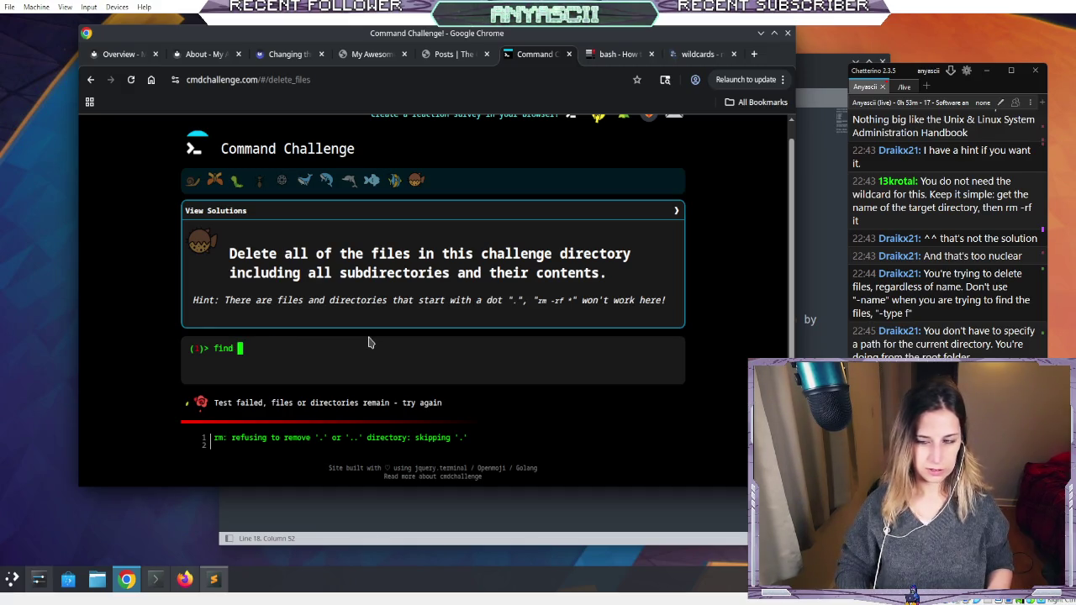
{"action": "type", "text": "-tyo"}
{"action": "key", "text": "BackSpace"}
{"action": "type", "text": "pwd"}
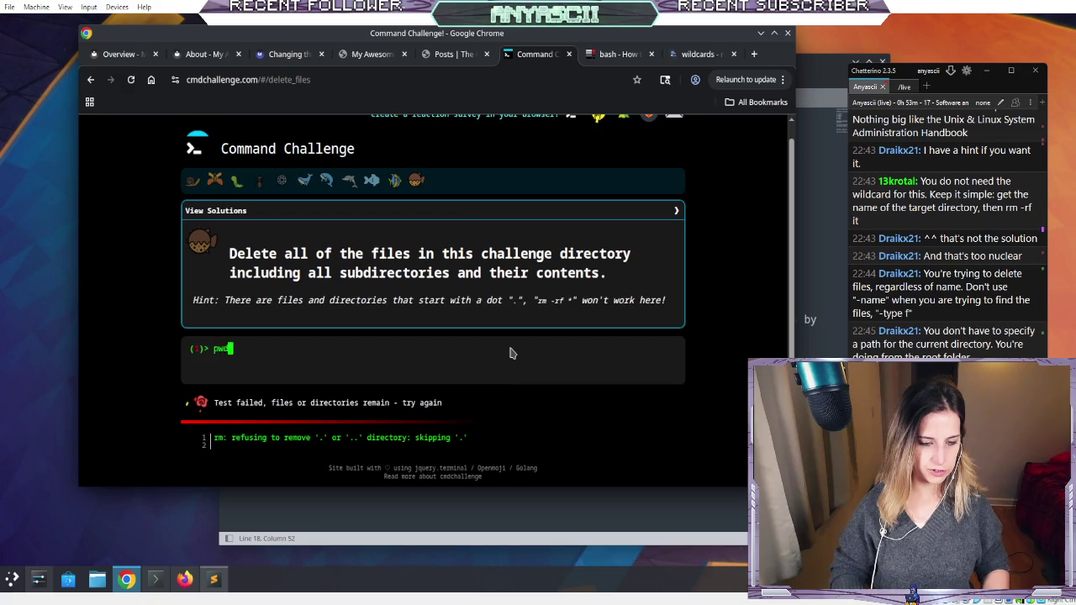
{"action": "key", "text": "Return"}
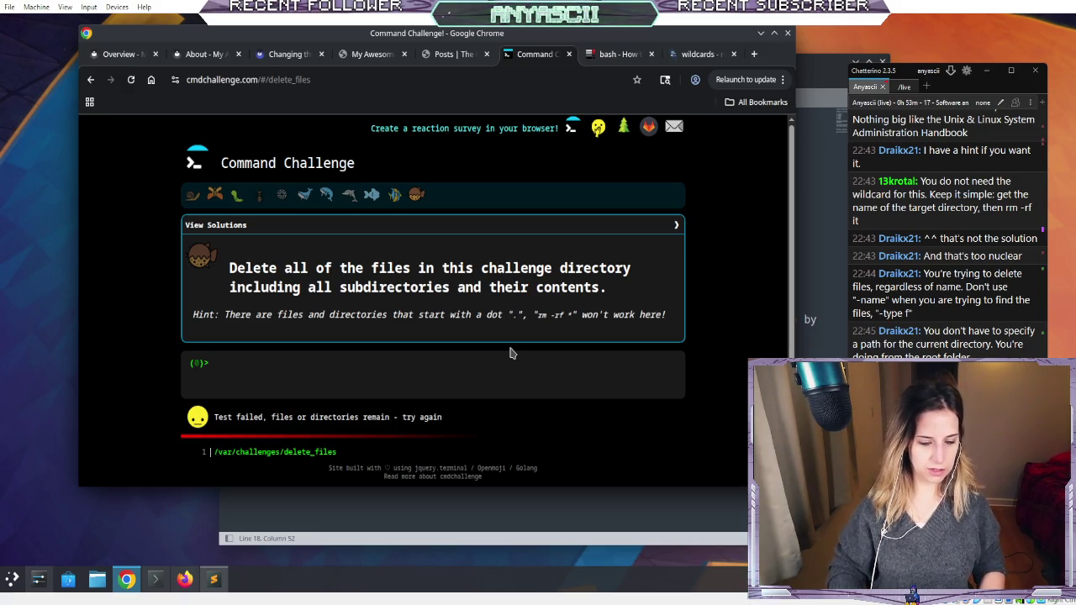
{"action": "type", "text": "rm -rf"}
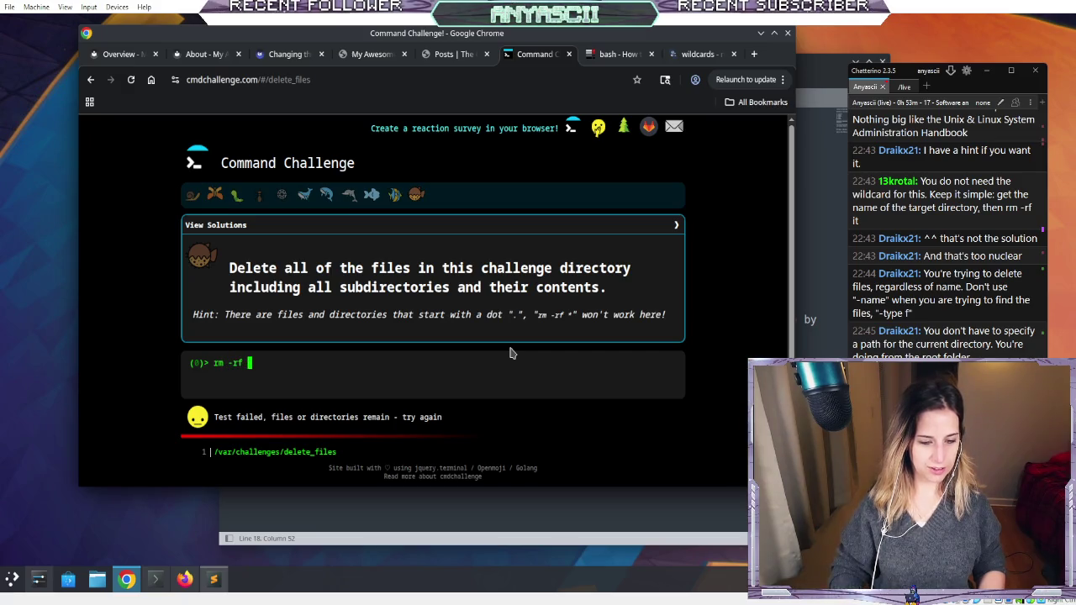
{"action": "key", "text": "BackSpace"}
{"action": "key", "text": "BackSpace"}
{"action": "key", "text": "BackSpace"}
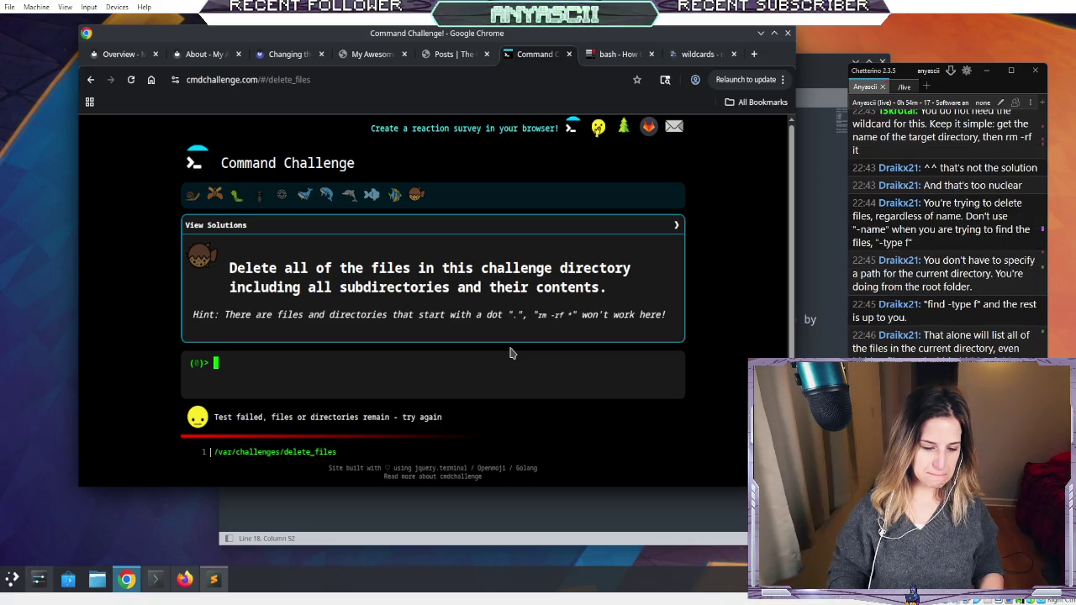
- List /var/challenges in long format with ls -l, showing total 228, then edit the recalled path
{"action": "type", "text": "ls -l /var"}
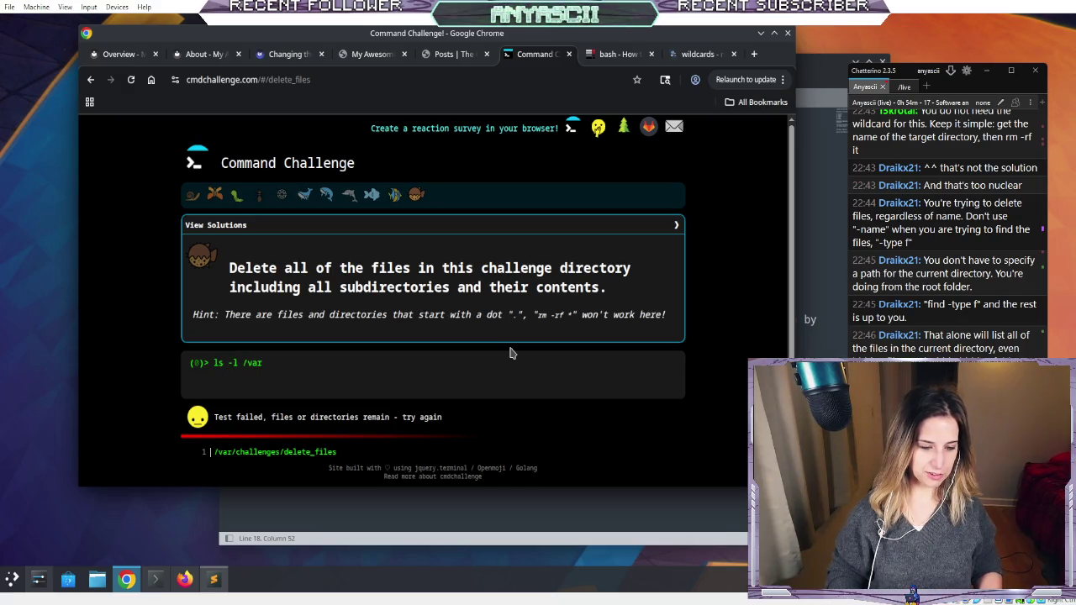
{"action": "type", "text": "/challenges/delete"}
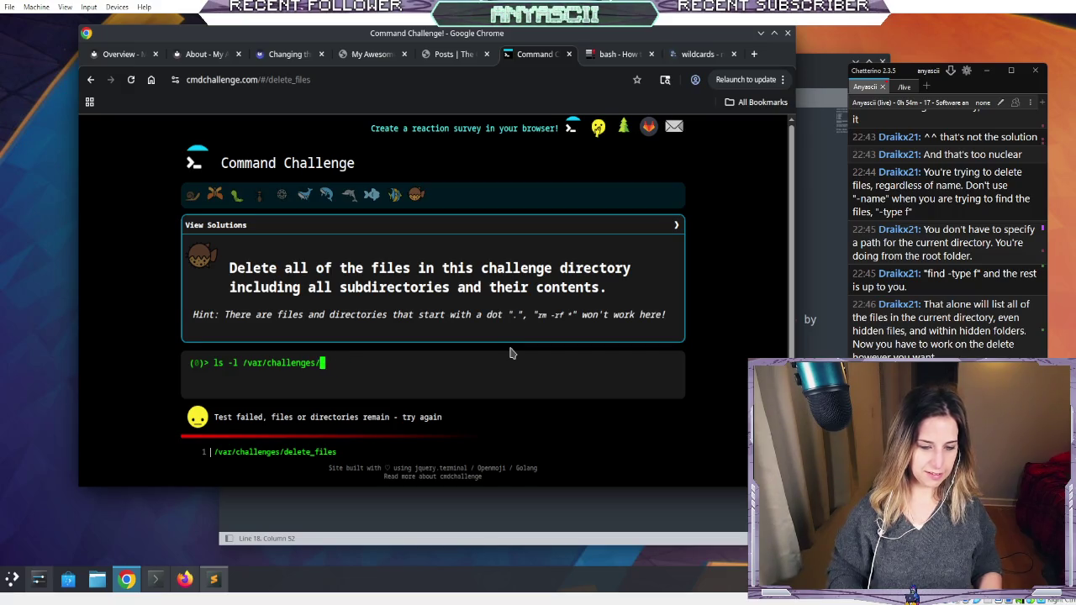
{"action": "key", "text": "Return"}
{"action": "key", "text": "Up"}
{"action": "key", "text": "BackSpace"}
{"action": "type", "text": "/"}
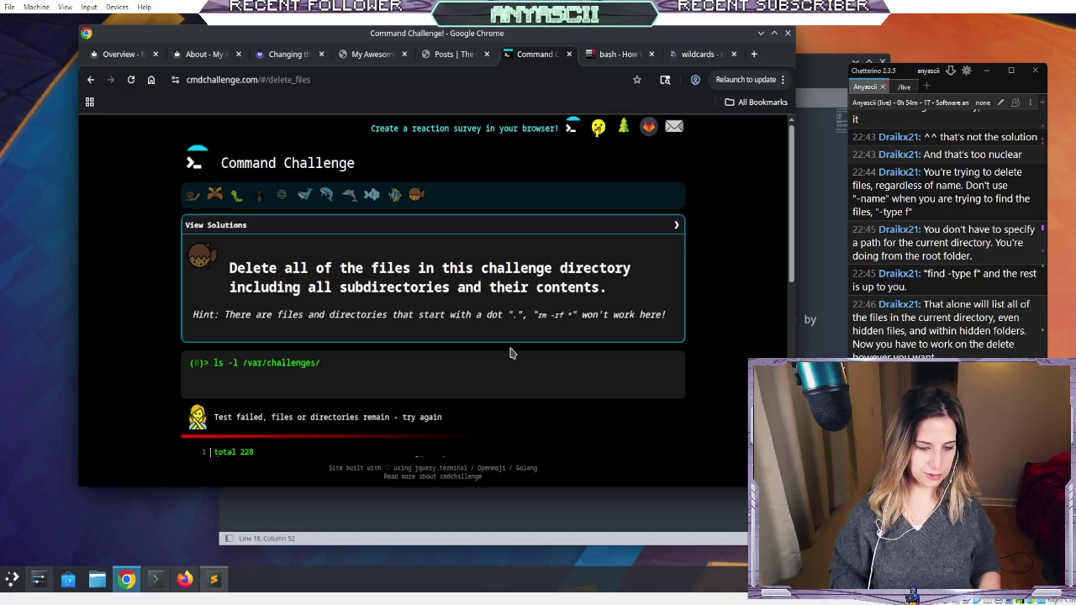
{"action": "key", "text": "BackSpace"}
{"action": "key", "text": "BackSpace"}
{"action": "key", "text": "BackSpace"}
{"action": "key", "text": "BackSpace"}
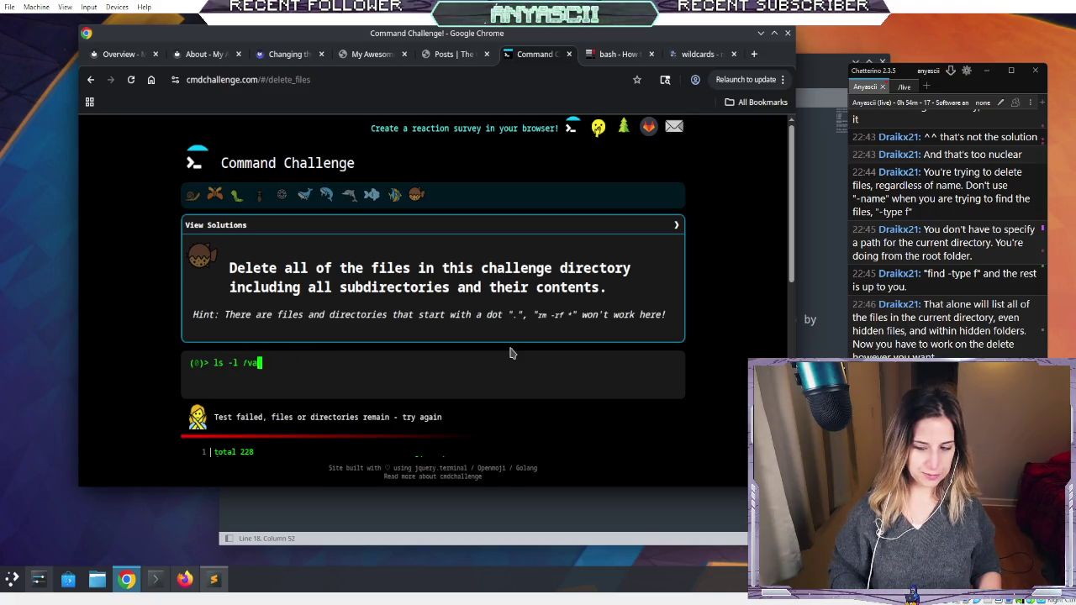
- Type a find command, then run pwd to print the working directory
{"action": "type", "text": "find "}
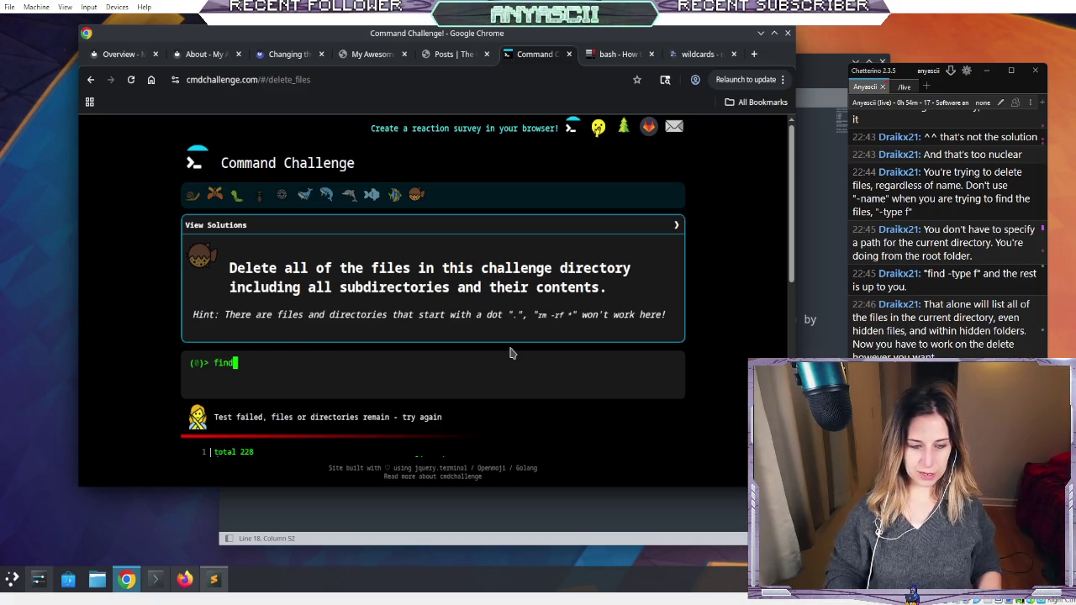
{"action": "type", "text": "-"}
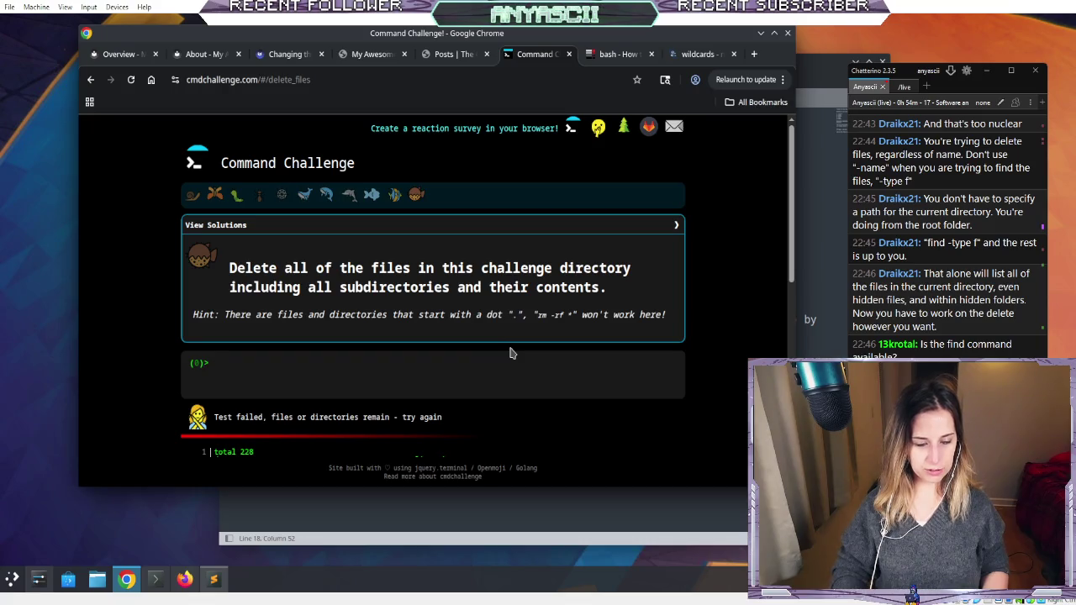
{"action": "type", "text": "wd"}
{"action": "key", "text": "Return"}
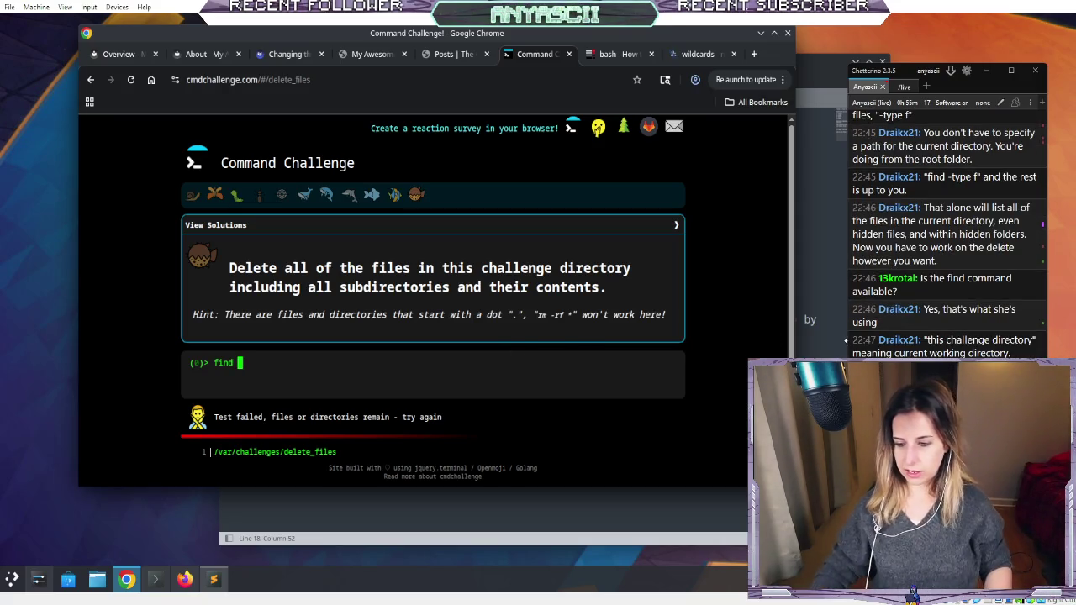
- Scroll the terminal output to review the working directory and the failed test result
{"action": "scroll", "coordinate": [947, 235], "scroll_direction": "up", "scroll_amount": 3}
{"action": "scroll", "coordinate": [948, 235], "scroll_direction": "up", "scroll_amount": 3}
{"action": "scroll", "coordinate": [947, 235], "scroll_direction": "down", "scroll_amount": 10}
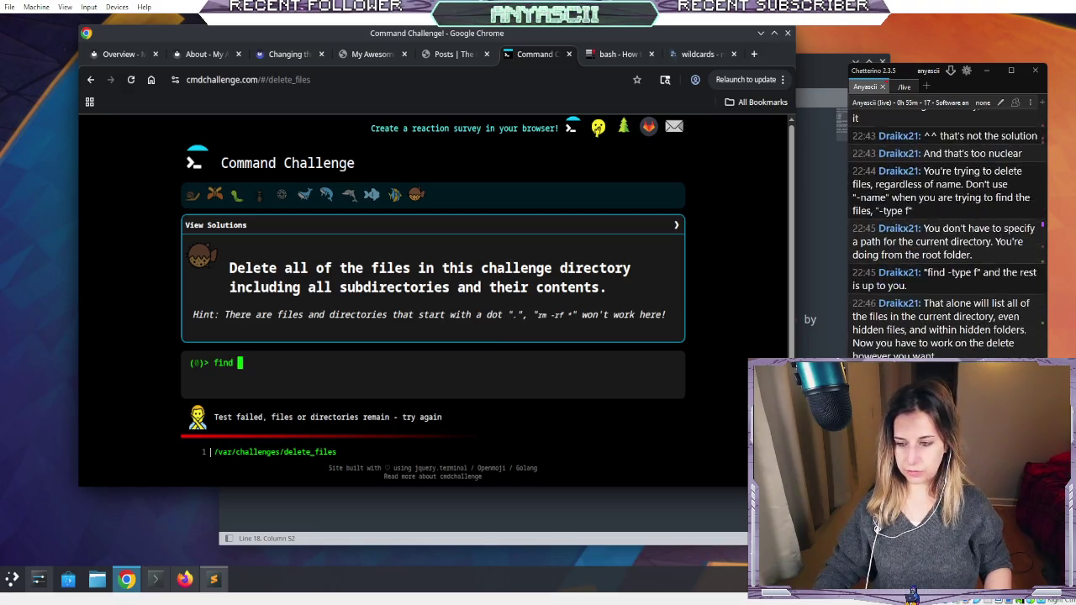
{"action": "scroll", "coordinate": [948, 243], "scroll_direction": "down", "scroll_amount": 3}
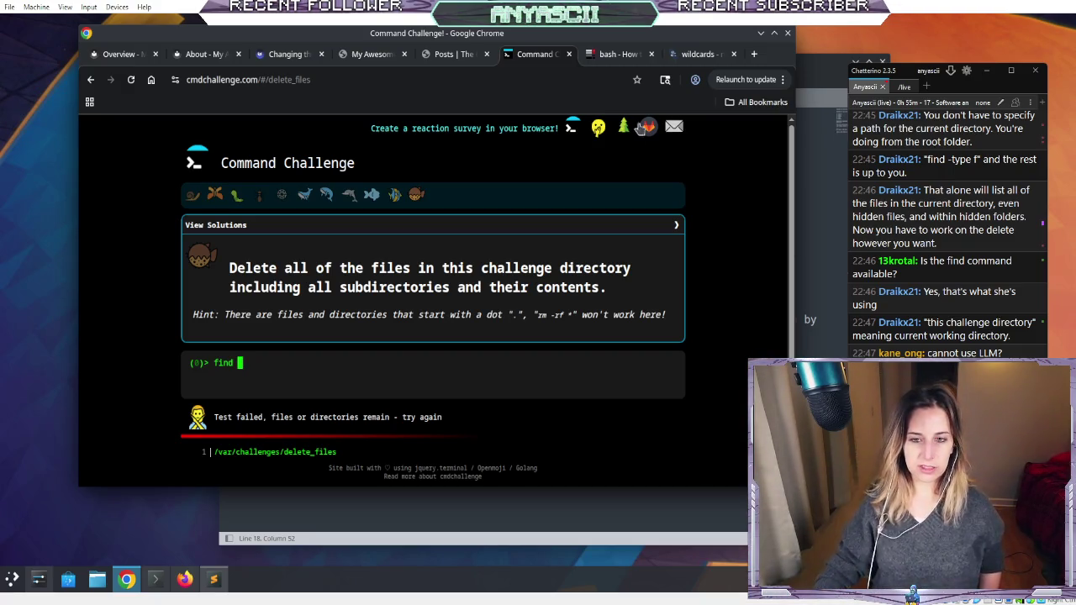
- Look over the Server Fault find question and the answer on removing all hidden files
{"action": "left_click", "coordinate": [602, 54]}
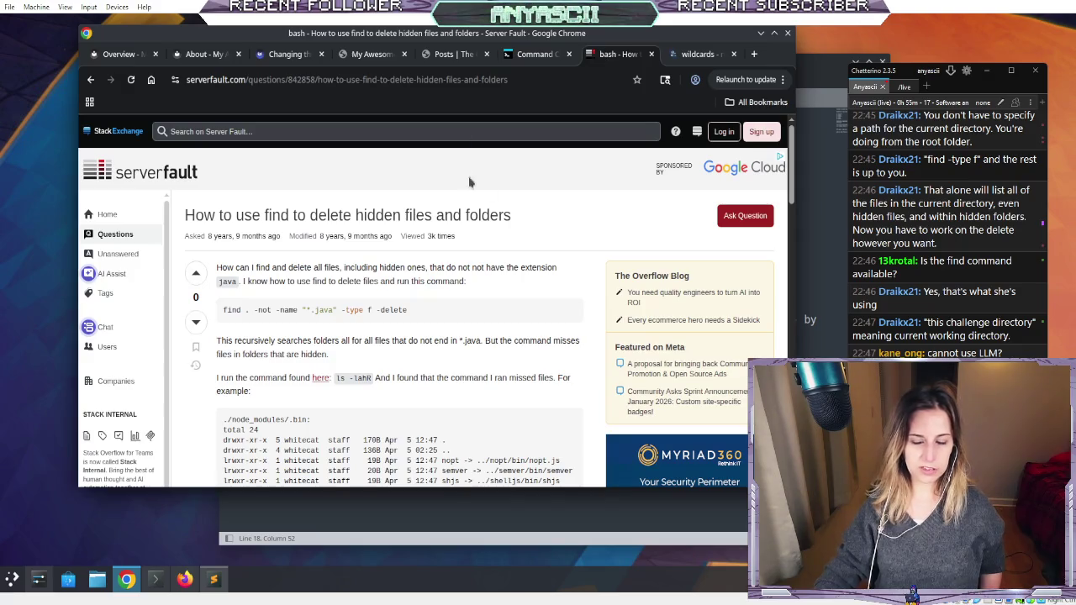
{"action": "scroll", "coordinate": [565, 222], "scroll_direction": "down", "scroll_amount": 3}
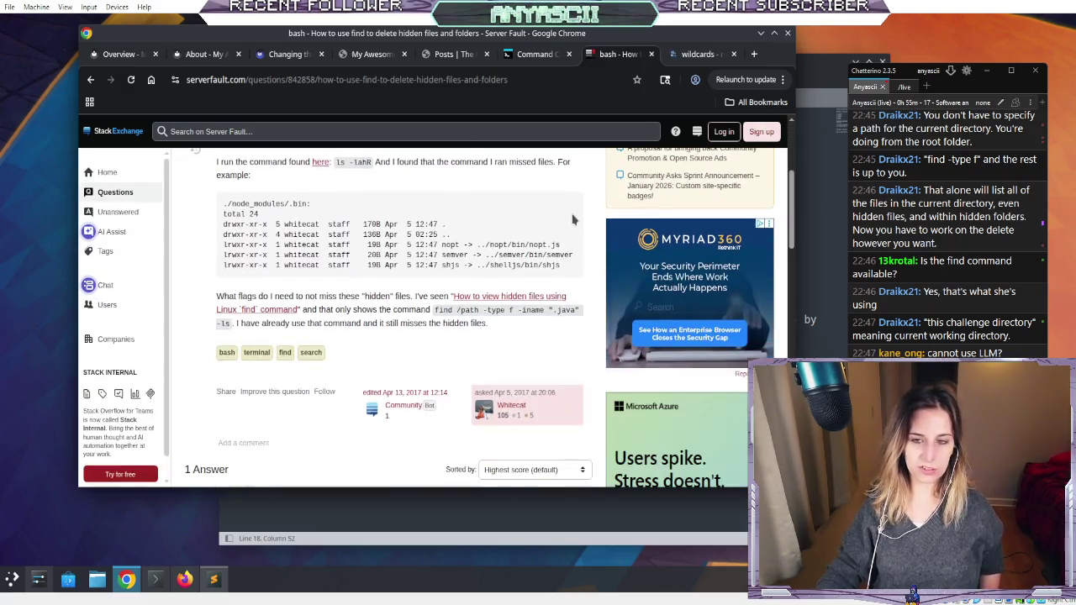
{"action": "left_click", "coordinate": [681, 55]}
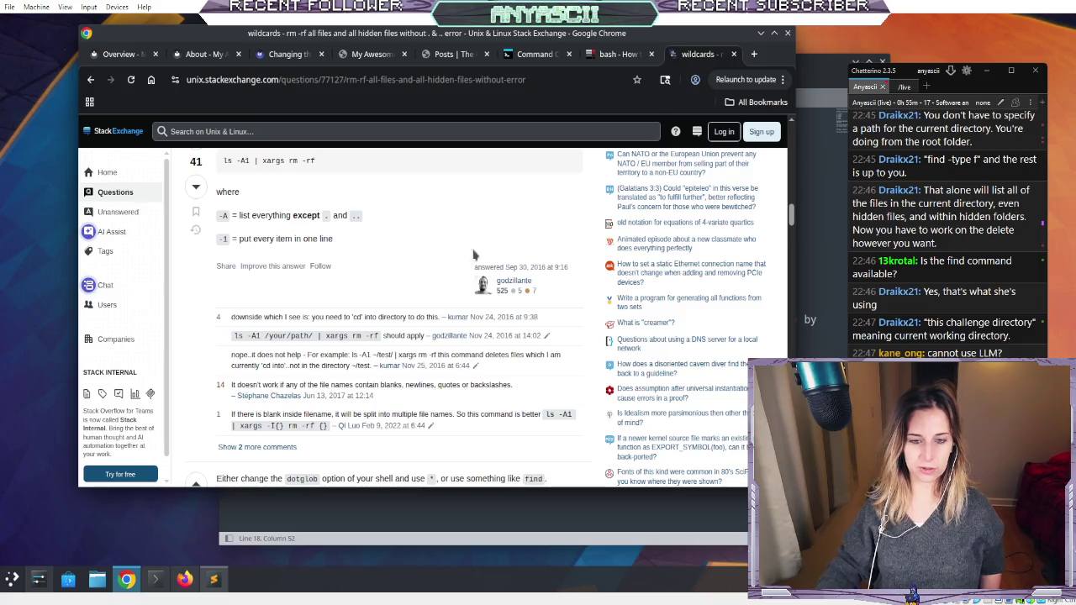
{"action": "scroll", "coordinate": [470, 252], "scroll_direction": "up", "scroll_amount": 3}
{"action": "scroll", "coordinate": [420, 250], "scroll_direction": "down", "scroll_amount": 2}
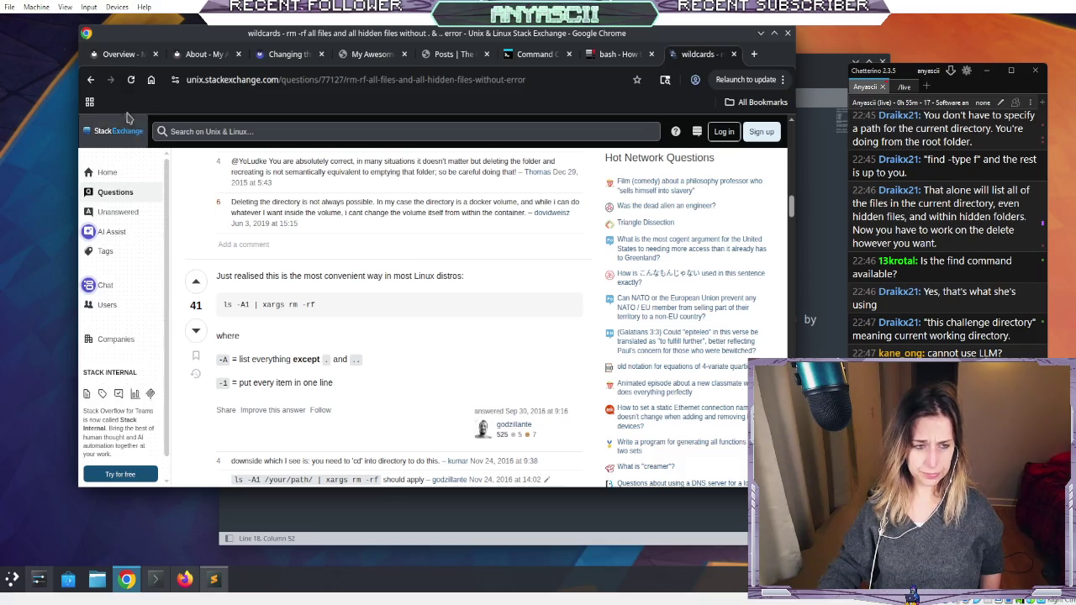
- From the Google results, open and read Ask Ubuntu's 'How to remove all files from a directory?'
{"action": "left_click", "coordinate": [91, 79]}
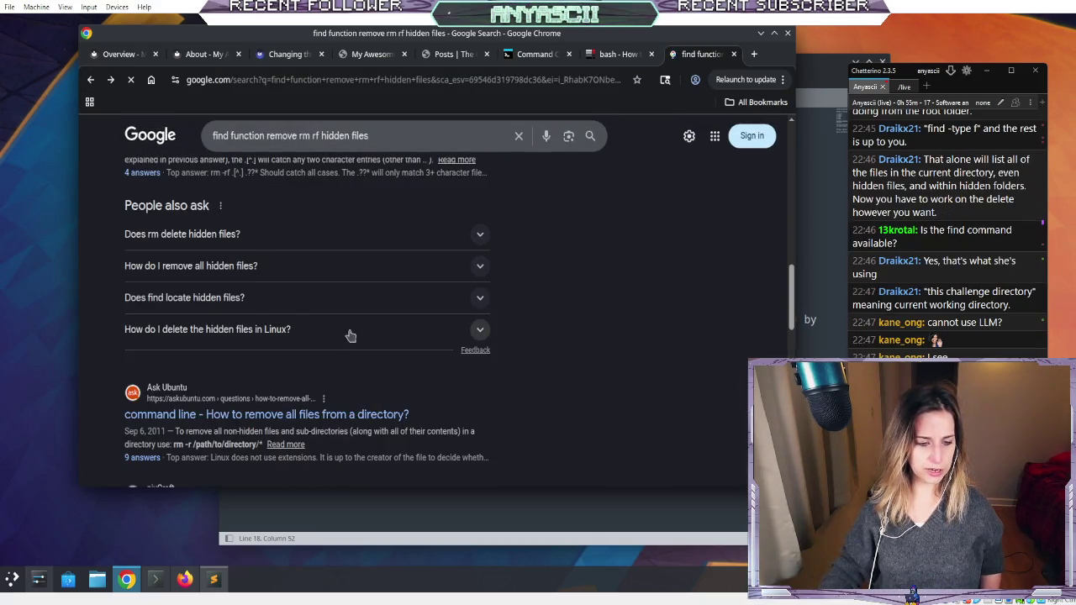
{"action": "scroll", "coordinate": [445, 433], "scroll_direction": "down", "scroll_amount": 3}
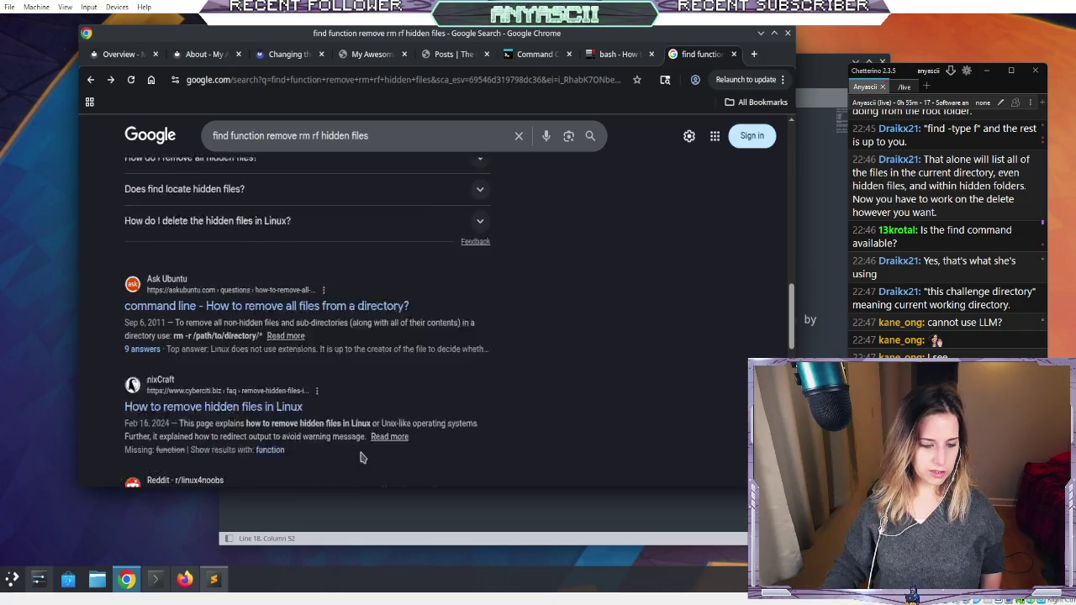
{"action": "left_click", "coordinate": [195, 271]}
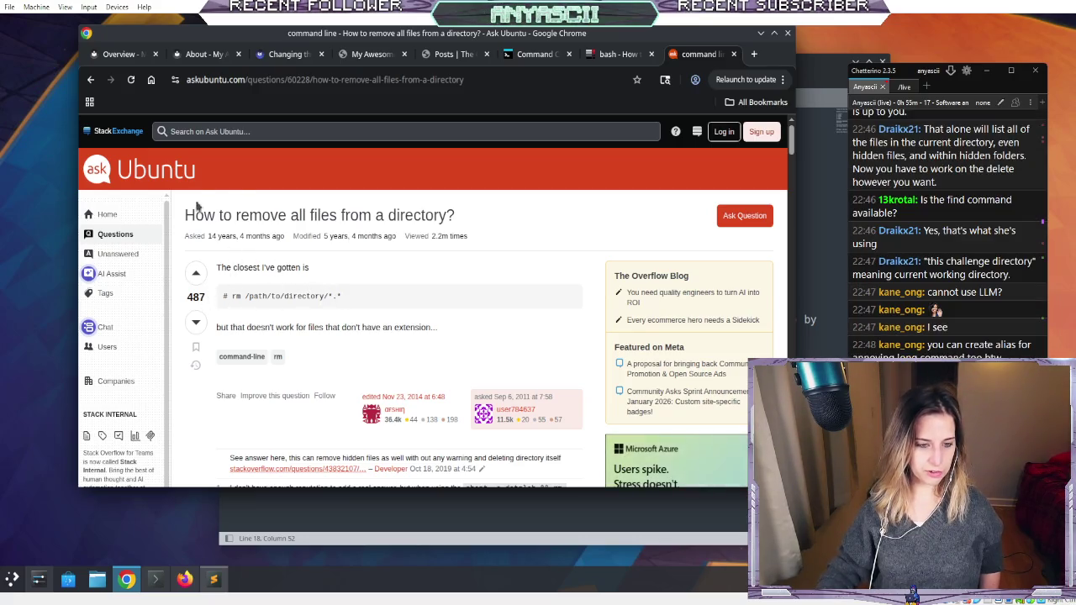
{"action": "scroll", "coordinate": [284, 295], "scroll_direction": "down", "scroll_amount": 2}
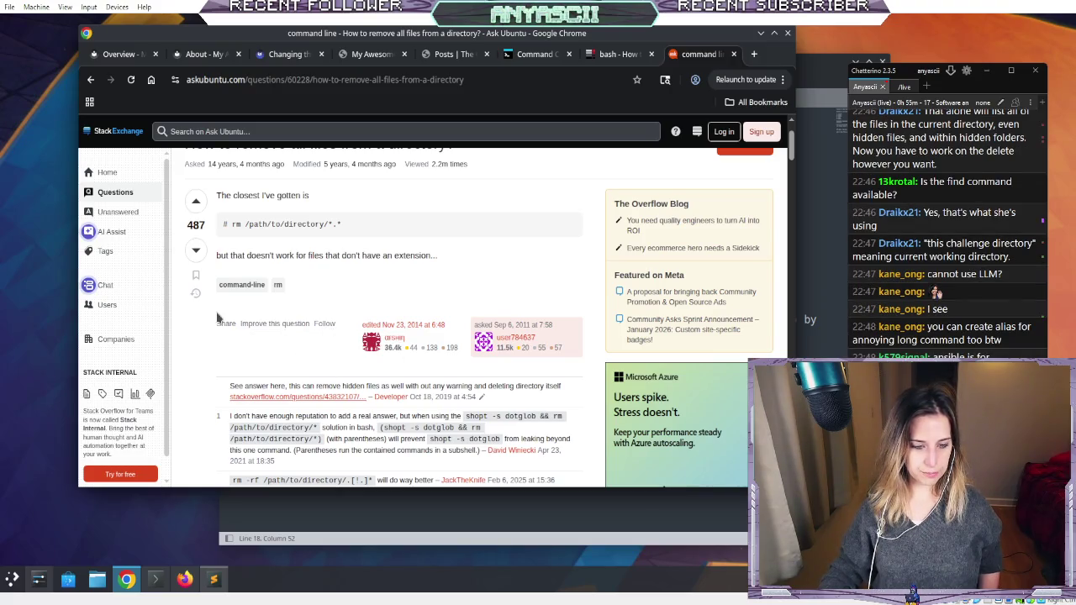
{"action": "scroll", "coordinate": [218, 318], "scroll_direction": "down", "scroll_amount": 2}
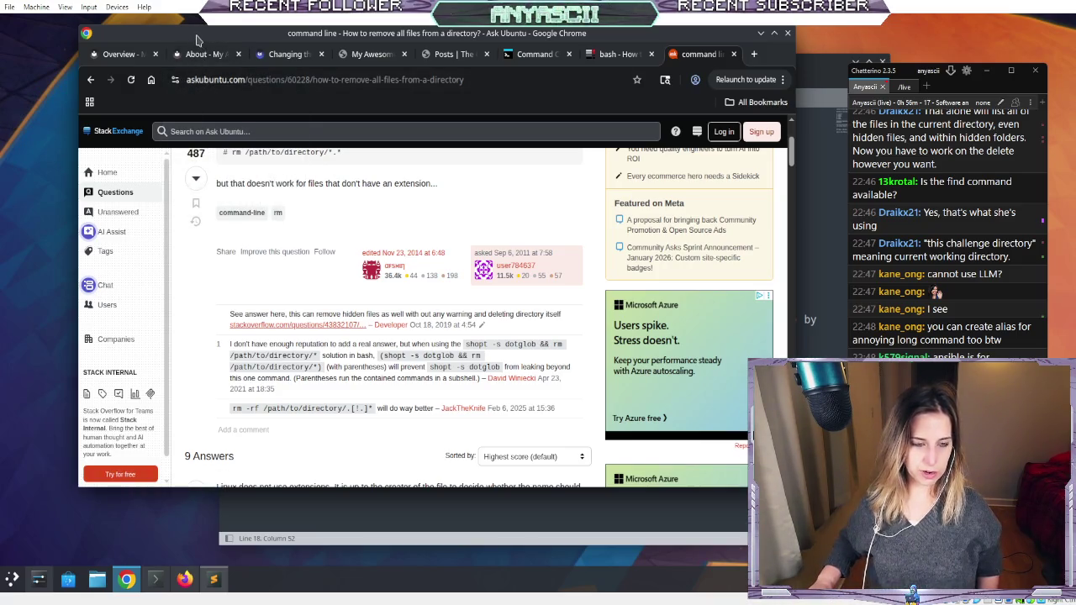
- Rearrange the Chrome and Sublime windows, bringing Chrome back to the front
{"action": "mouse_move", "coordinate": [193, 38]}
{"action": "left_mouse_down"}
{"action": "mouse_move", "coordinate": [180, 32]}
{"action": "mouse_move", "coordinate": [183, 77]}
{"action": "mouse_move", "coordinate": [216, 36]}
{"action": "mouse_move", "coordinate": [208, 42]}
{"action": "left_mouse_up"}
{"action": "left_click_drag", "start_coordinate": [190, 88], "coordinate": [173, 56]}
{"action": "left_click_drag", "start_coordinate": [233, 34], "coordinate": [181, 21]}
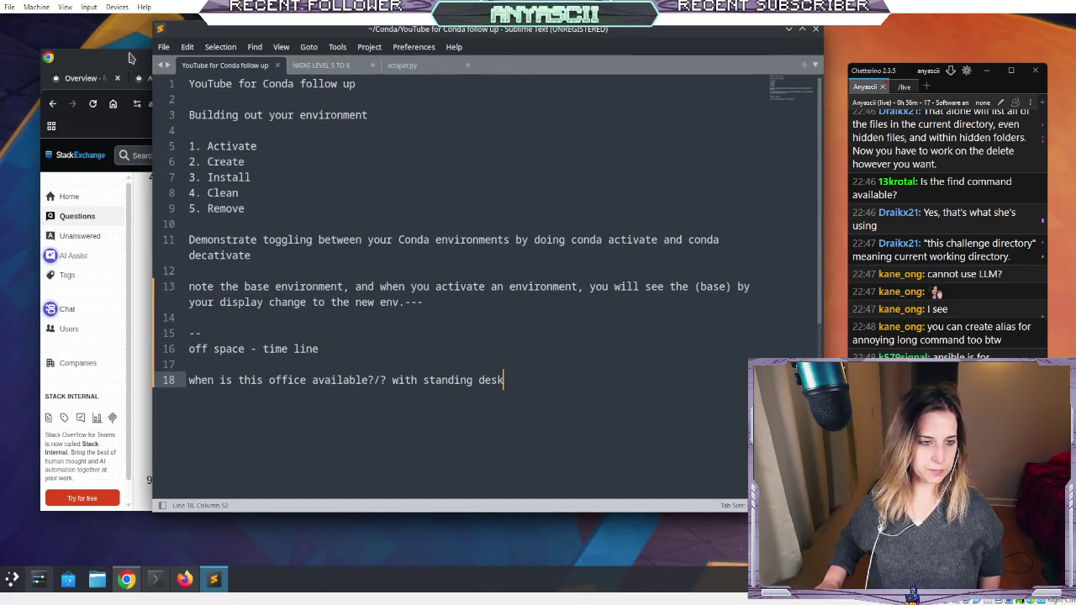
{"action": "left_click_drag", "start_coordinate": [130, 57], "coordinate": [131, 38]}
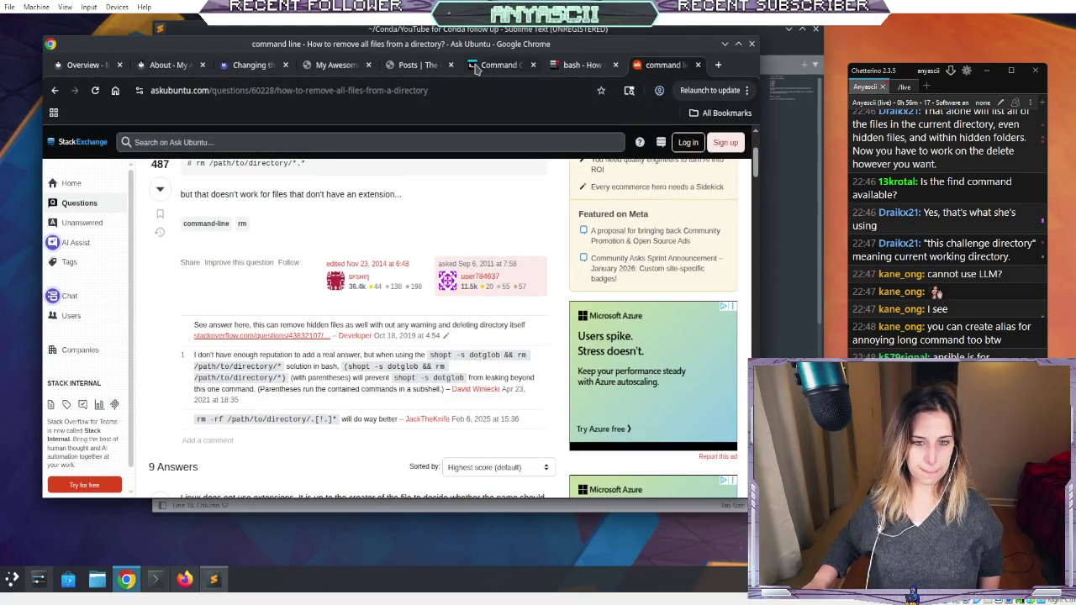
- Check the failed delete_files attempt, then bring up the Server Fault find question
{"action": "left_click", "coordinate": [476, 68]}
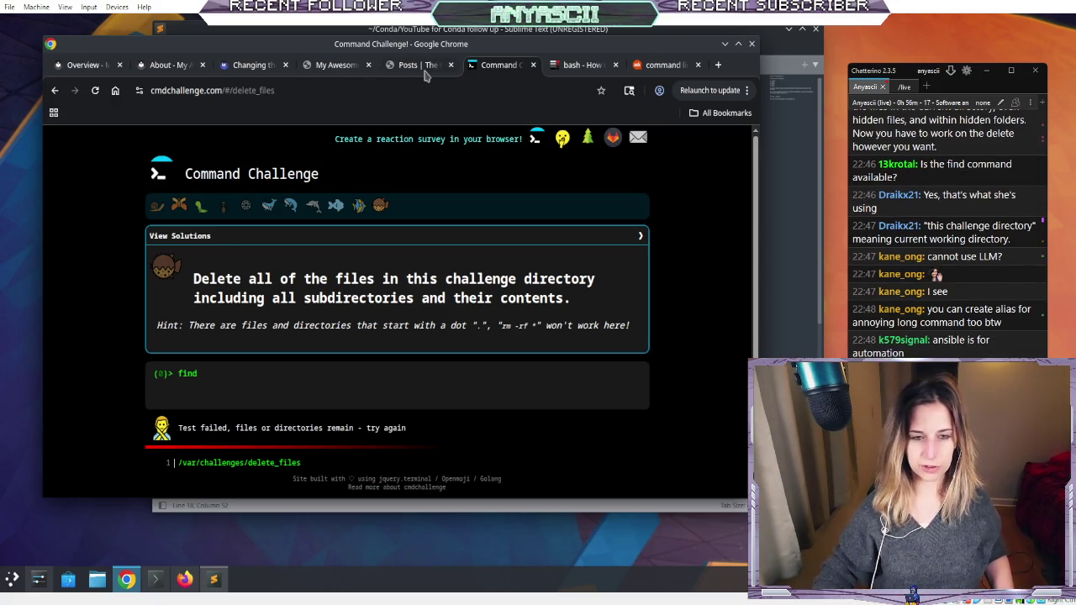
{"action": "mouse_move", "coordinate": [411, 67]}
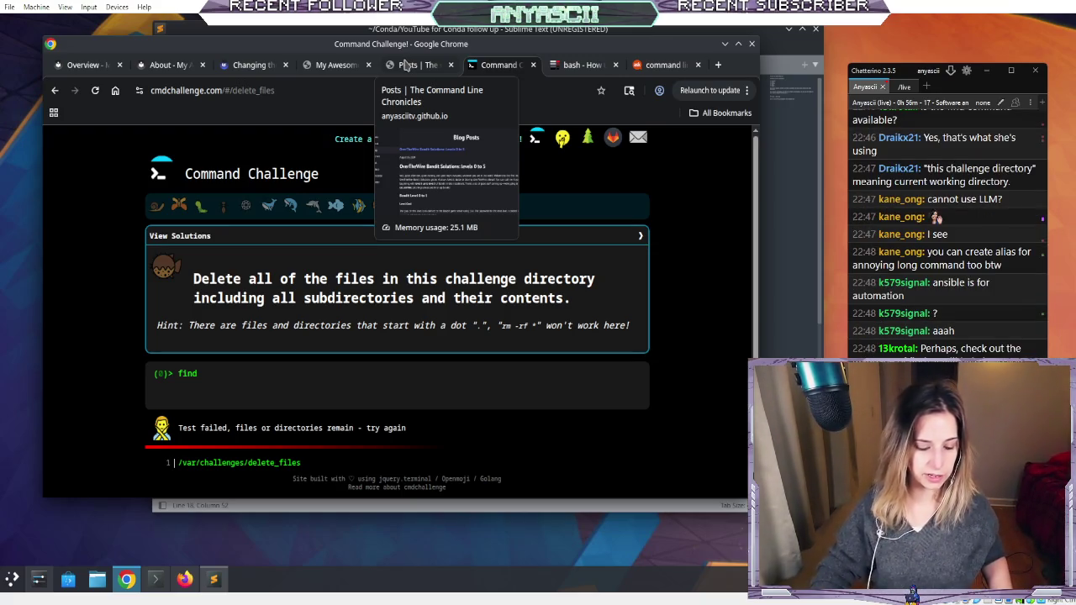
{"action": "left_click", "coordinate": [561, 65]}
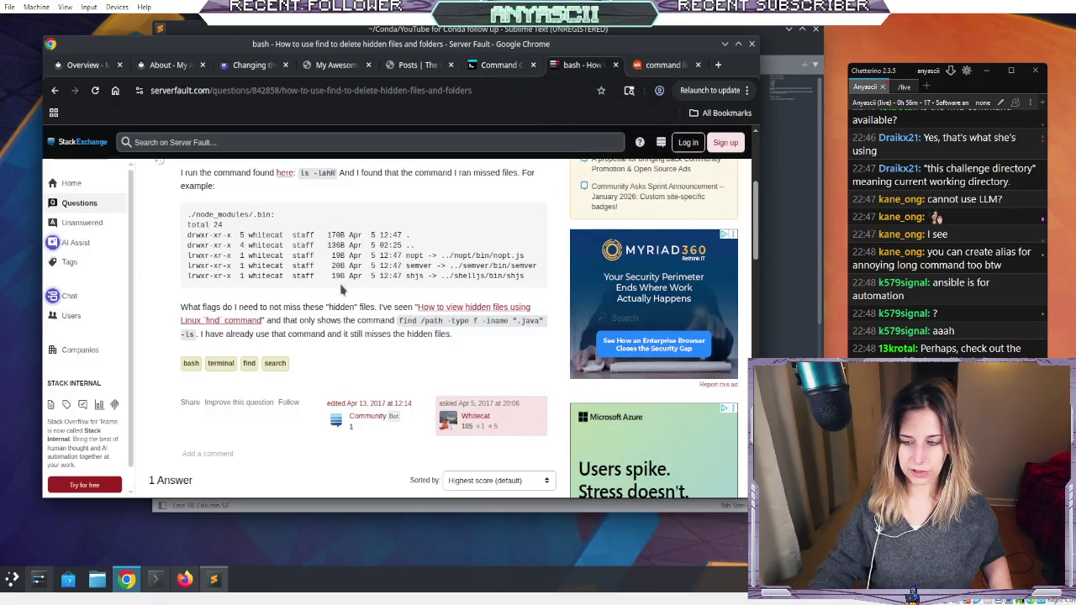
{"action": "scroll", "coordinate": [341, 290], "scroll_direction": "up", "scroll_amount": 3}
{"action": "scroll", "coordinate": [343, 294], "scroll_direction": "down", "scroll_amount": 7}
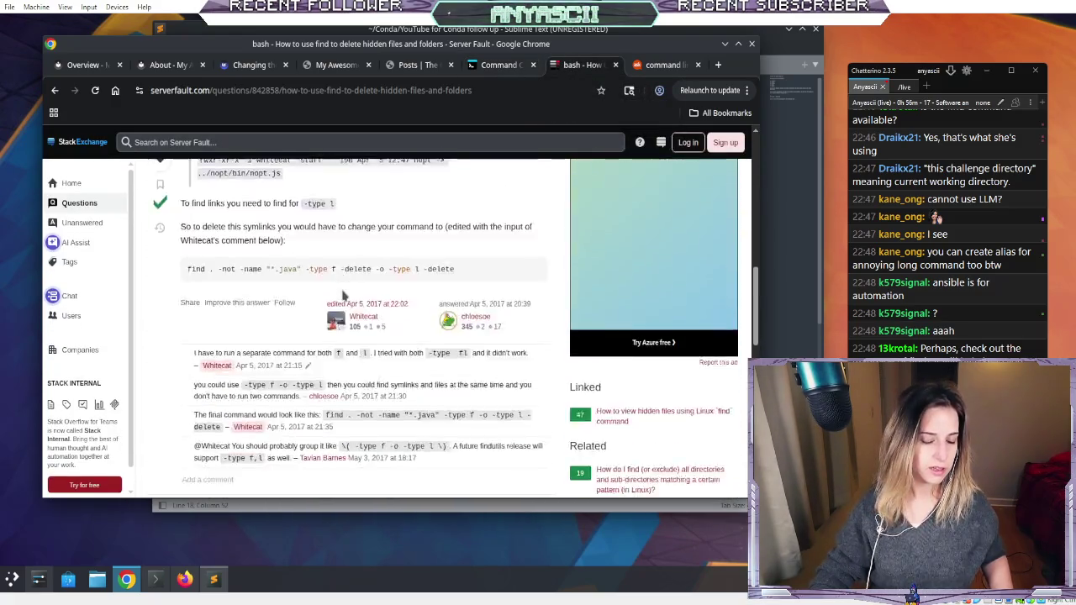
{"action": "scroll", "coordinate": [343, 294], "scroll_direction": "down", "scroll_amount": 5}
{"action": "scroll", "coordinate": [343, 290], "scroll_direction": "up", "scroll_amount": 3}
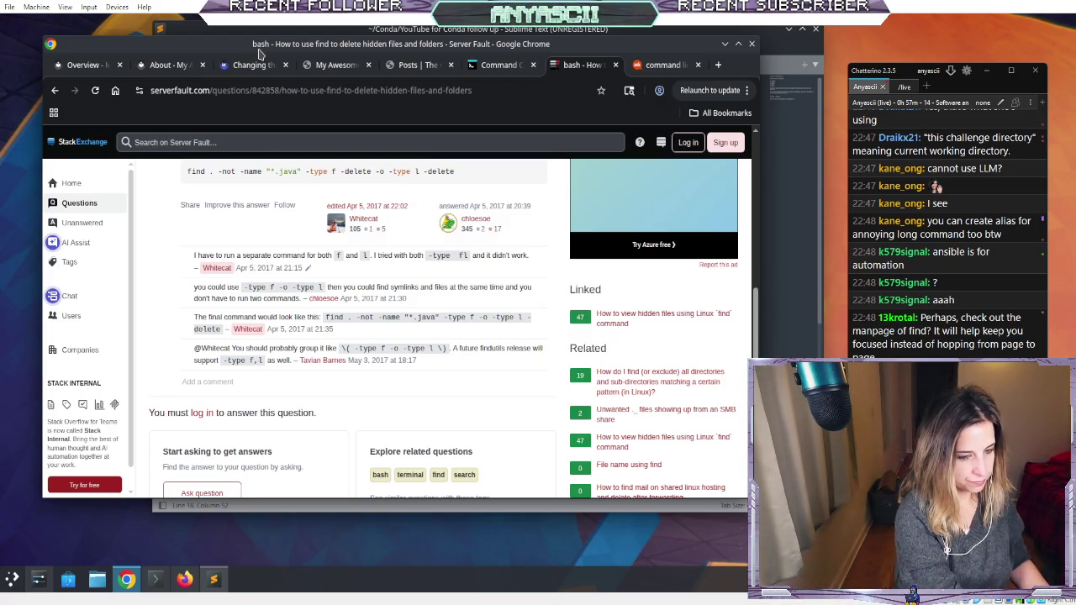
- Enter 'find -type f rm -exec' at the delete_files prompt with Tab completion, leaving it unrun
{"action": "left_click", "coordinate": [507, 67]}
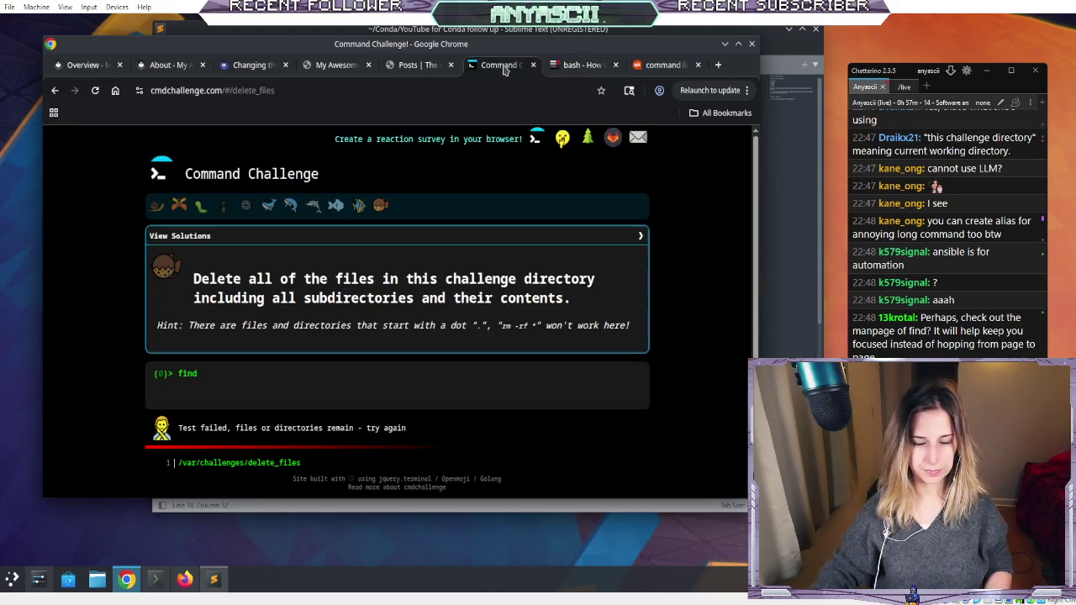
{"action": "left_click", "coordinate": [405, 379]}
{"action": "type", "text": "-type"}
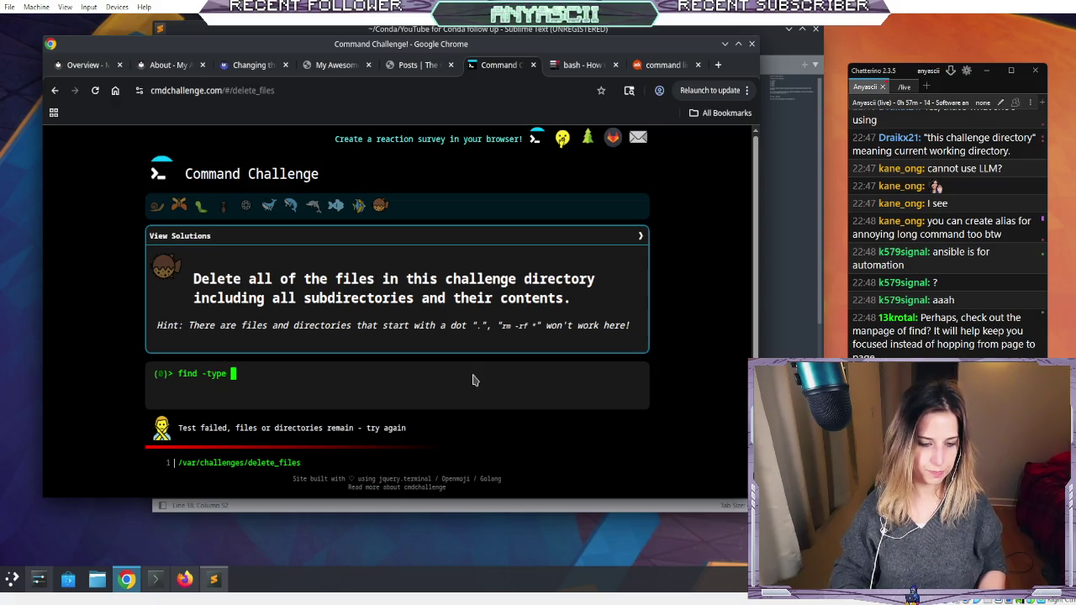
{"action": "key", "text": "Tab"}
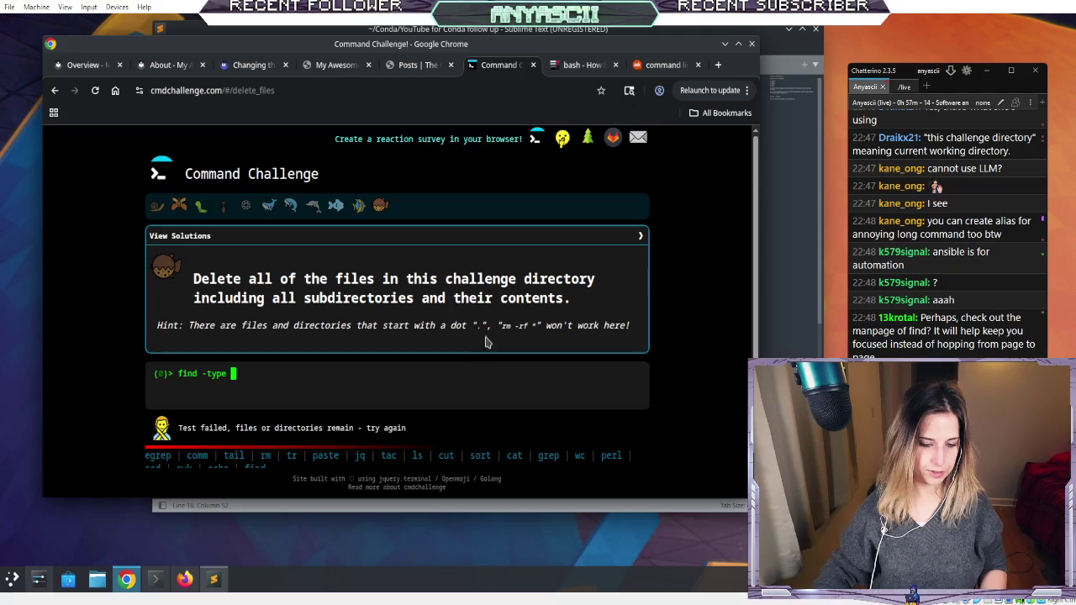
{"action": "key", "text": "Tab"}
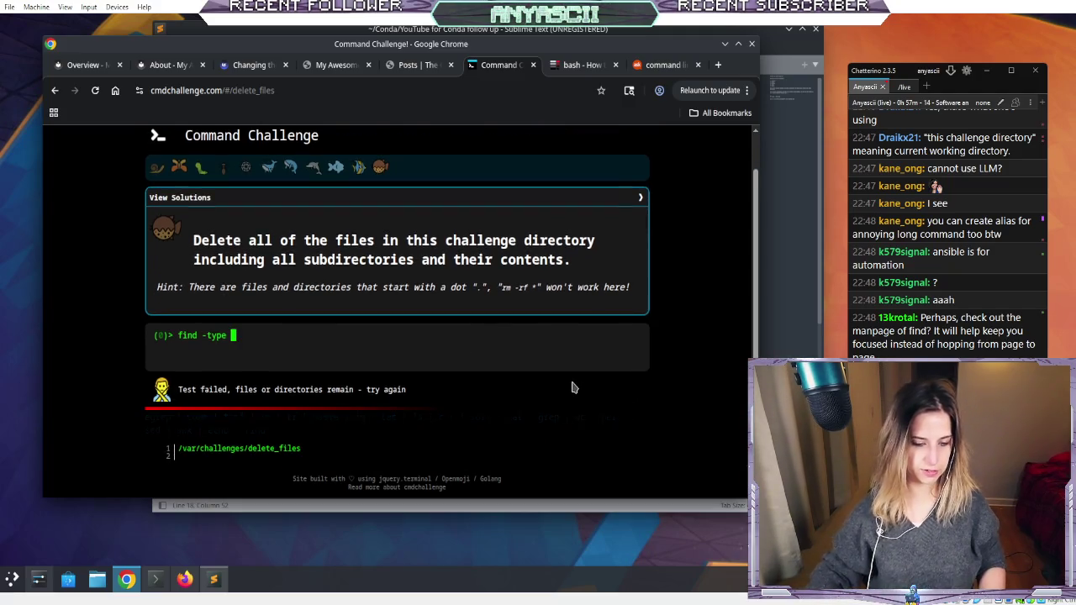
{"action": "key", "text": "Tab"}
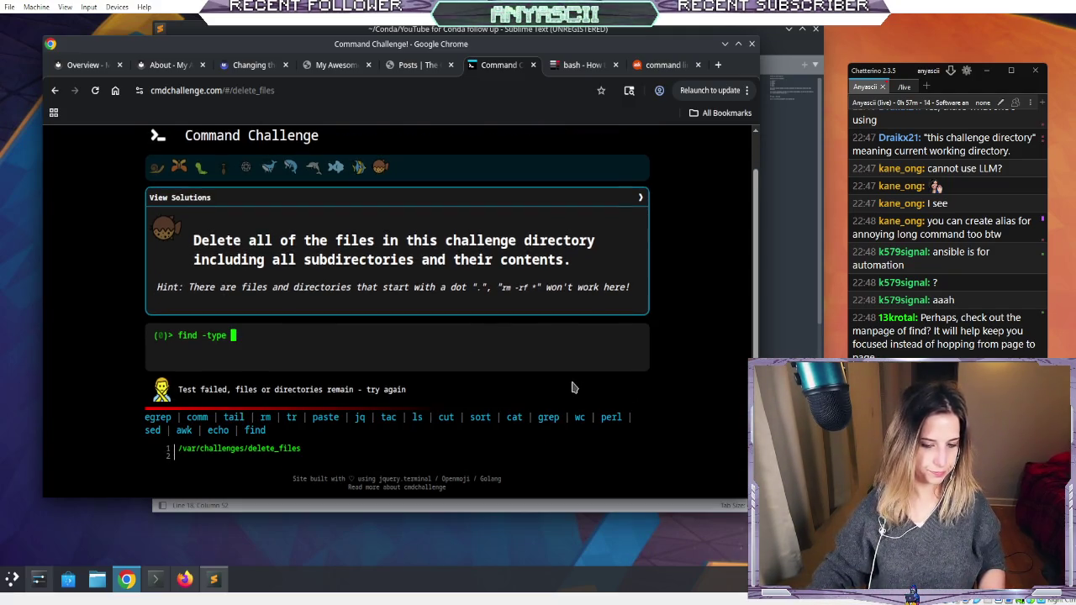
{"action": "key", "text": "Tab"}
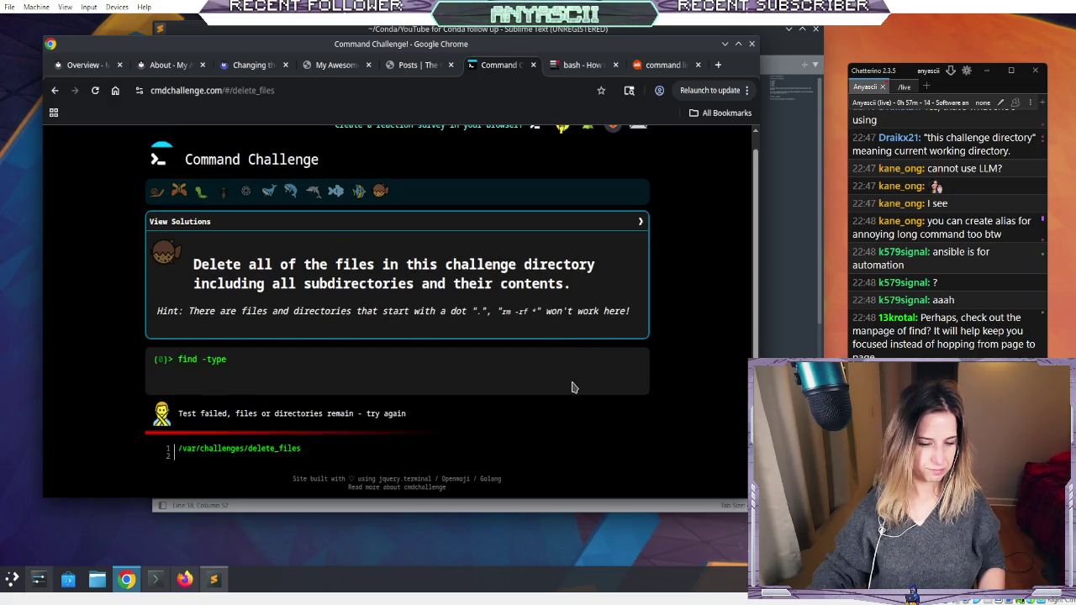
{"action": "type", "text": "f "}
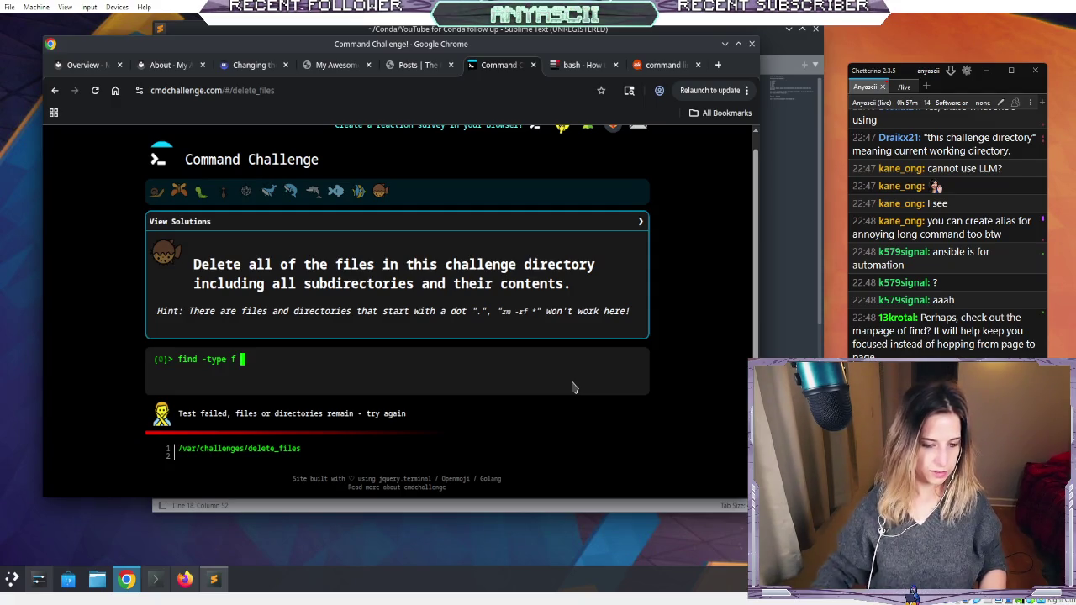
{"action": "type", "text": "rm "}
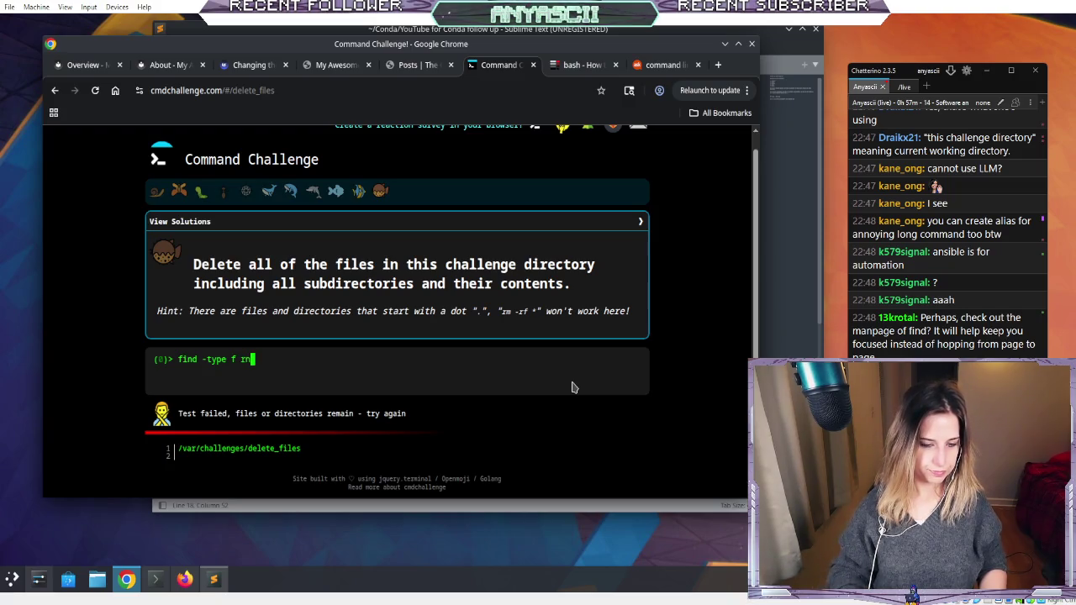
{"action": "type", "text": "-exec"}
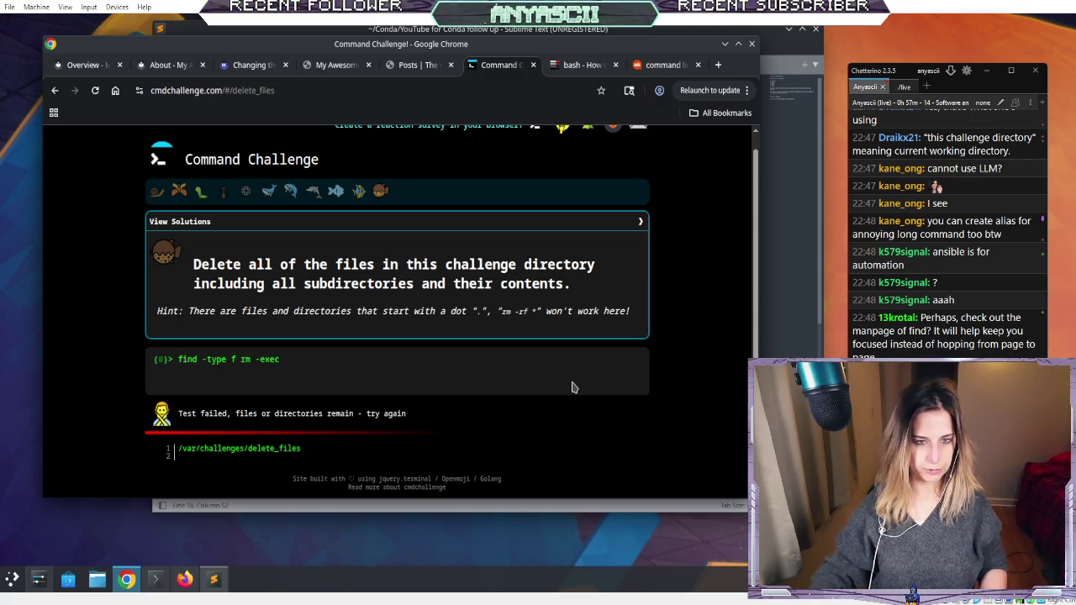
{"action": "left_click", "coordinate": [586, 65]}
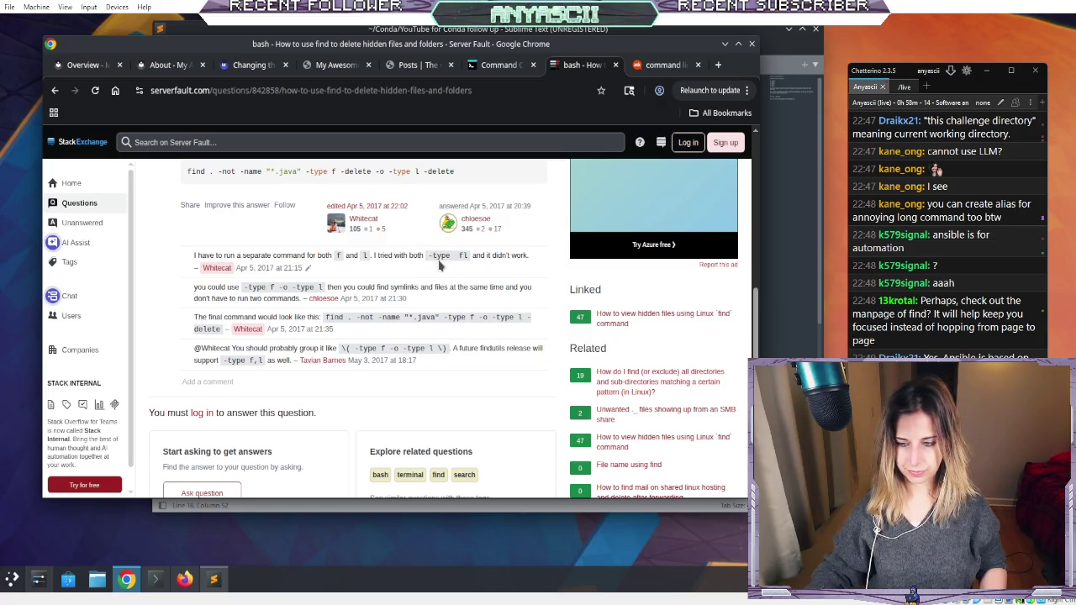
- Open the Super User question on removing hidden files from the Google results
{"action": "scroll", "coordinate": [499, 327], "scroll_direction": "down", "scroll_amount": 3}
{"action": "scroll", "coordinate": [499, 327], "scroll_direction": "up", "scroll_amount": 2}
{"action": "scroll", "coordinate": [499, 327], "scroll_direction": "up", "scroll_amount": 1}
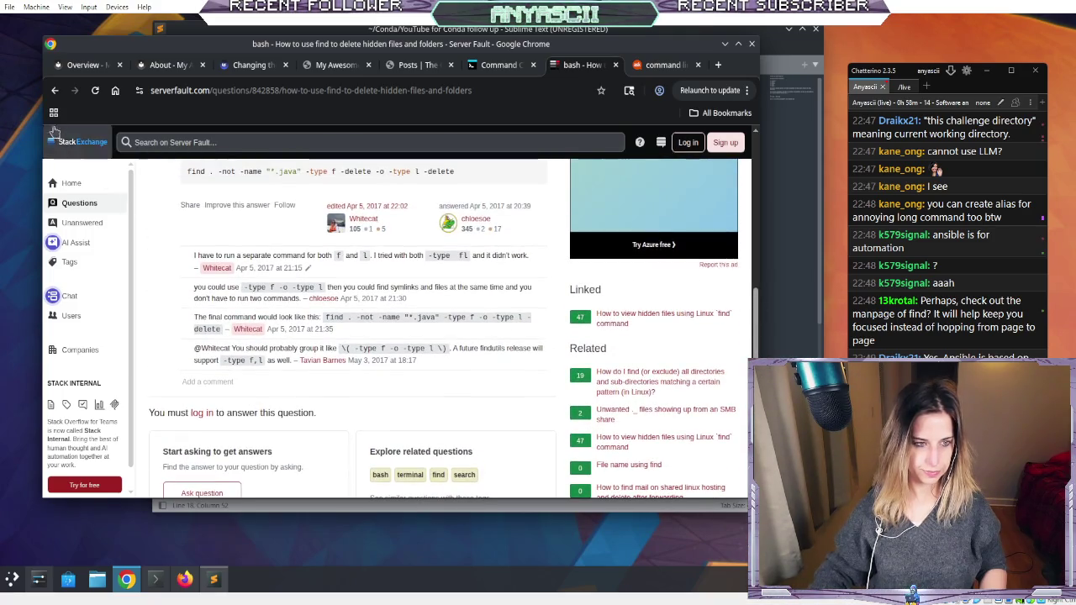
{"action": "left_click", "coordinate": [56, 90]}
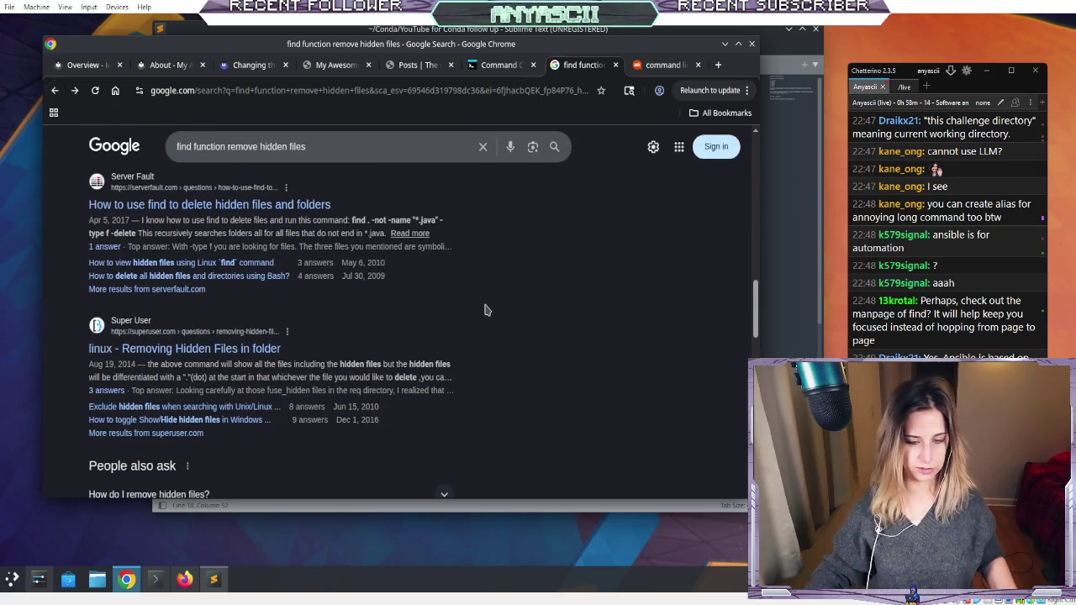
{"action": "left_click", "coordinate": [217, 351]}
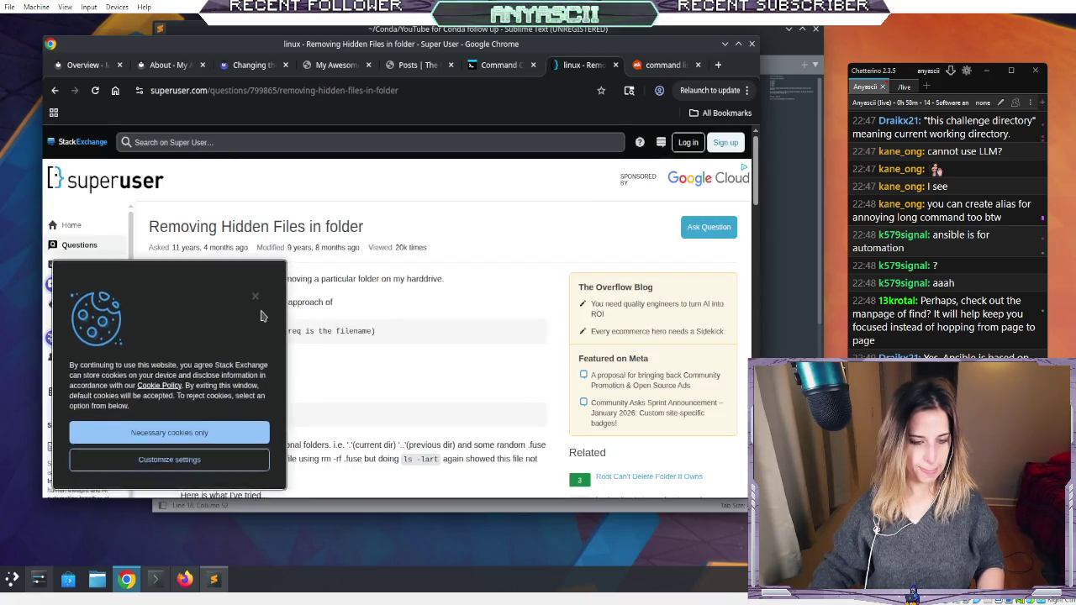
{"action": "left_click", "coordinate": [256, 298]}
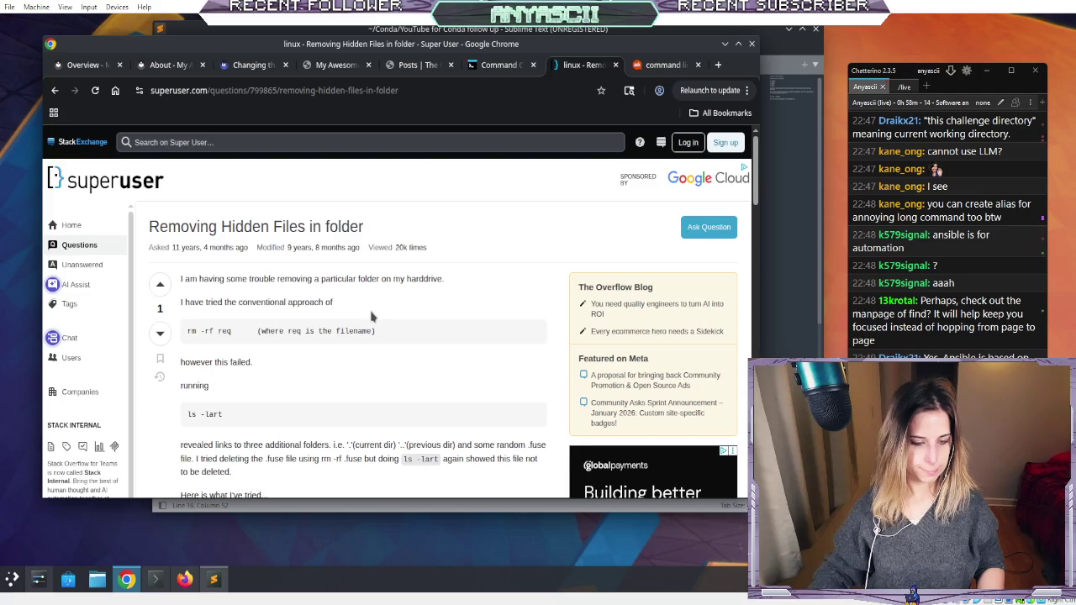
- Select the answer's find . -name ".*" -exec rm -rf {}; command, then return to Command Challenge
{"action": "scroll", "coordinate": [373, 316], "scroll_direction": "down", "scroll_amount": 6}
{"action": "scroll", "coordinate": [378, 320], "scroll_direction": "down", "scroll_amount": 5}
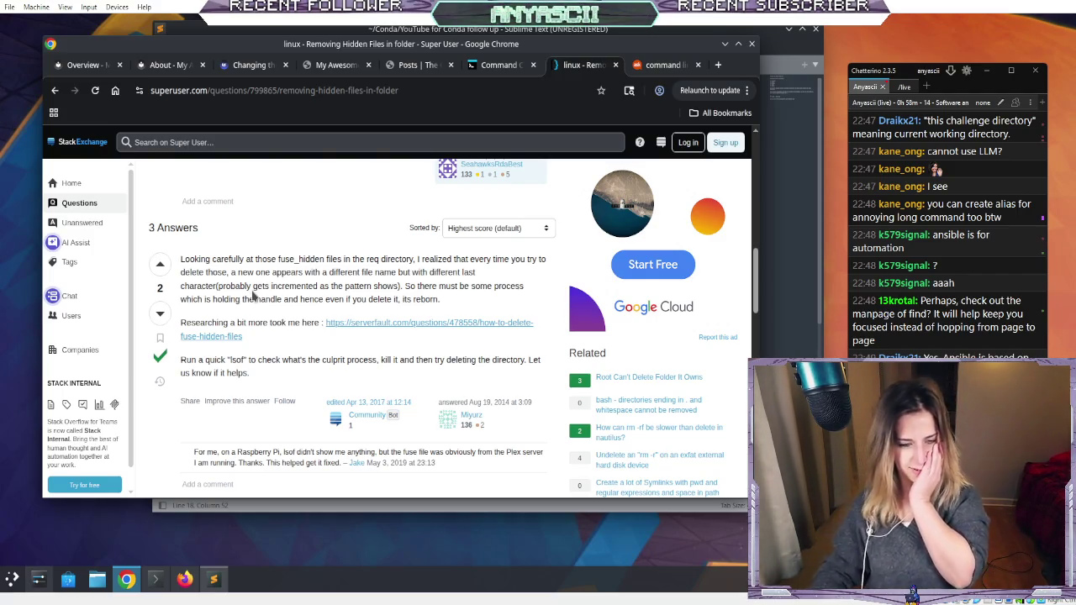
{"action": "scroll", "coordinate": [251, 298], "scroll_direction": "down", "scroll_amount": 3}
{"action": "scroll", "coordinate": [252, 291], "scroll_direction": "down", "scroll_amount": 3}
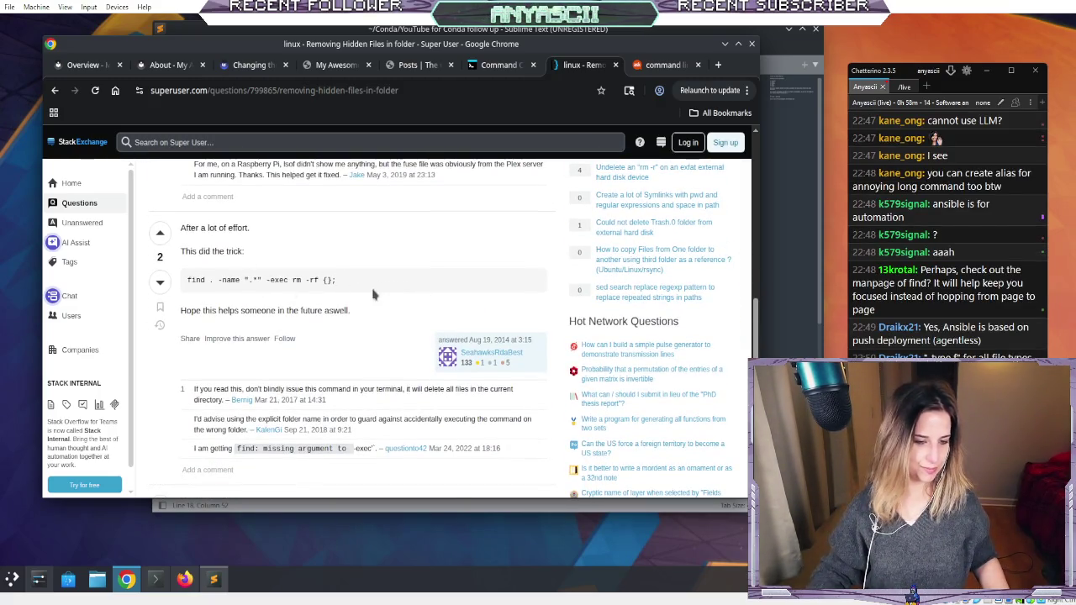
{"action": "left_click", "coordinate": [232, 277]}
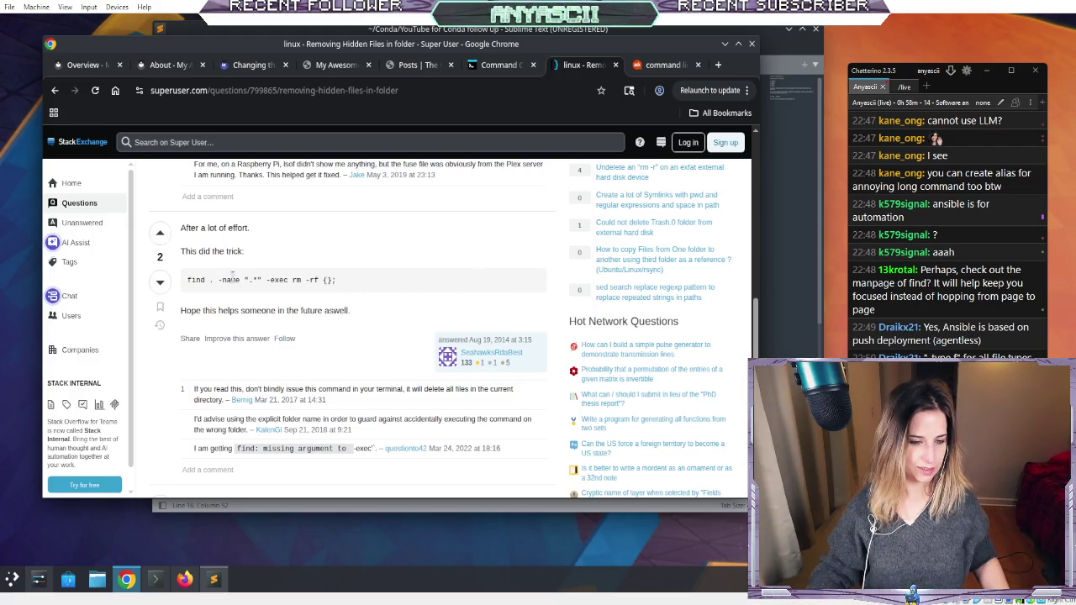
{"action": "triple_click", "coordinate": [231, 275]}
{"action": "key", "text": "ctrl+c"}
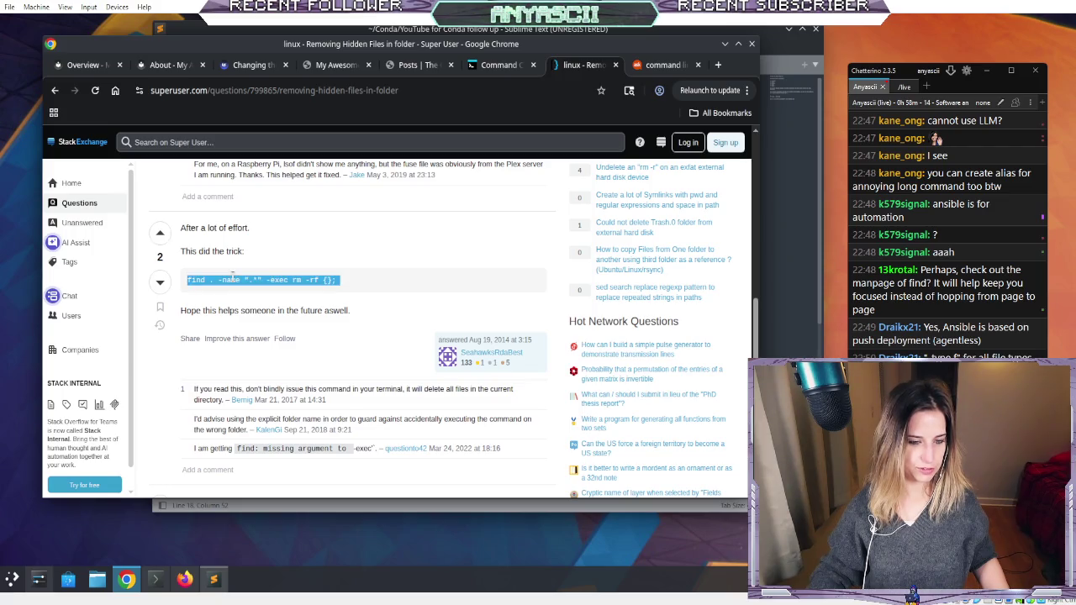
{"action": "left_click", "coordinate": [241, 279]}
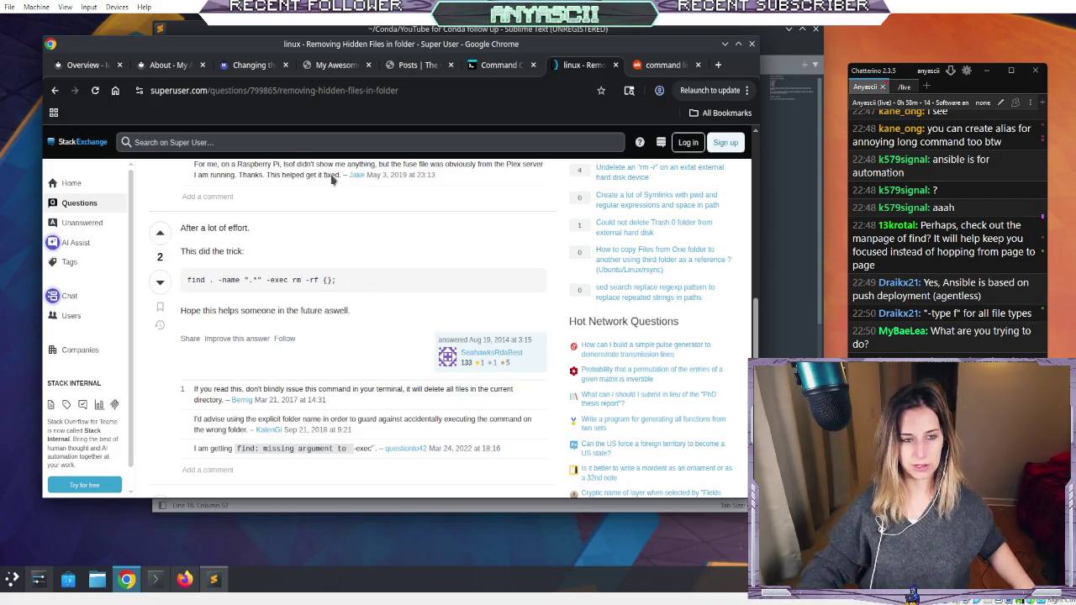
{"action": "left_click", "coordinate": [493, 68]}
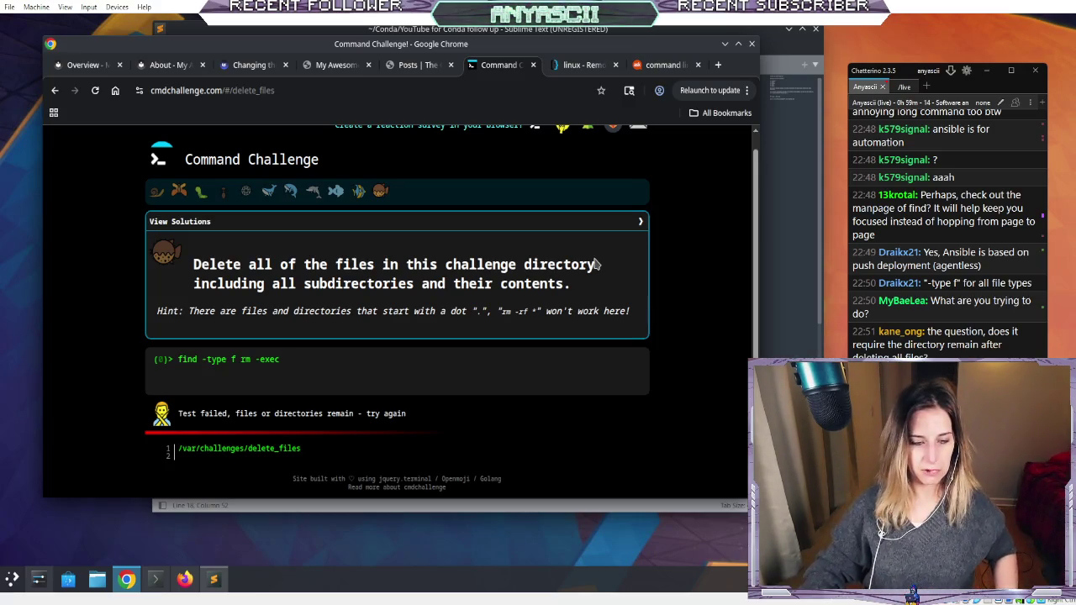
- Select the cmdchallenge.com address, then switch to the Super User 'Removing Hidden Files in folder' tab
{"action": "left_click", "coordinate": [178, 93]}
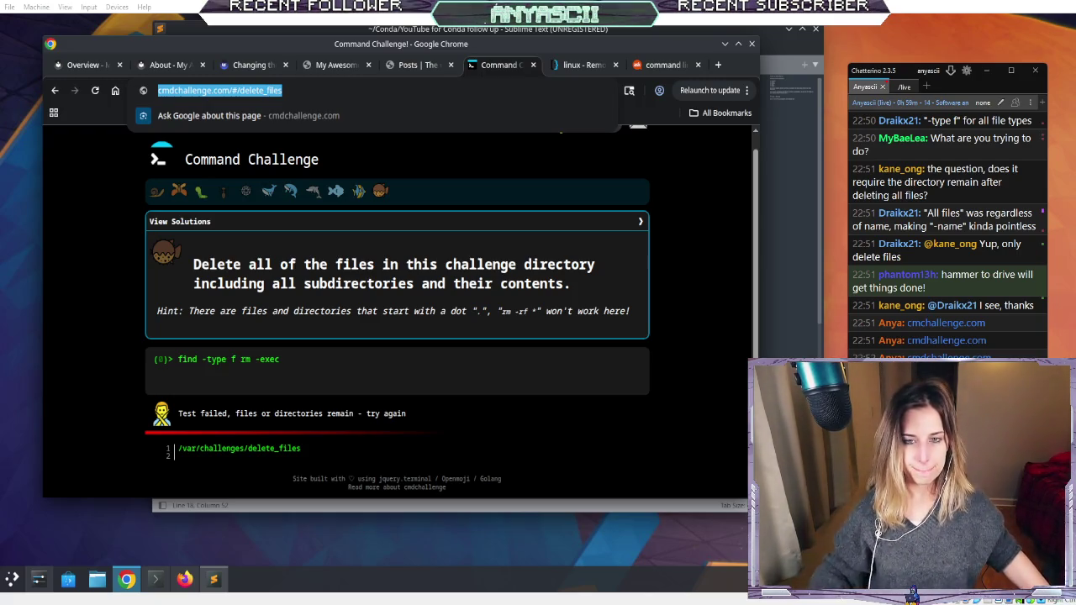
{"action": "key", "text": "ctrl+Tab"}
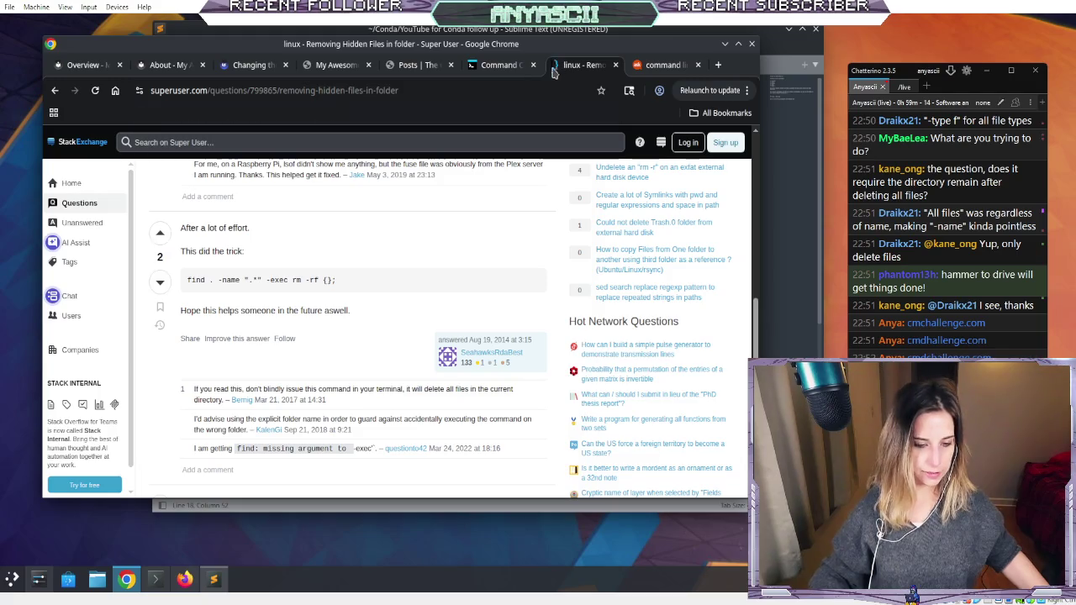
{"action": "scroll", "coordinate": [320, 345], "scroll_direction": "down", "scroll_amount": 3}
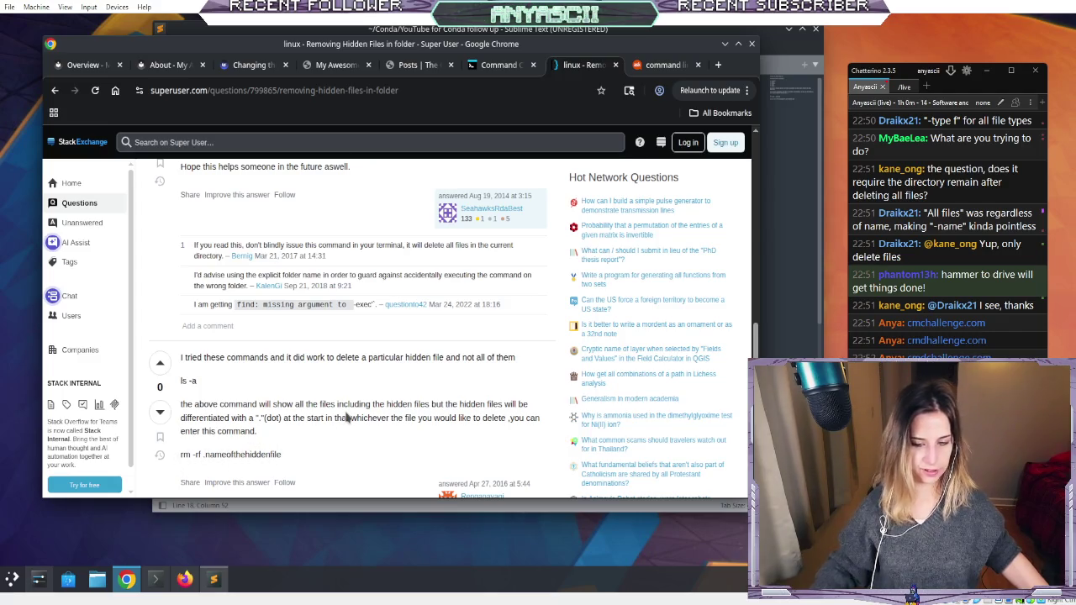
{"action": "scroll", "coordinate": [346, 417], "scroll_direction": "down", "scroll_amount": 3}
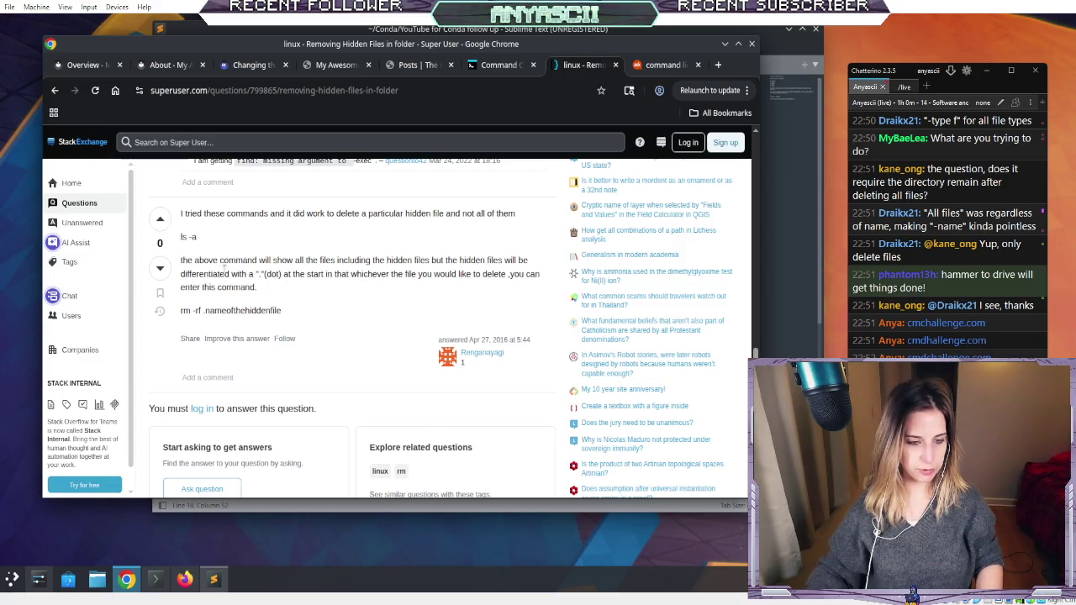
{"action": "scroll", "coordinate": [315, 326], "scroll_direction": "up", "scroll_amount": 3}
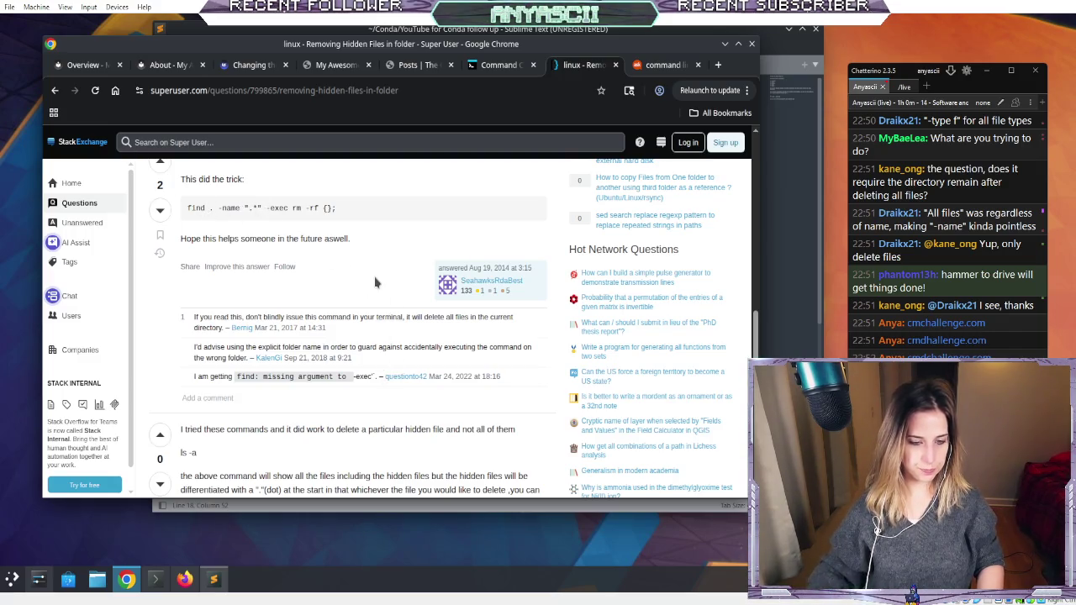
{"action": "scroll", "coordinate": [376, 283], "scroll_direction": "down", "scroll_amount": 2}
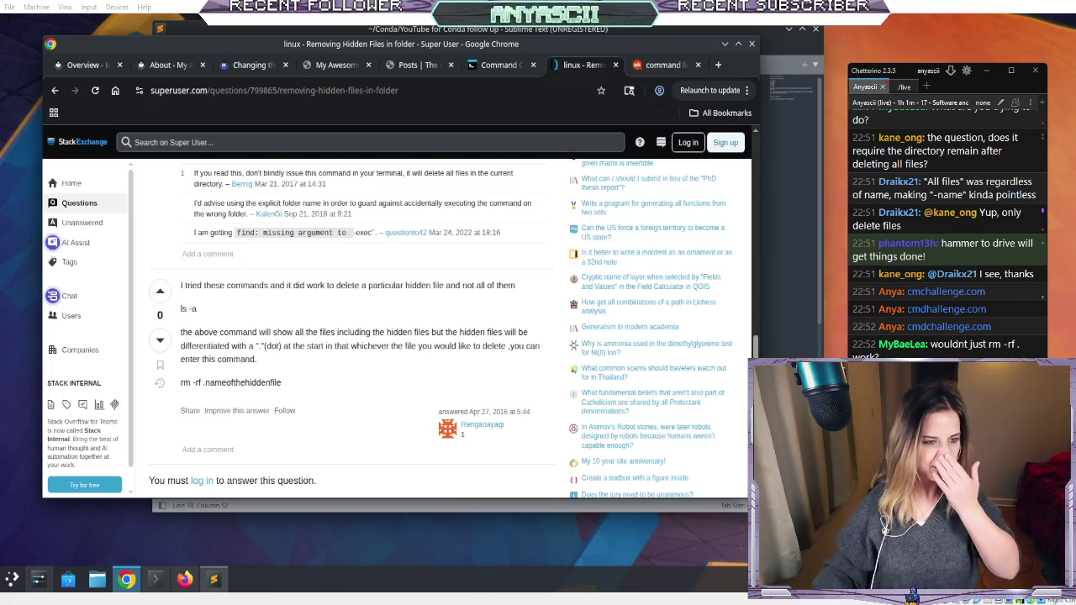
- Paste the Super User find . -name ".*" -exec rm -rf {}; command at the delete_files prompt
{"action": "scroll", "coordinate": [353, 328], "scroll_direction": "up", "scroll_amount": 3}
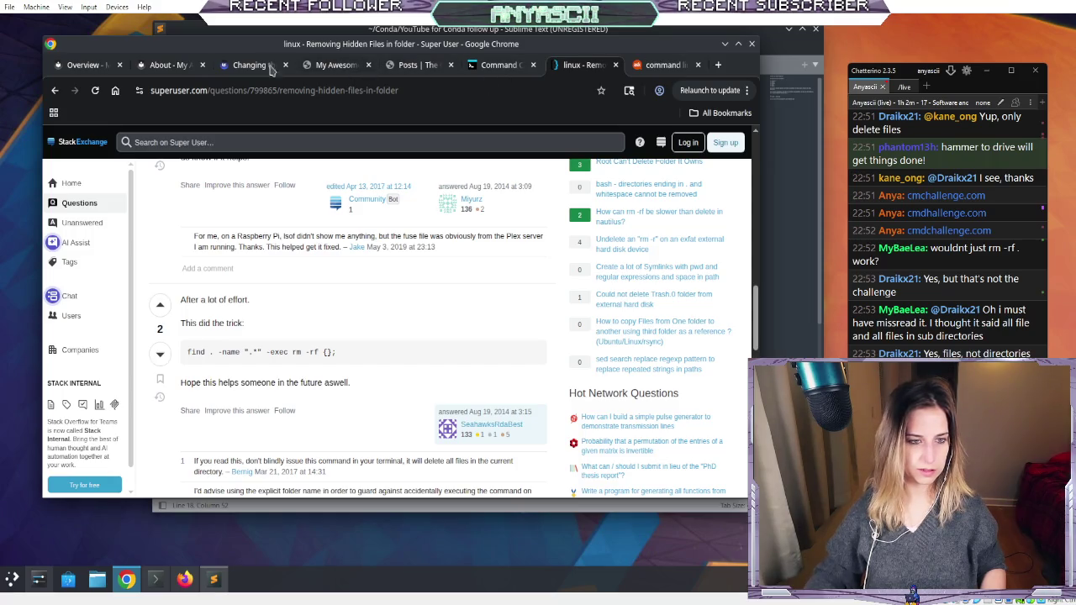
{"action": "left_click", "coordinate": [494, 65]}
{"action": "left_click", "coordinate": [579, 65]}
{"action": "left_click", "coordinate": [497, 66]}
{"action": "key", "text": "ctrl+v"}
{"action": "key", "text": "Right"}
{"action": "key", "text": "Right"}
{"action": "key", "text": "Right"}
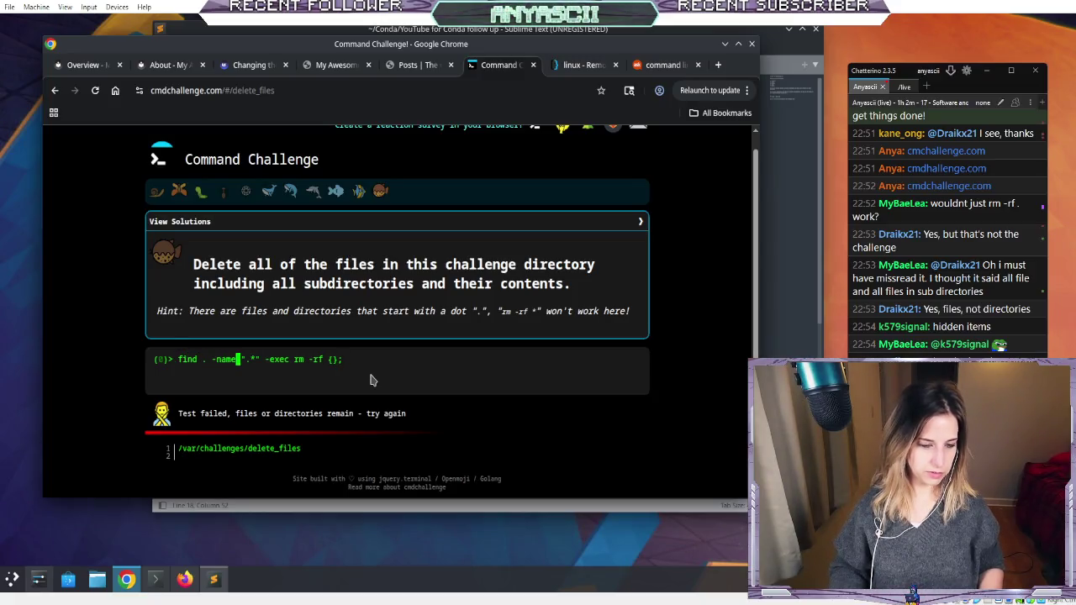
{"action": "key", "text": "Right"}
{"action": "key", "text": "Right"}
{"action": "key", "text": "Right"}
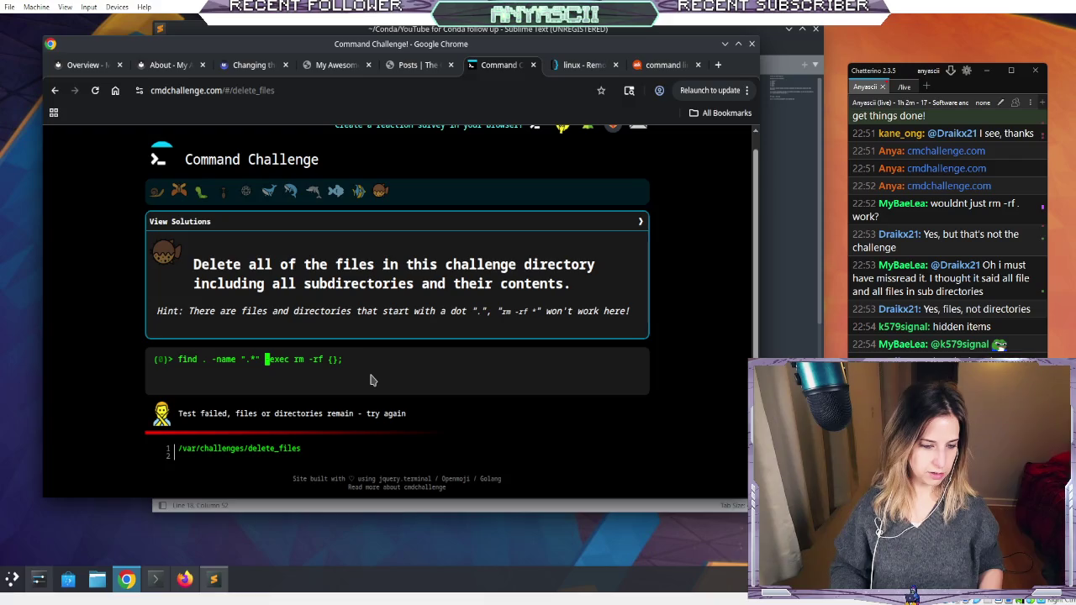
{"action": "key", "text": "Right"}
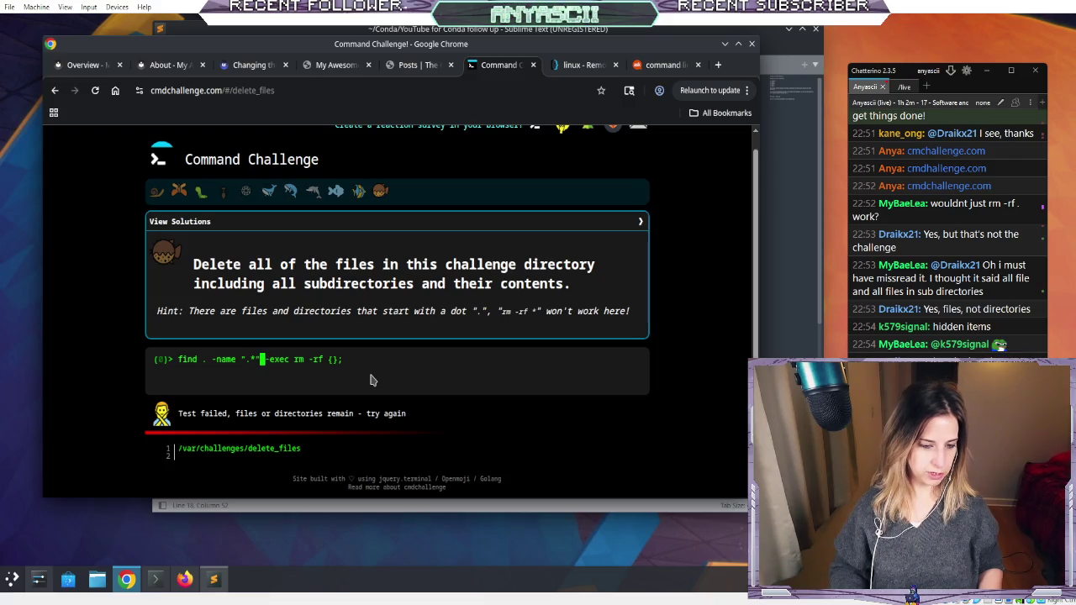
{"action": "key", "text": "Left"}
{"action": "key", "text": "Left"}
{"action": "key", "text": "Left"}
{"action": "key", "text": "Right"}
{"action": "key", "text": "Right"}
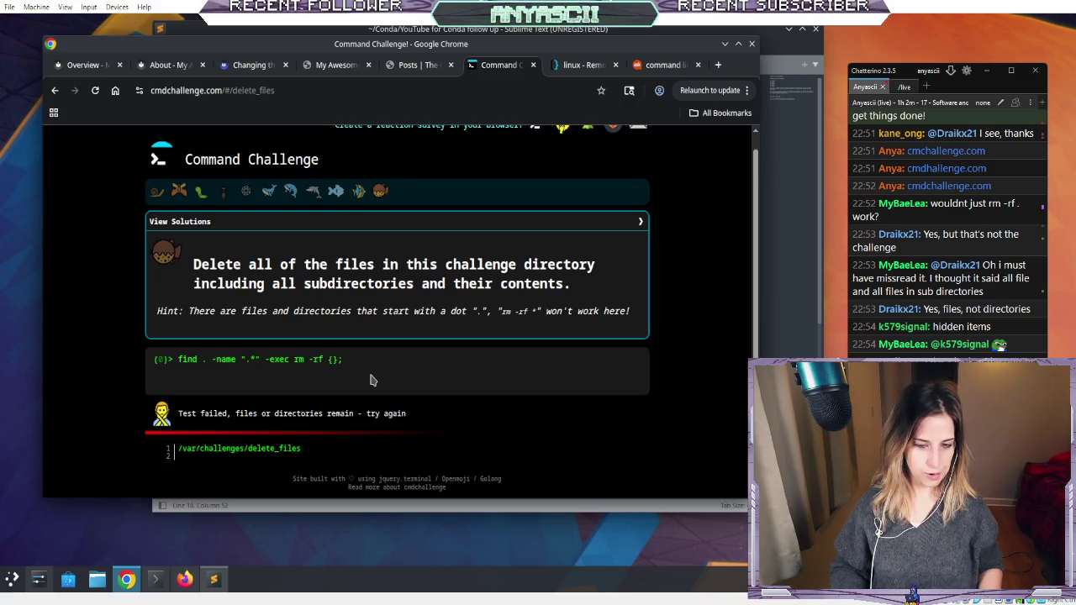
{"action": "key", "text": "Right"}
{"action": "key", "text": "Right"}
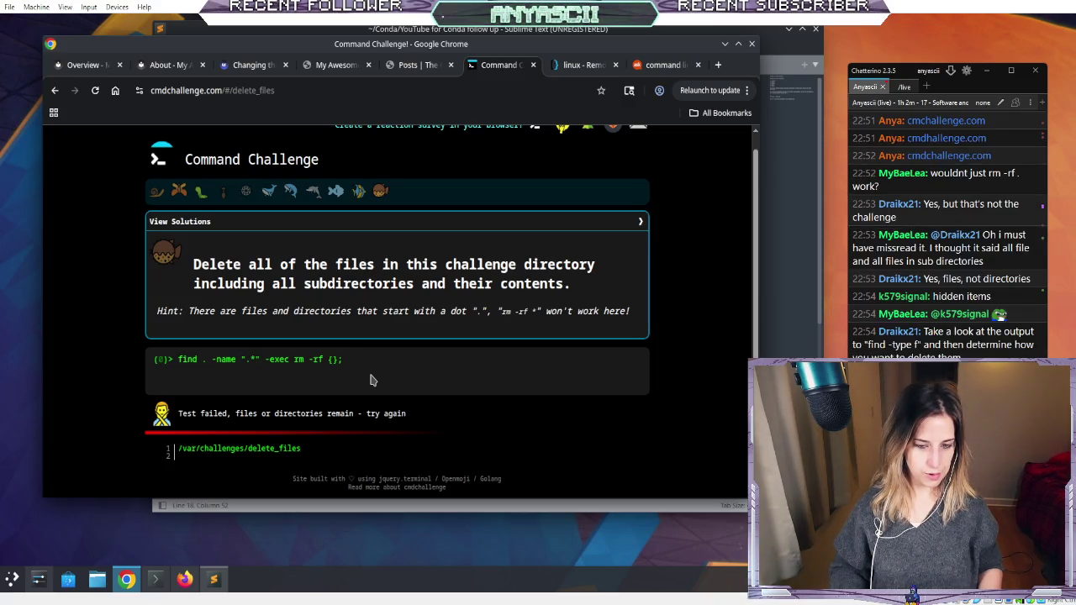
{"action": "key", "text": "Right"}
{"action": "key", "text": "Right"}
{"action": "key", "text": "Right"}
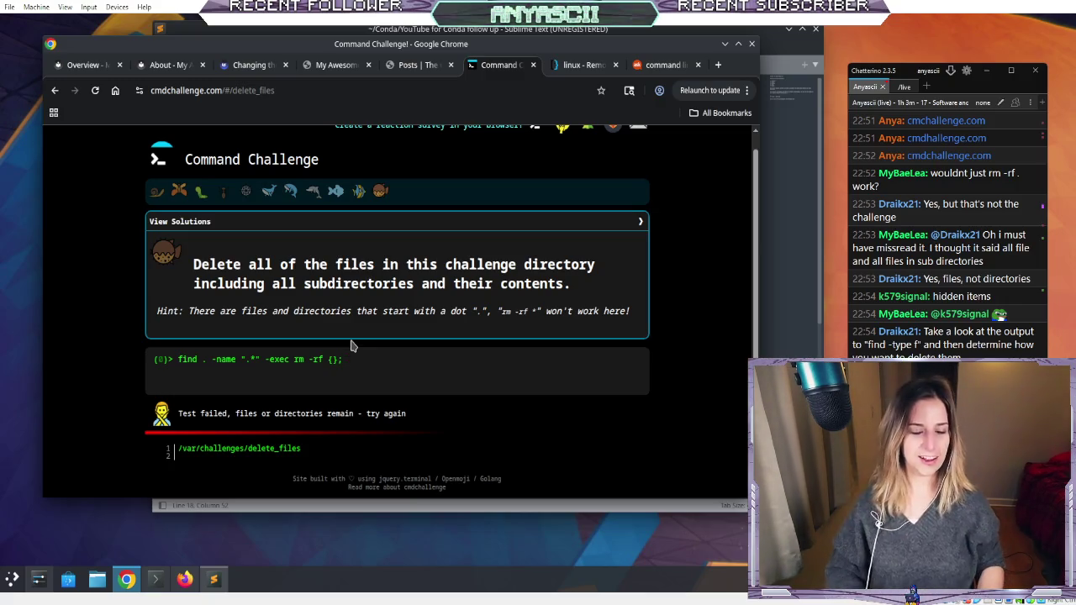
{"action": "key", "text": "BackSpace"}
{"action": "key", "text": "BackSpace"}
{"action": "key", "text": "BackSpace"}
- Run find -type f, then rerun it with 2>/dev/null to discard error output
{"action": "type", "text": "-type f"}
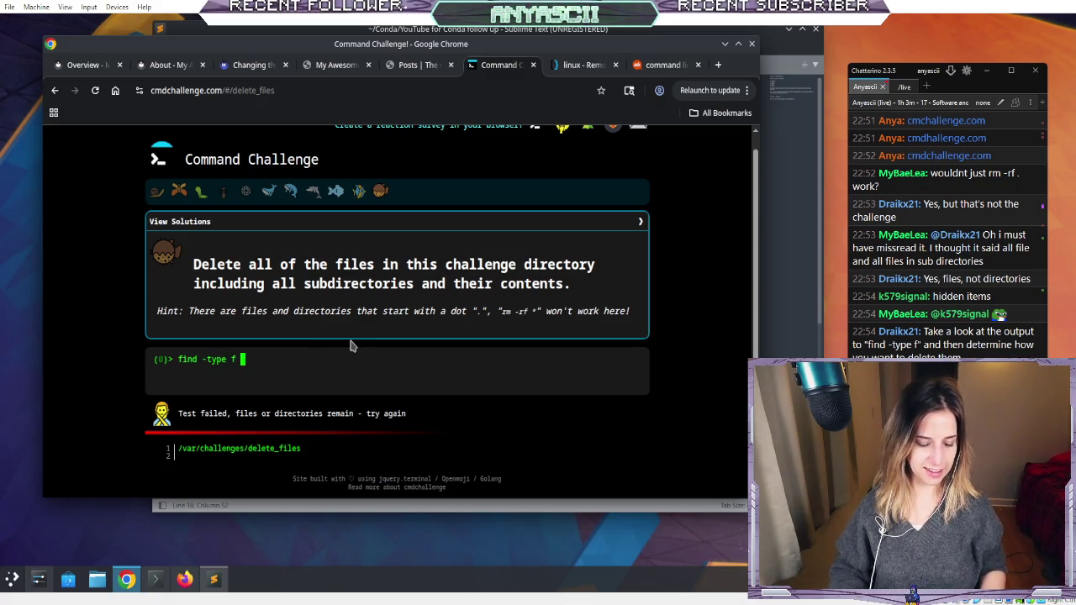
{"action": "key", "text": "Return"}
{"action": "key", "text": "Up"}
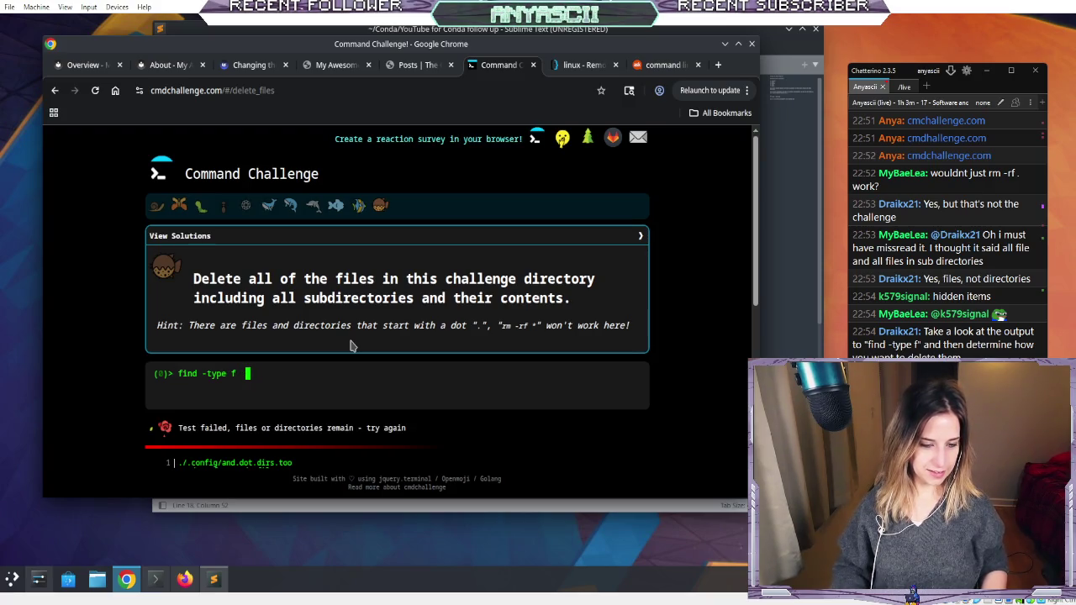
{"action": "type", "text": "2?"}
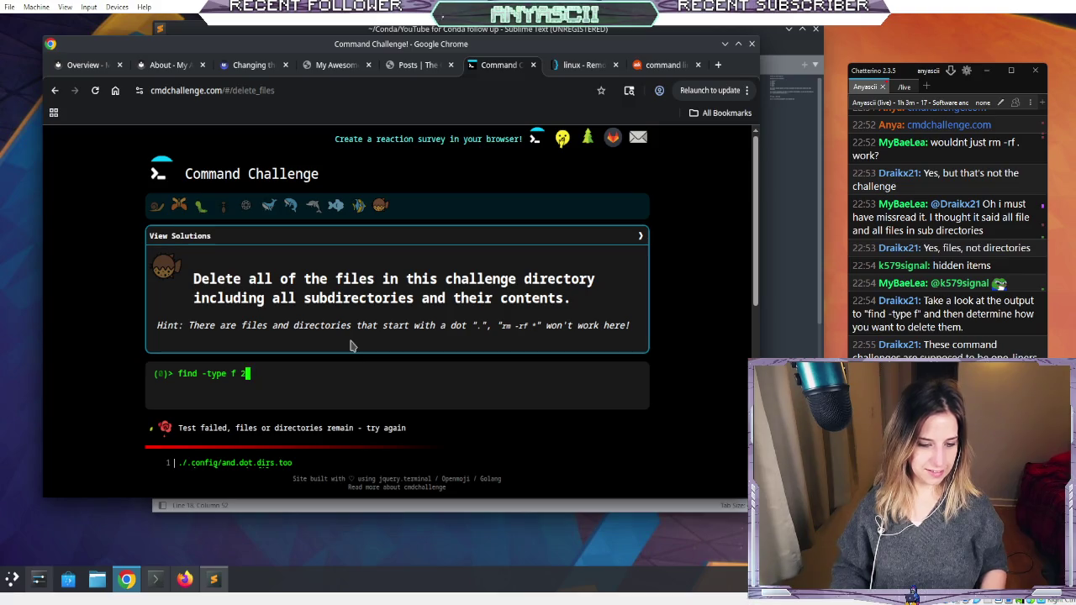
{"action": "key", "text": "BackSpace"}
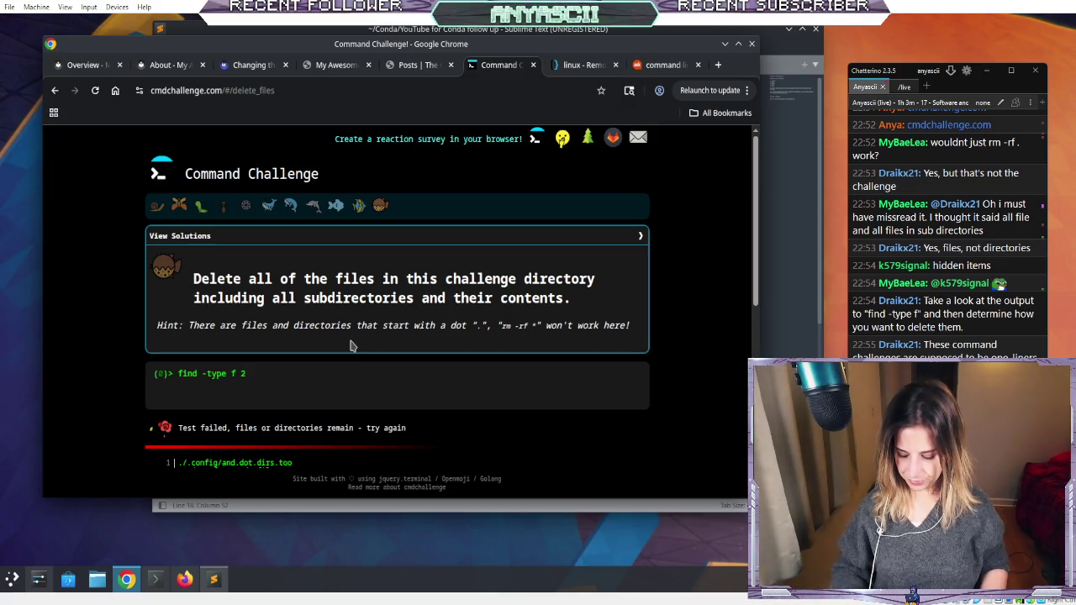
{"action": "type", "text": ">/dev/nu"}
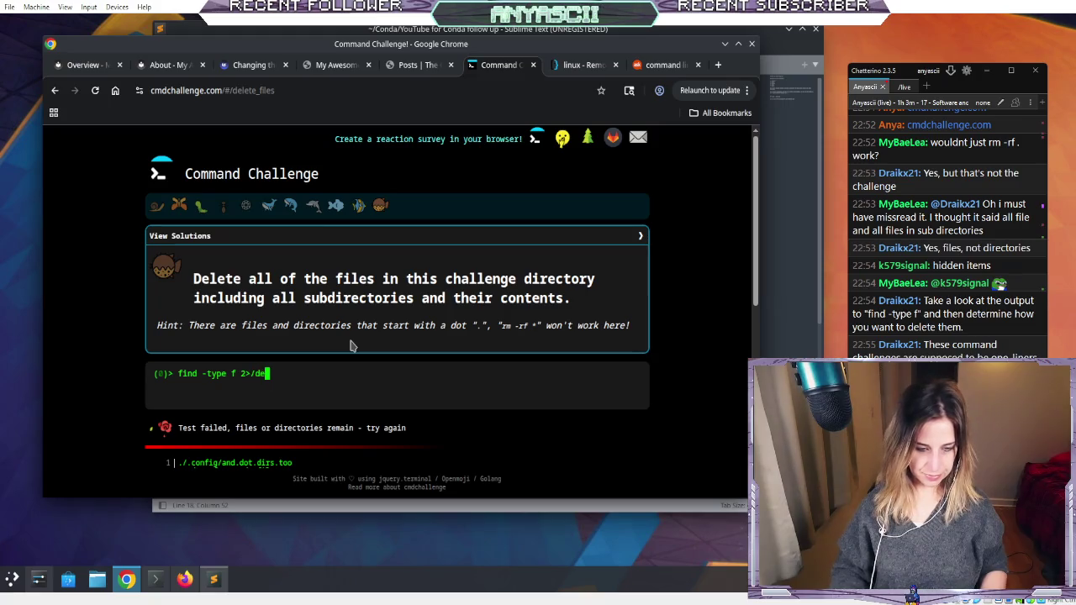
{"action": "type", "text": "ll"}
{"action": "key", "text": "Return"}
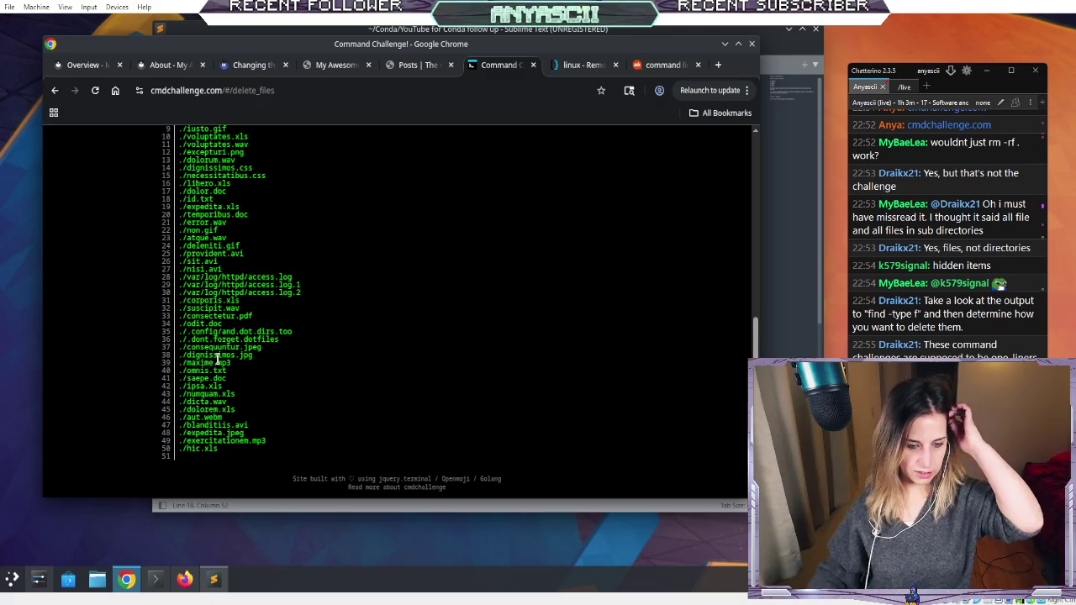
- Review the 51 listed files, hidden dotfiles included, and type rm -r ./ at the prompt
{"action": "scroll", "coordinate": [216, 359], "scroll_direction": "up", "scroll_amount": 3}
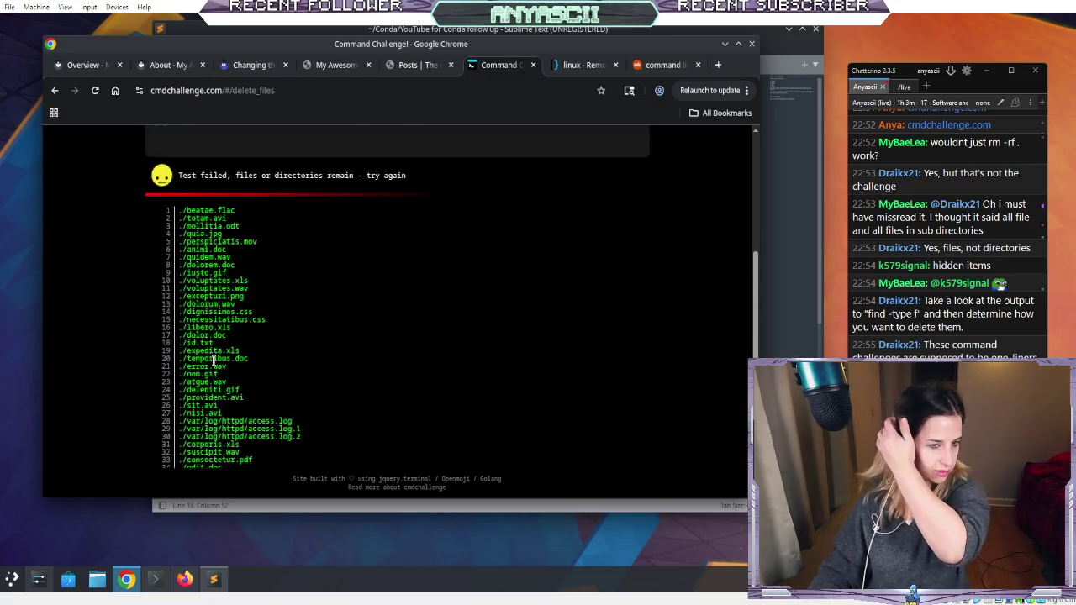
{"action": "scroll", "coordinate": [214, 360], "scroll_direction": "up", "scroll_amount": 2}
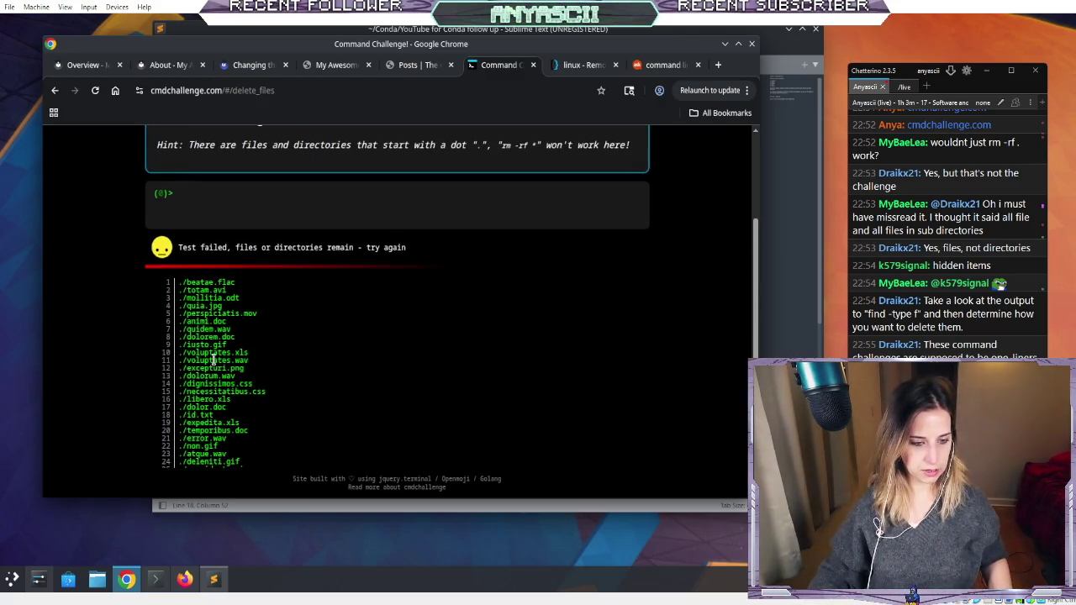
{"action": "scroll", "coordinate": [213, 359], "scroll_direction": "down", "scroll_amount": 5}
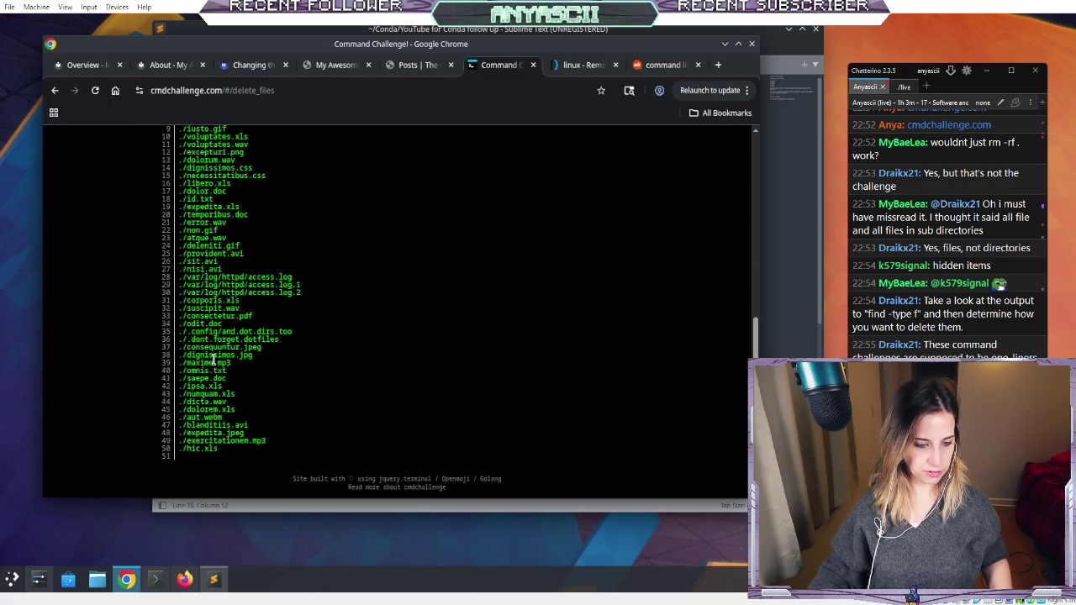
{"action": "scroll", "coordinate": [211, 363], "scroll_direction": "up", "scroll_amount": 9}
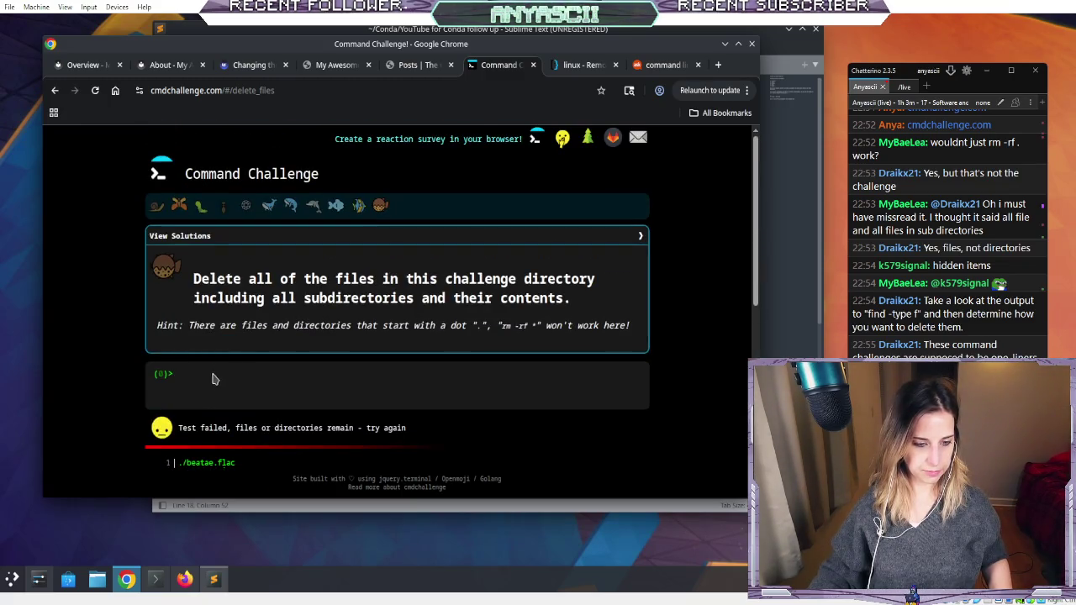
{"action": "scroll", "coordinate": [152, 353], "scroll_direction": "down", "scroll_amount": 1}
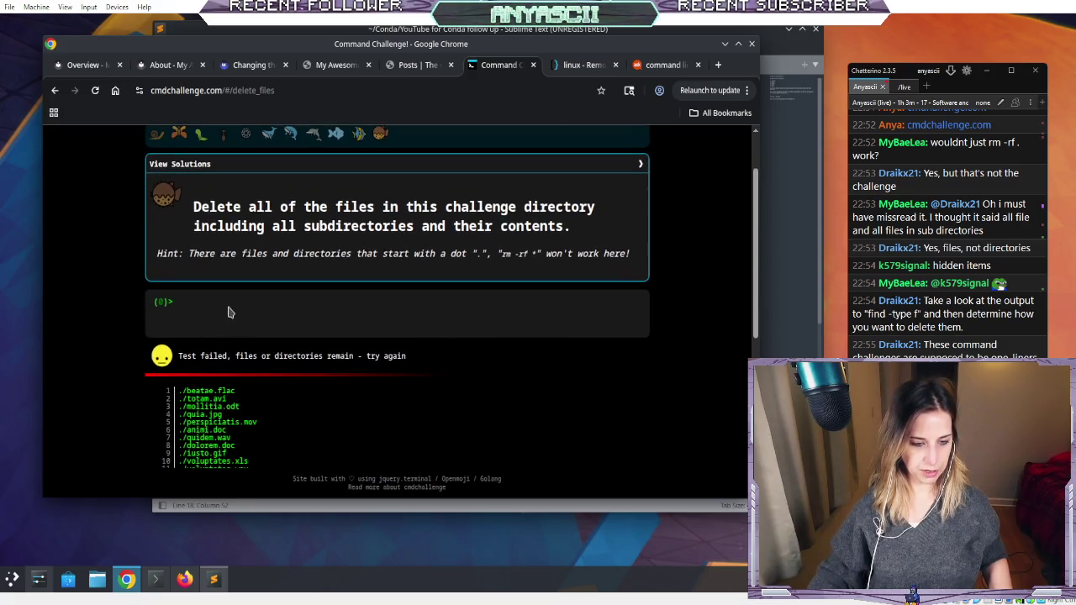
{"action": "type", "text": "rm"}
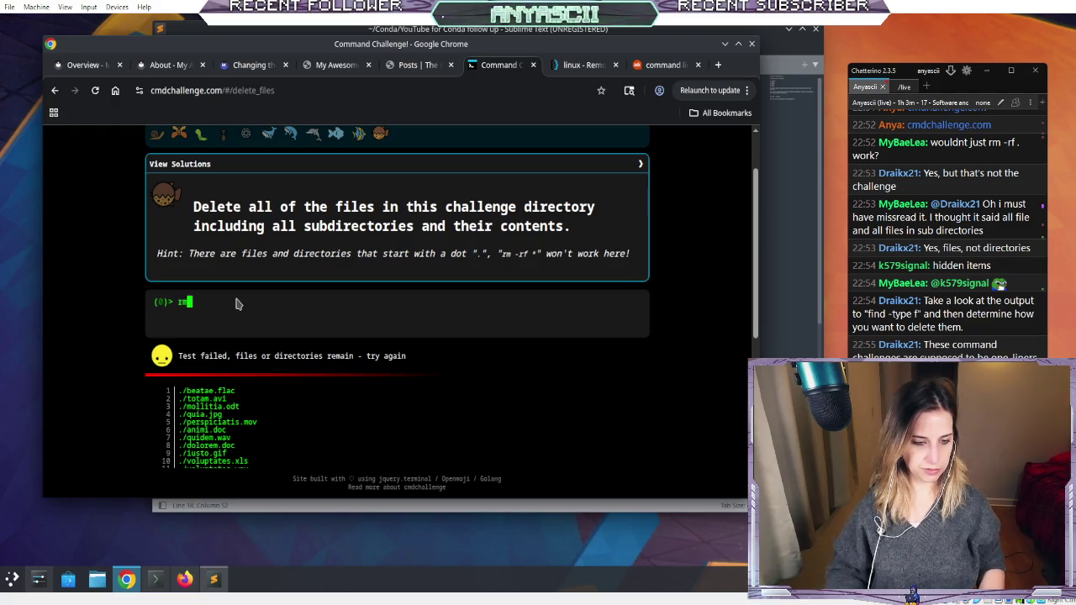
{"action": "type", "text": " -r"}
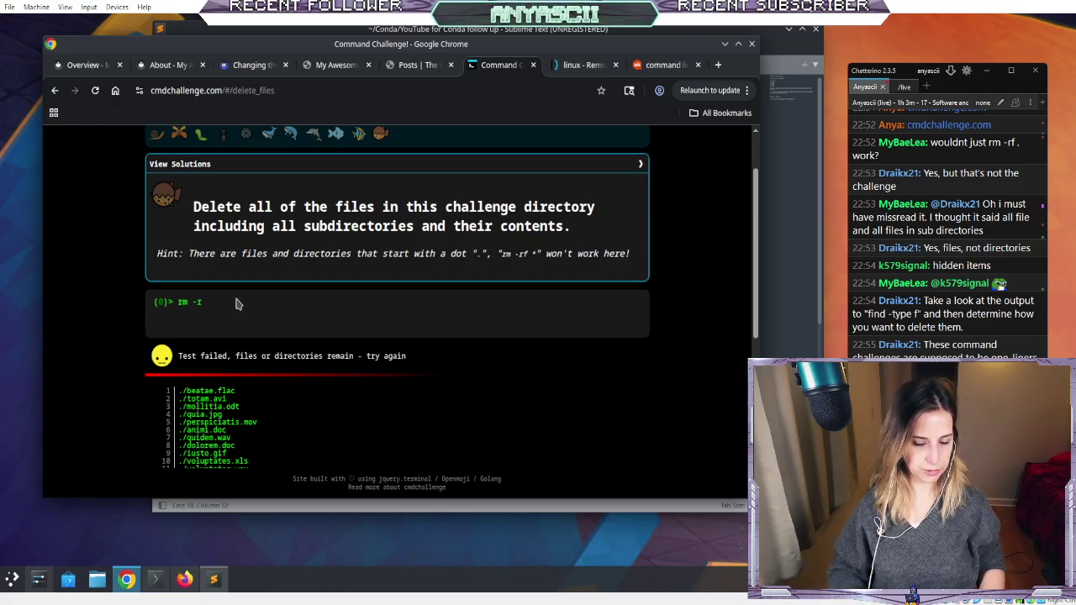
{"action": "type", "text": " ./*"}
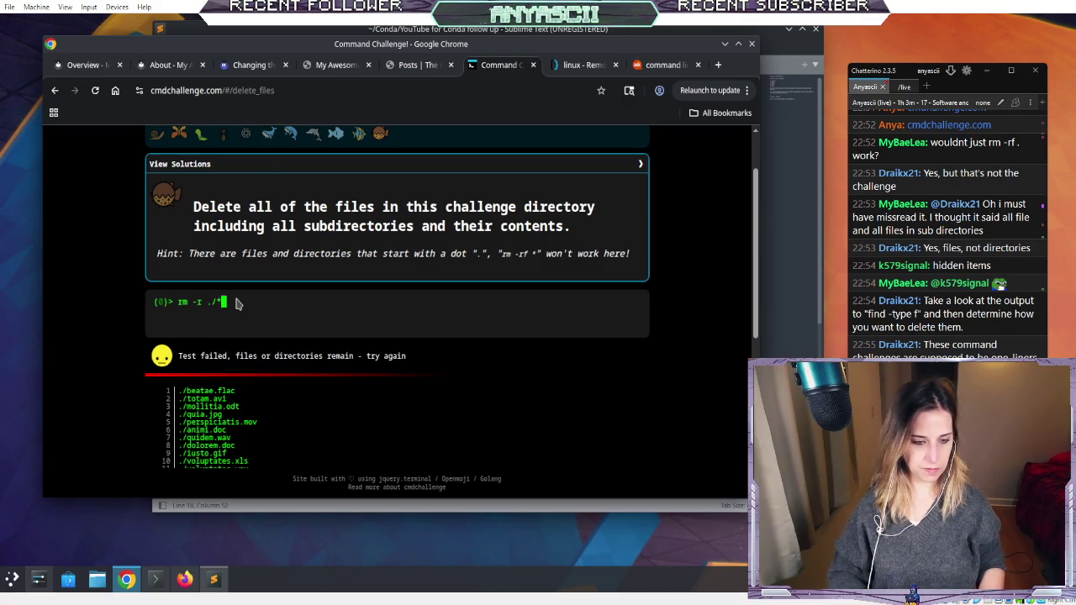
- Run rm -r ./, then try find . -type variants with quoted patterns such as "*"
{"action": "key", "text": "Return"}
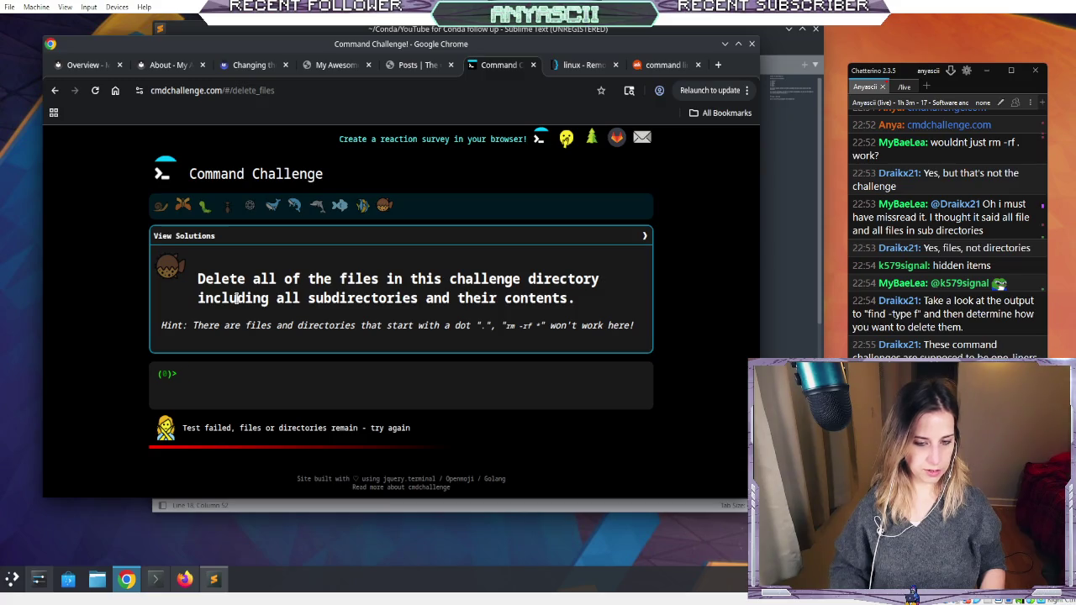
{"action": "key", "text": "Up"}
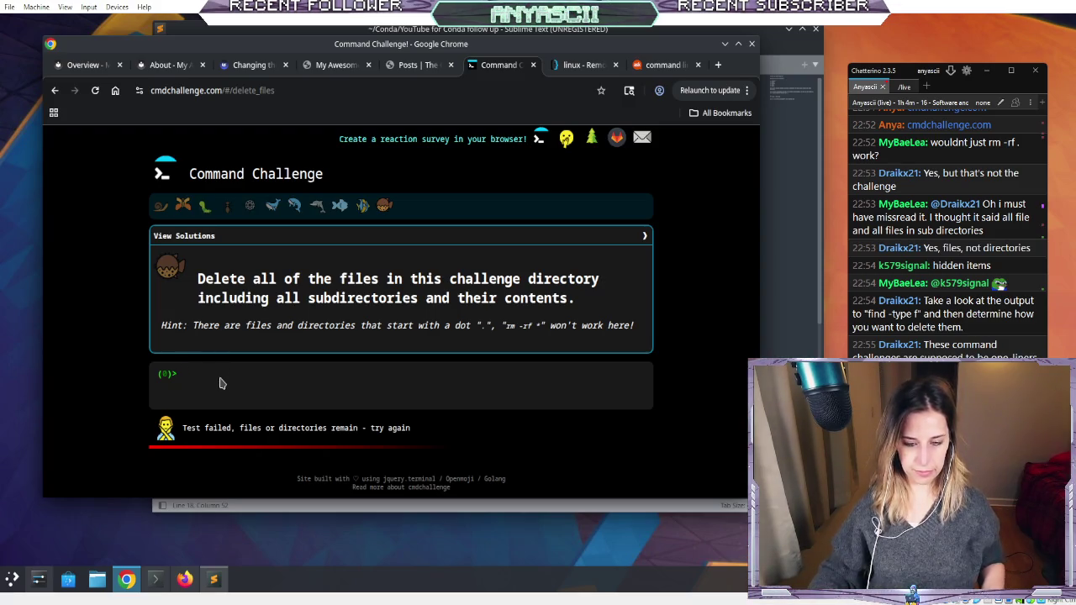
{"action": "type", "text": "find /"}
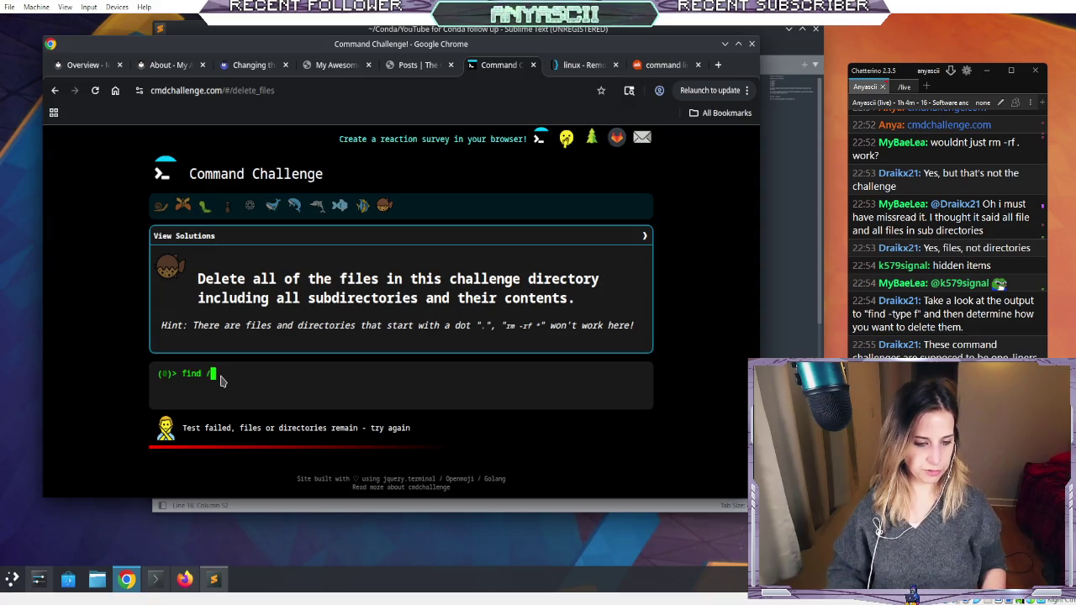
{"action": "key", "text": "BackSpace"}
{"action": "type", "text": ". "}
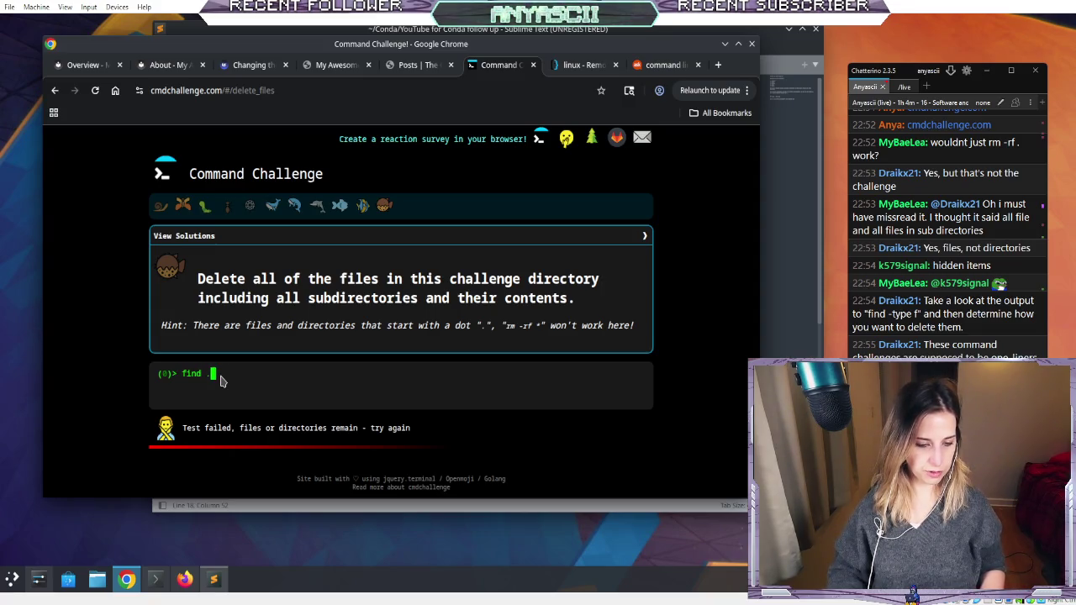
{"action": "type", "text": "-type "}
{"action": "type", "text": "'"}
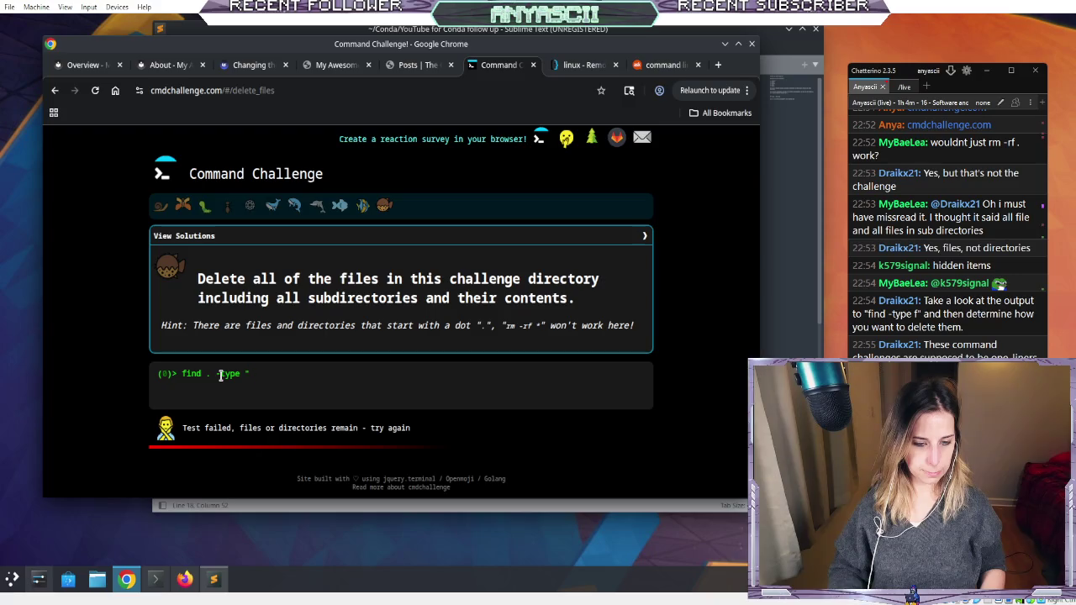
{"action": "type", "text": "\""}
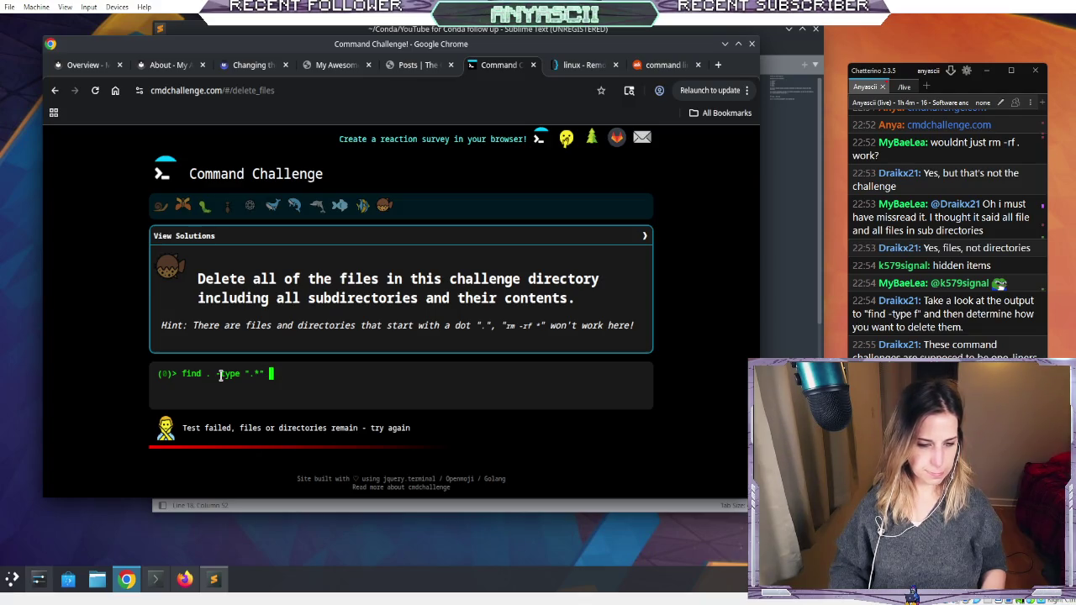
{"action": "type", "text": " -"}
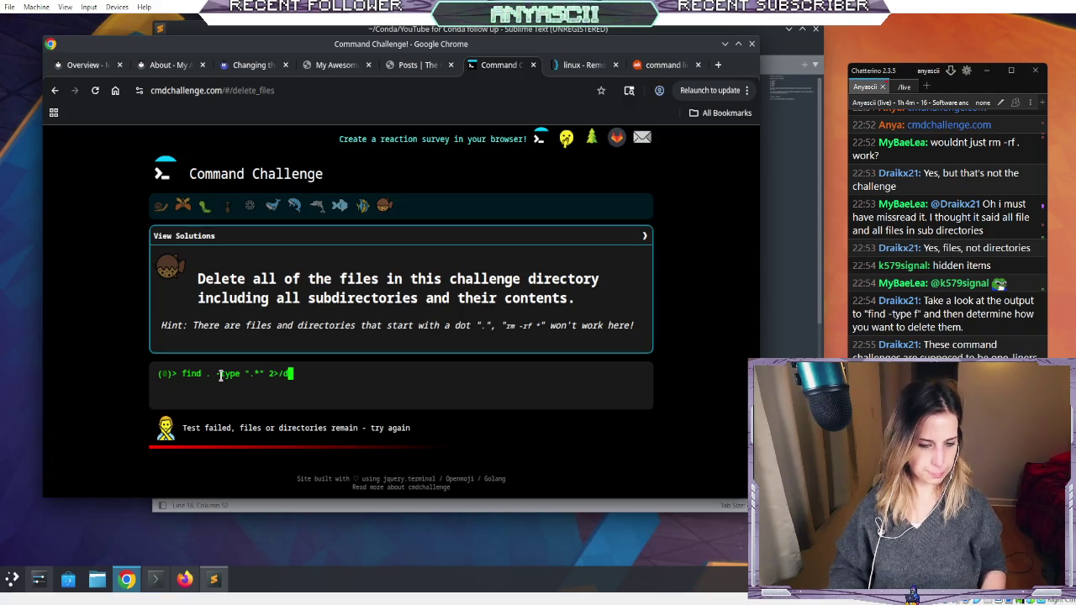
{"action": "key", "text": "Return"}
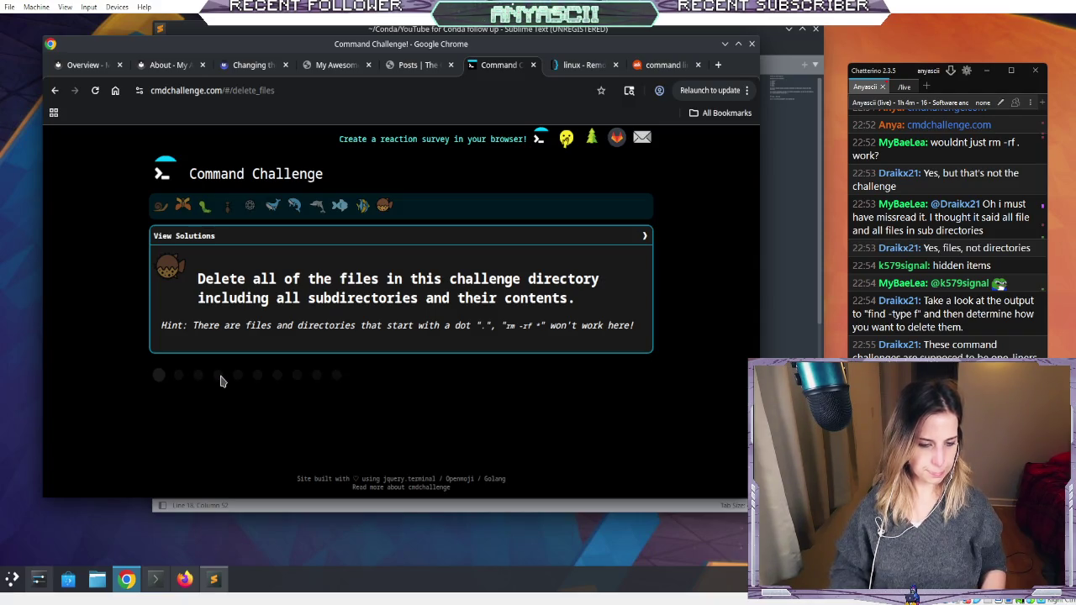
{"action": "key", "text": "Up"}
{"action": "key", "text": "BackSpace"}
{"action": "key", "text": "BackSpace"}
{"action": "key", "text": "BackSpace"}
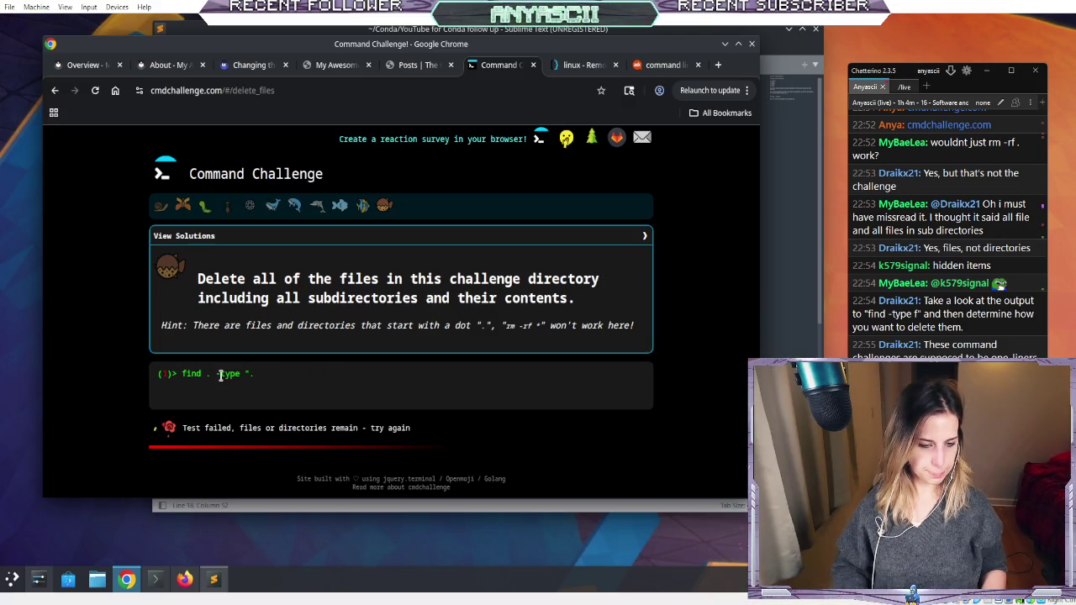
{"action": "type", "text": "*"}
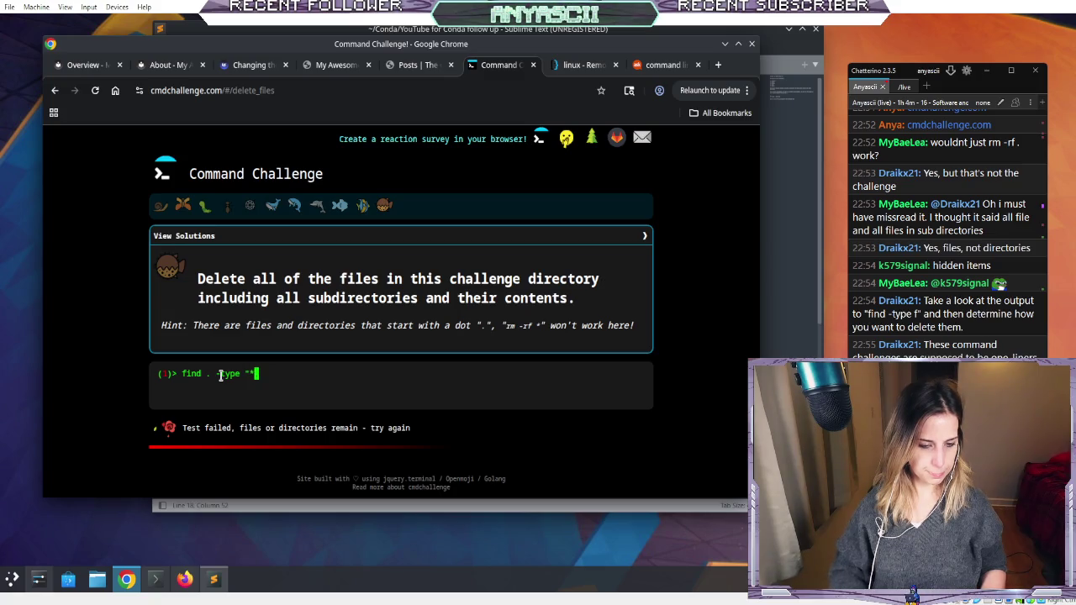
{"action": "type", "text": "\""}
{"action": "key", "text": "Return"}
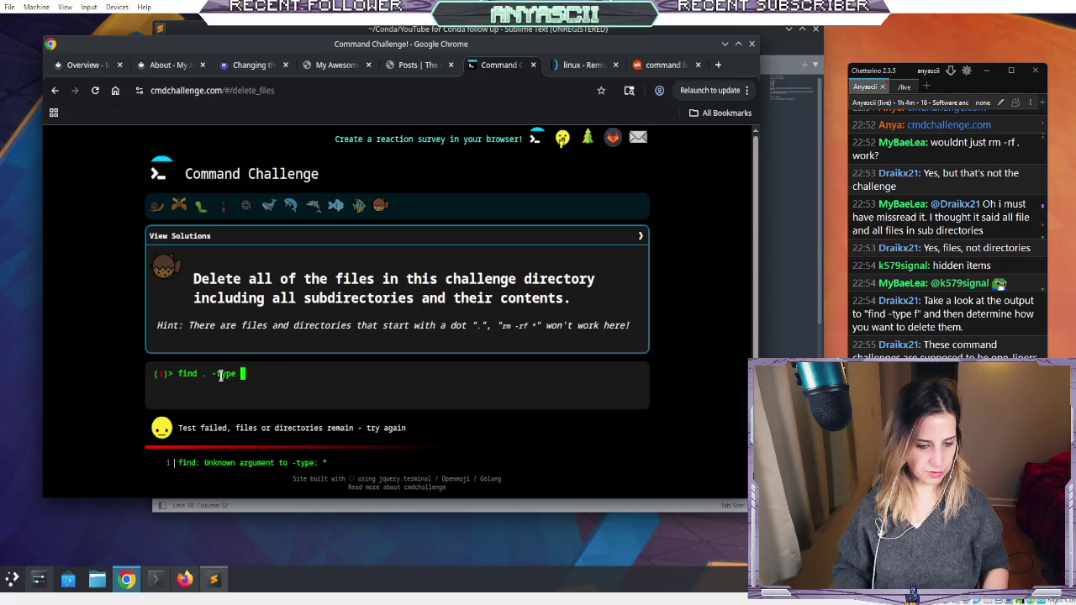
- Run find . -name "*." and scroll through the listed files
{"action": "key", "text": "BackSpace"}
{"action": "type", "text": "name \"*/"}
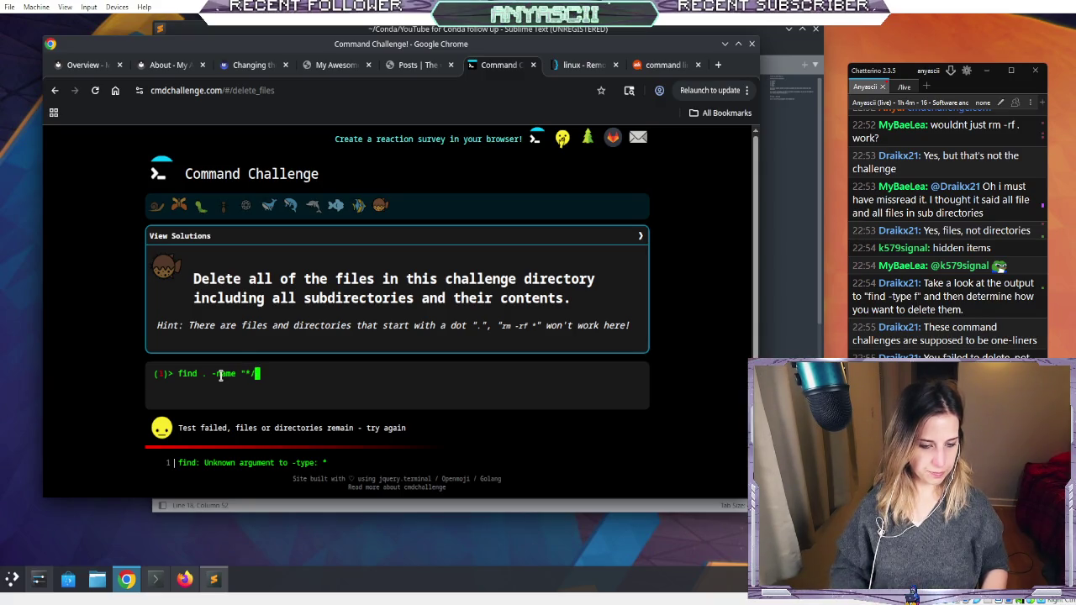
{"action": "key", "text": "BackSpace"}
{"action": "type", "text": ".*"}
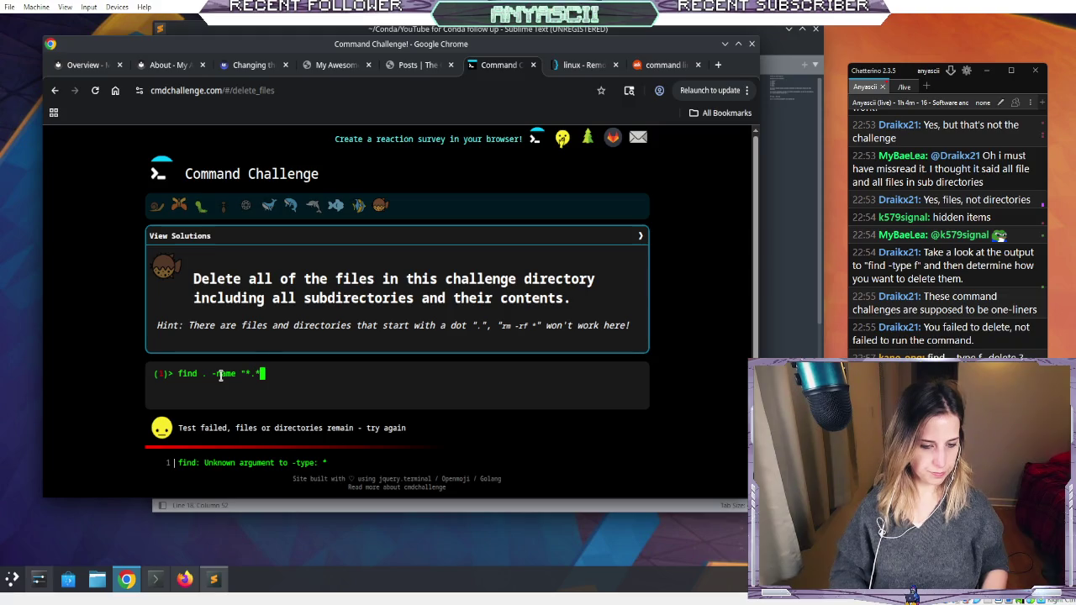
{"action": "key", "text": "Return"}
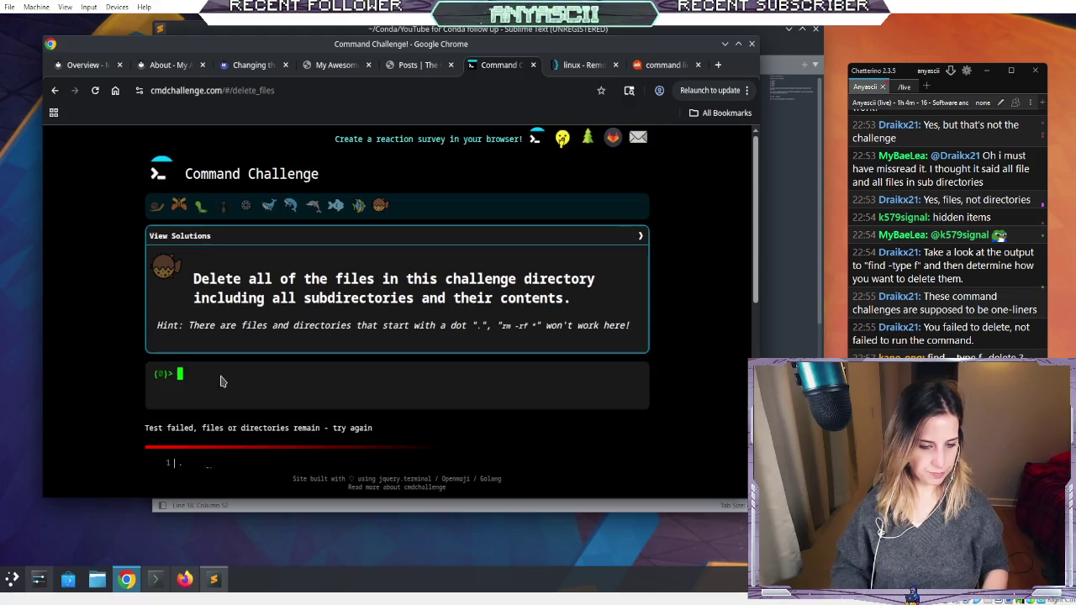
{"action": "scroll", "coordinate": [107, 360], "scroll_direction": "down", "scroll_amount": 2}
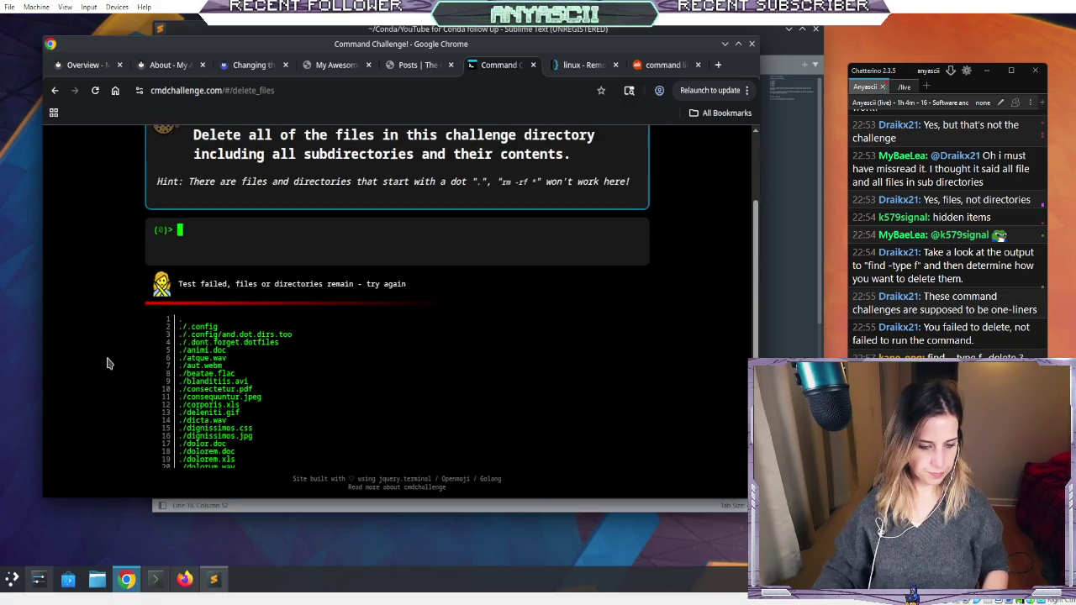
{"action": "scroll", "coordinate": [328, 393], "scroll_direction": "down", "scroll_amount": 3}
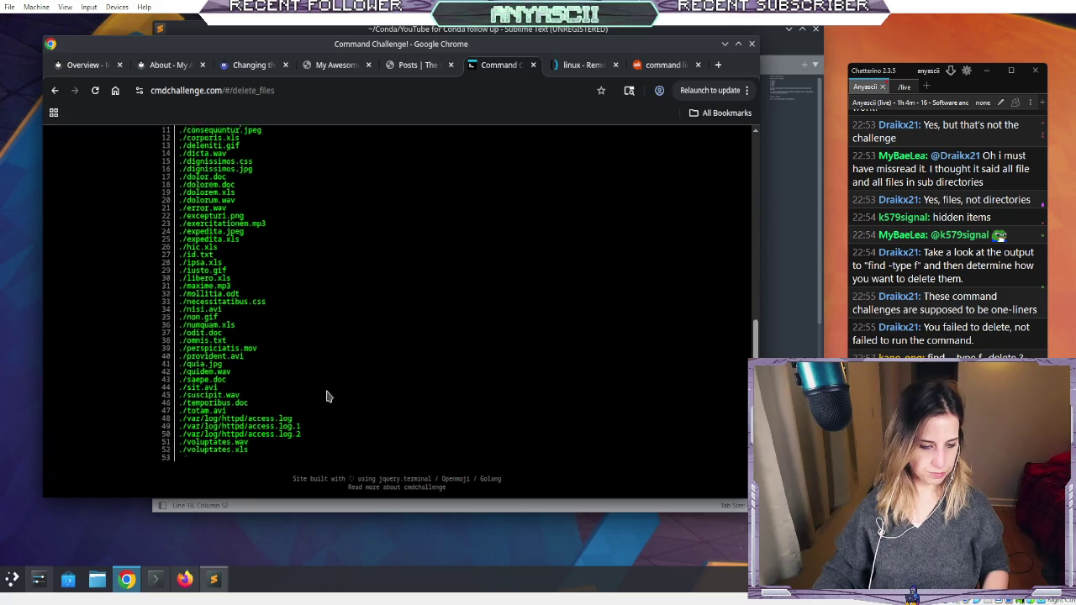
{"action": "scroll", "coordinate": [326, 392], "scroll_direction": "up", "scroll_amount": 5}
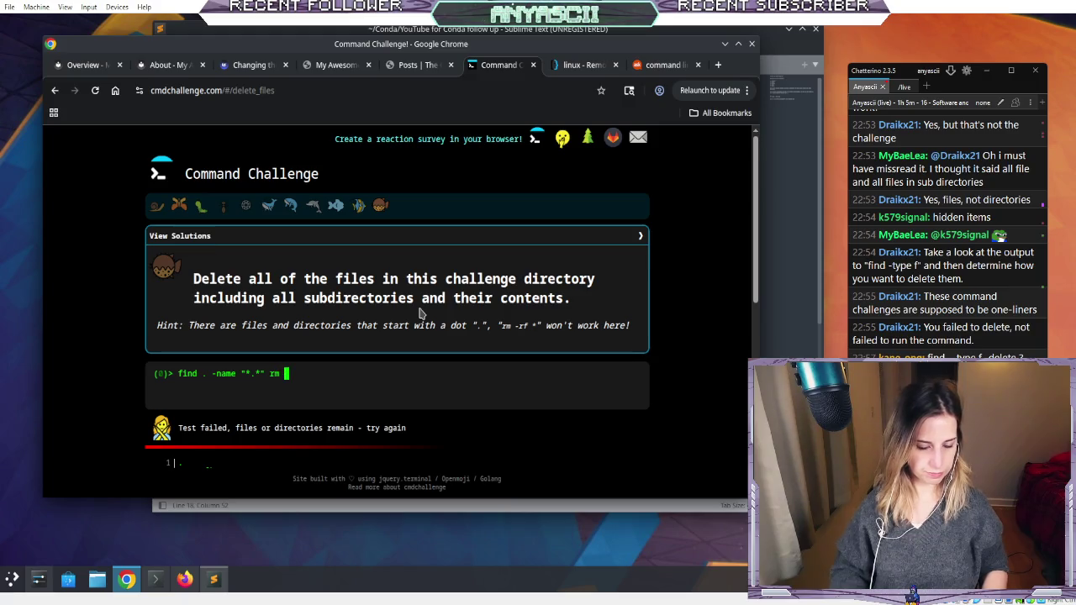
{"action": "key", "text": "BackSpace"}
{"action": "key", "text": "BackSpace"}
{"action": "key", "text": "BackSpace"}
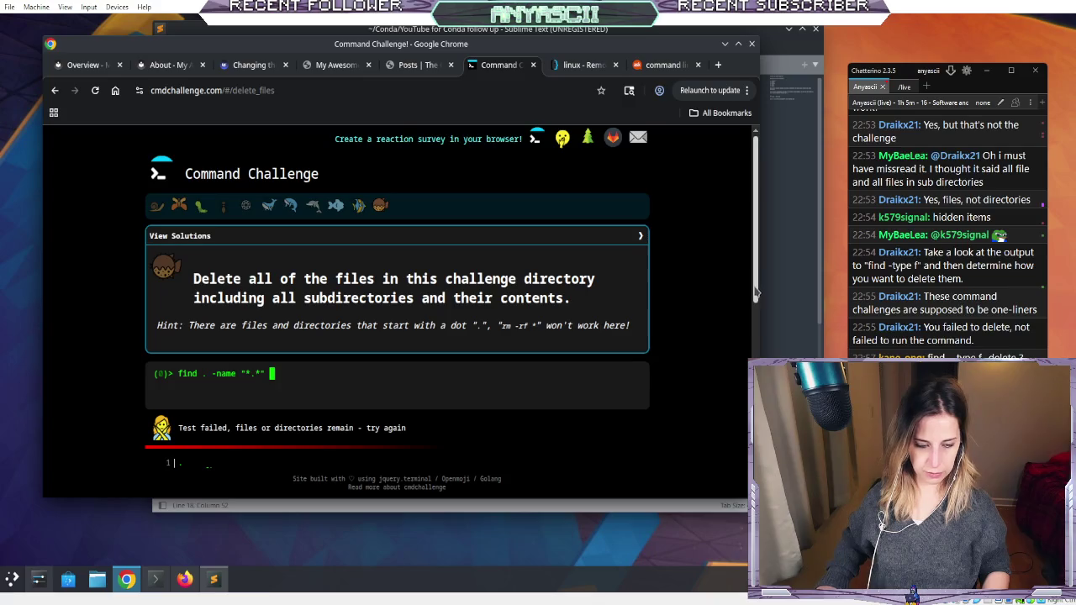
{"action": "scroll", "coordinate": [726, 348], "scroll_direction": "down", "scroll_amount": 2}
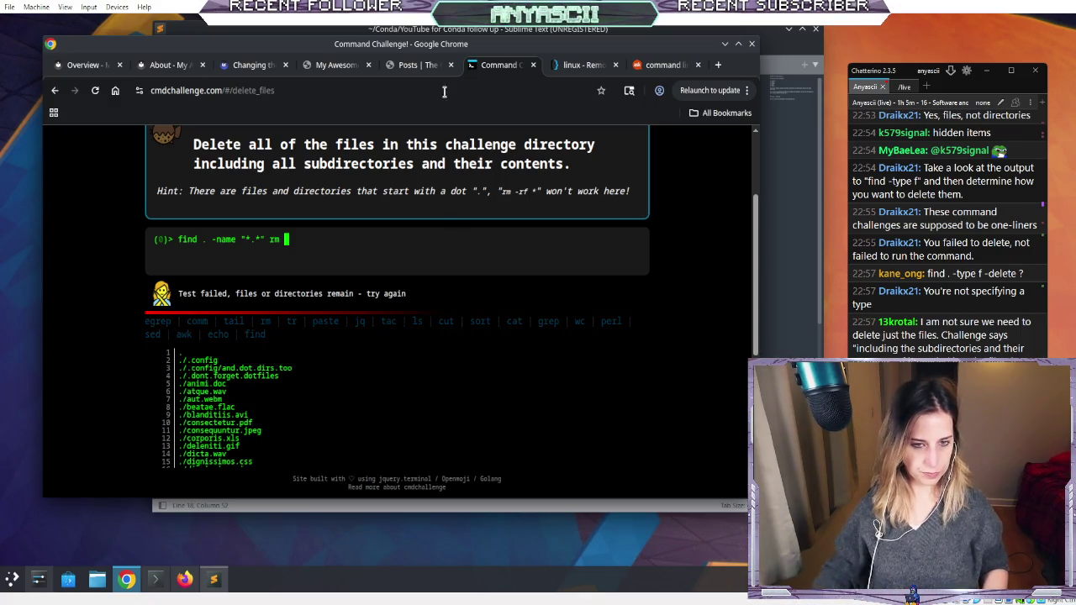
- Revisit the Super User hidden-files answer, Command Challenge, and the Ask Ubuntu remove-all-files question
{"action": "left_click", "coordinate": [577, 67]}
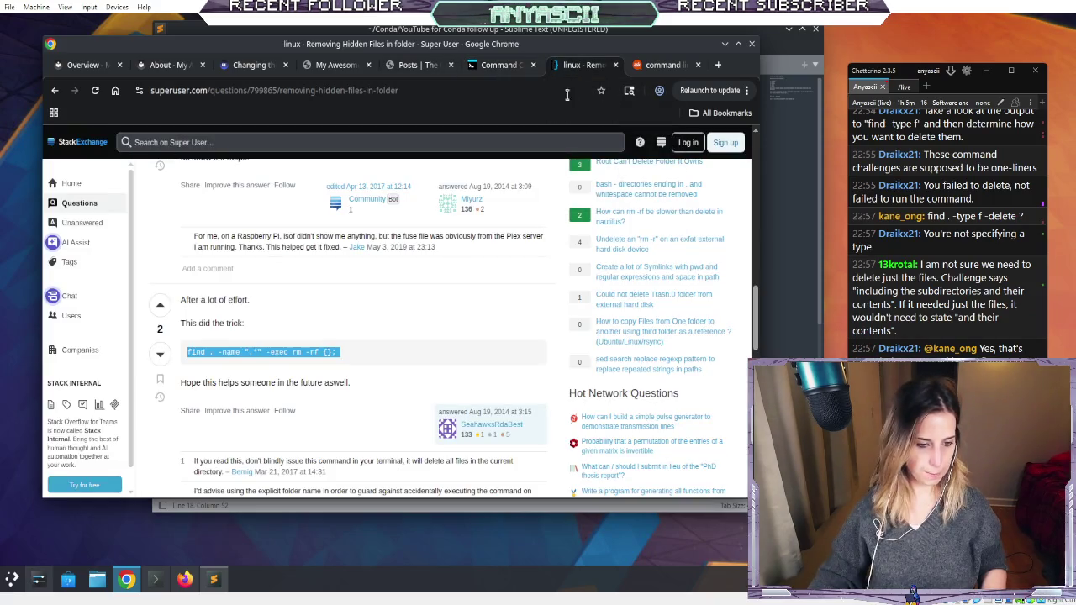
{"action": "left_click", "coordinate": [445, 351]}
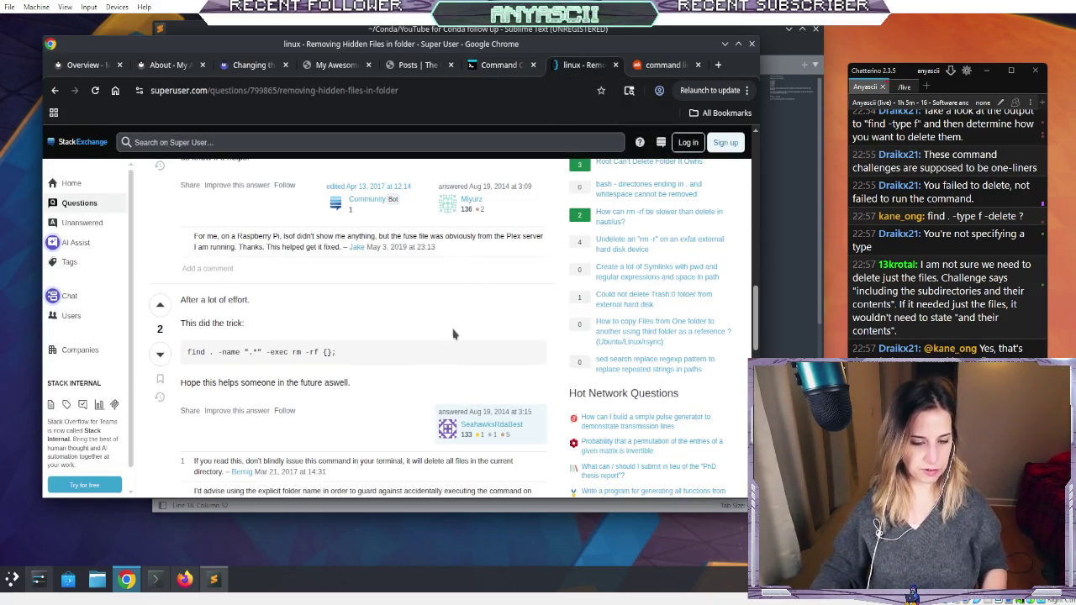
{"action": "left_click", "coordinate": [490, 70]}
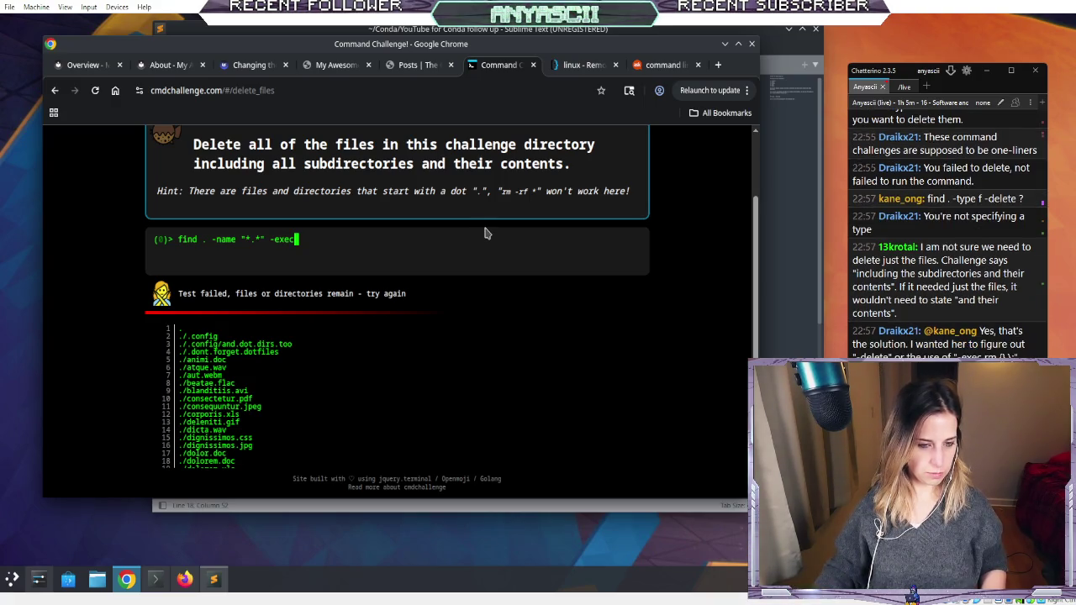
{"action": "scroll", "coordinate": [489, 377], "scroll_direction": "down", "scroll_amount": 3}
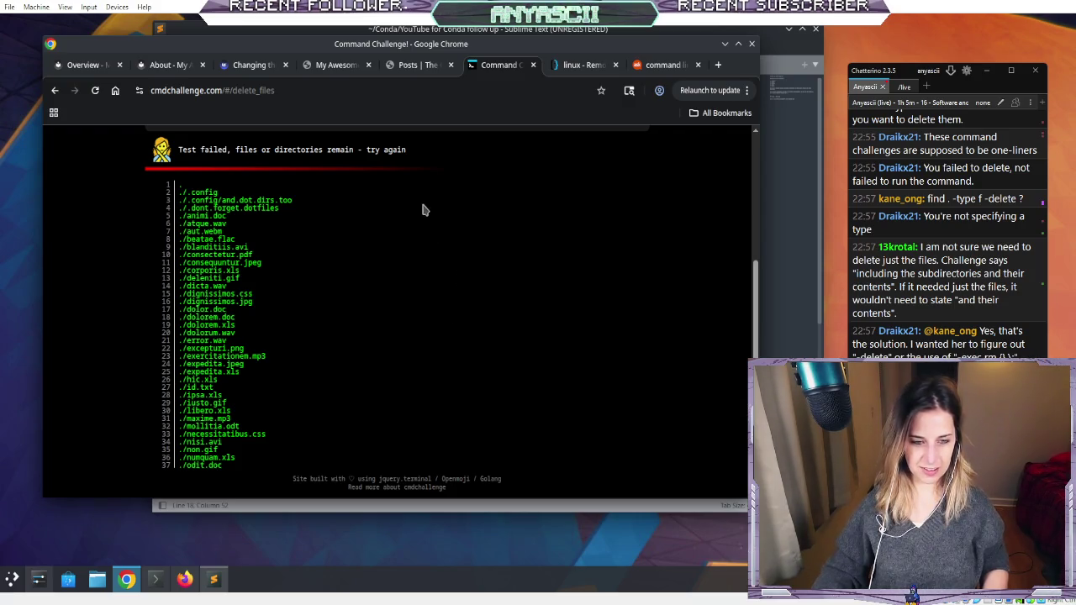
{"action": "scroll", "coordinate": [427, 205], "scroll_direction": "up", "scroll_amount": 1}
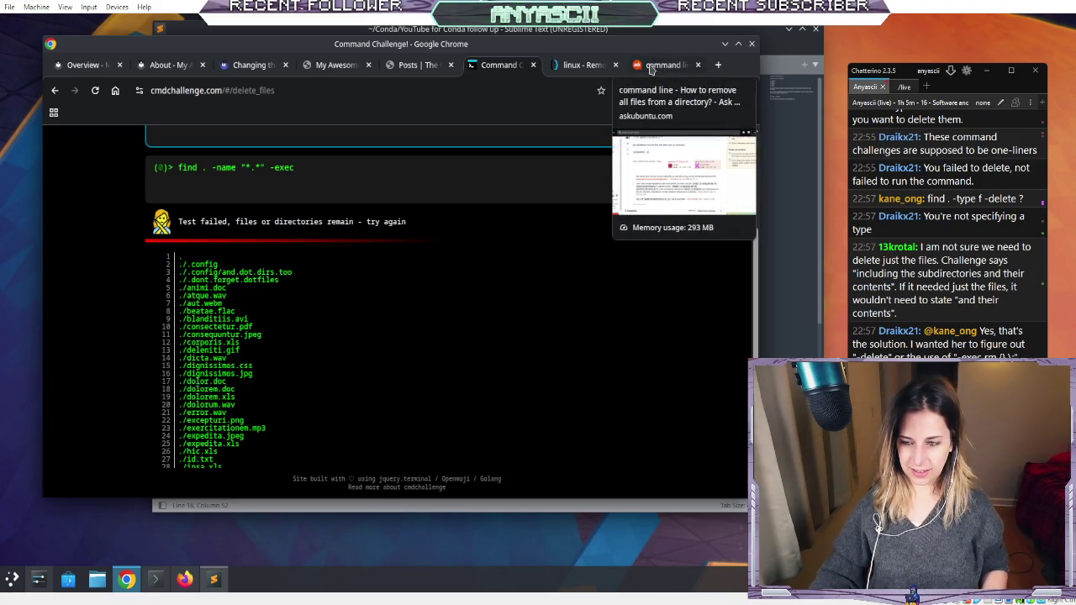
{"action": "left_click", "coordinate": [652, 67]}
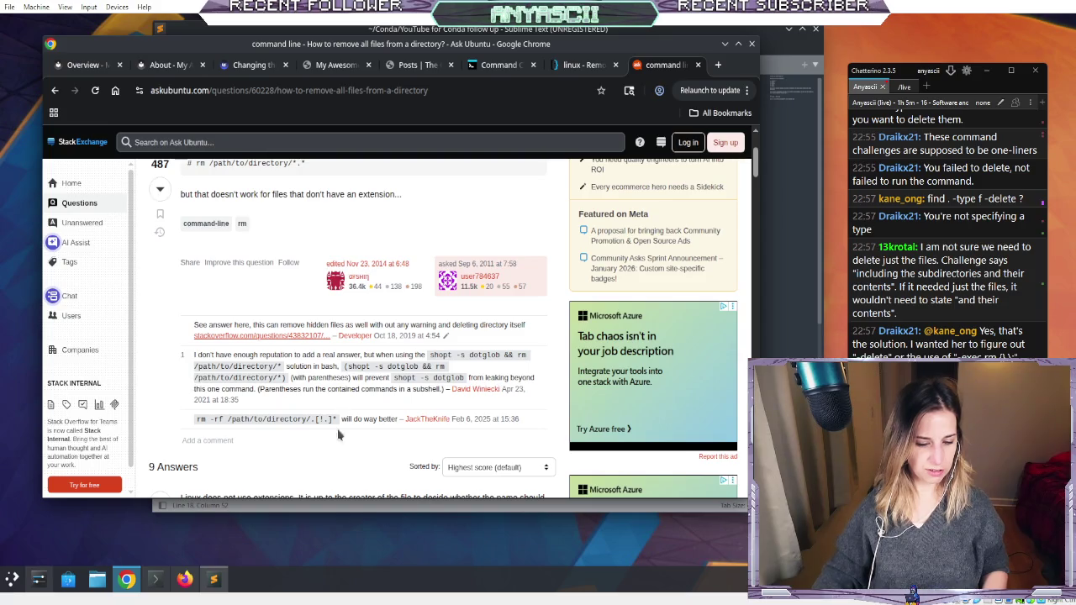
{"action": "scroll", "coordinate": [185, 395], "scroll_direction": "up", "scroll_amount": 1}
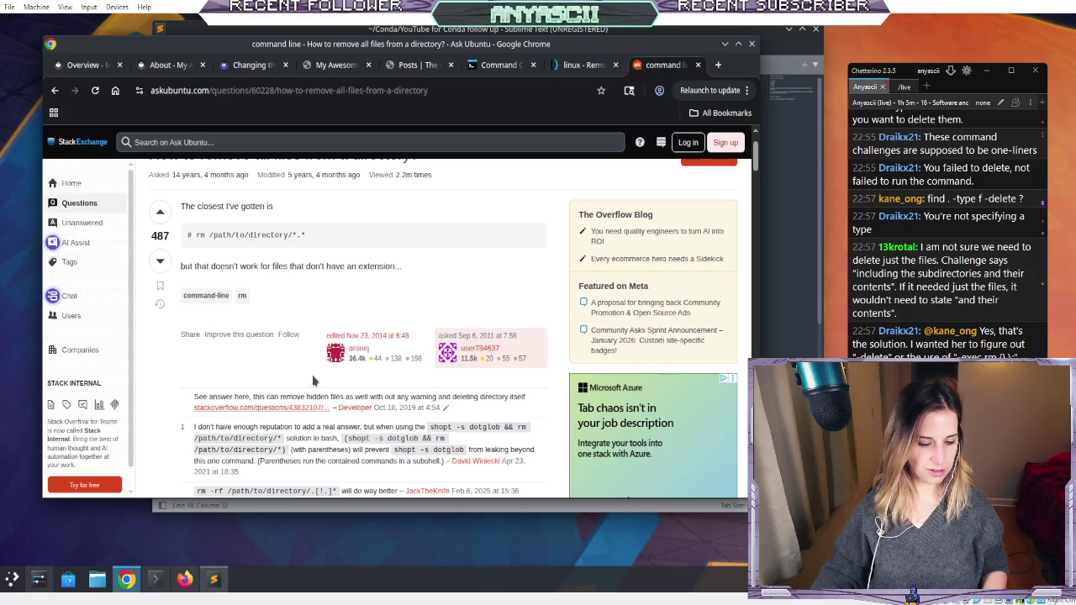
{"action": "scroll", "coordinate": [324, 425], "scroll_direction": "down", "scroll_amount": 5}
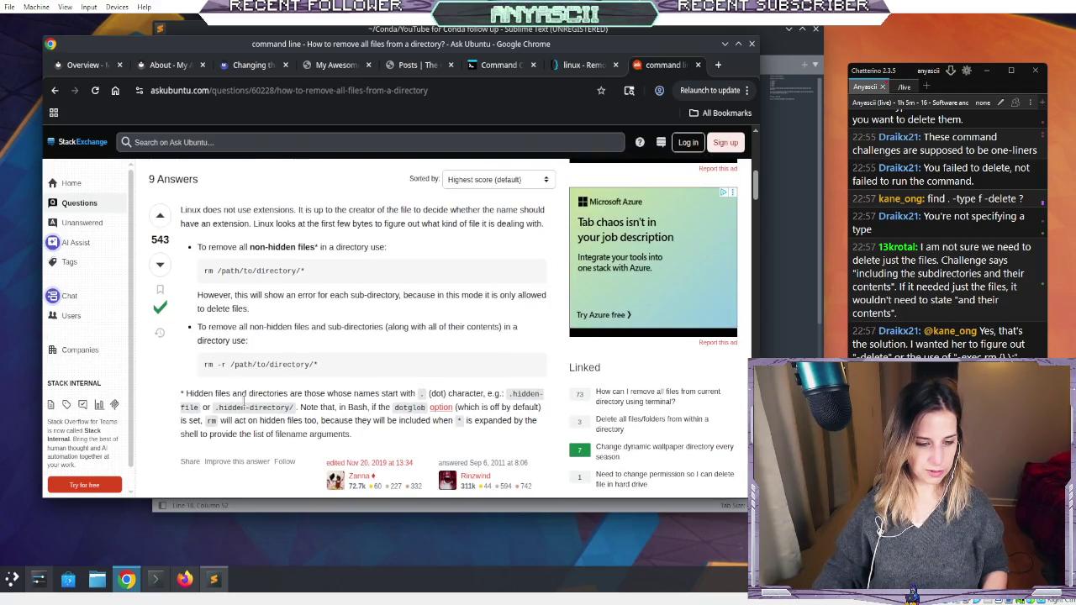
{"action": "scroll", "coordinate": [153, 370], "scroll_direction": "down", "scroll_amount": 4}
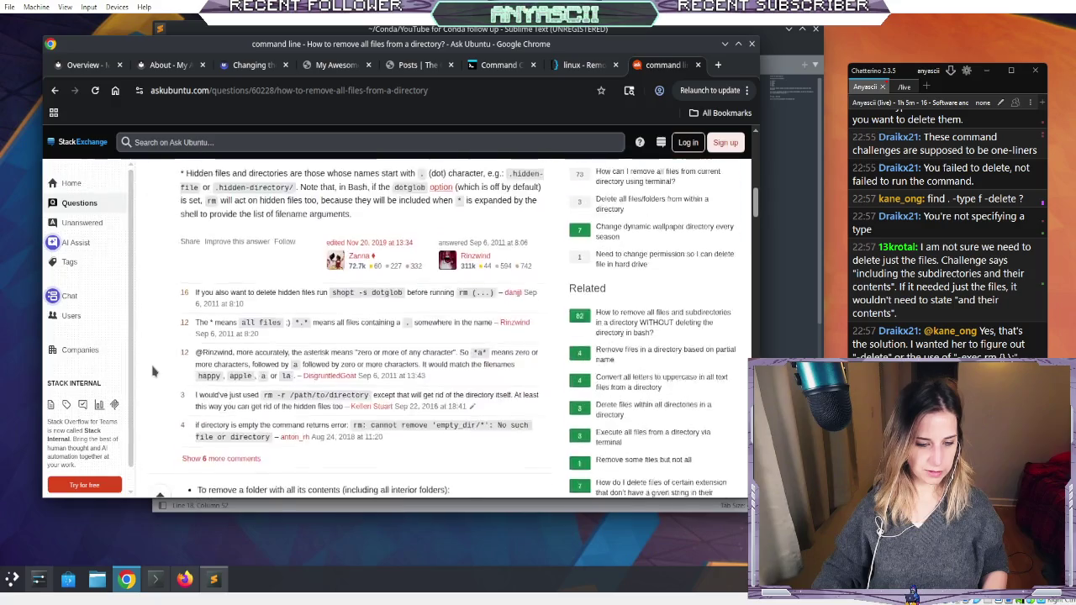
- Select the -exec part of the Super User command, then focus the delete_files prompt
{"action": "left_click", "coordinate": [576, 67]}
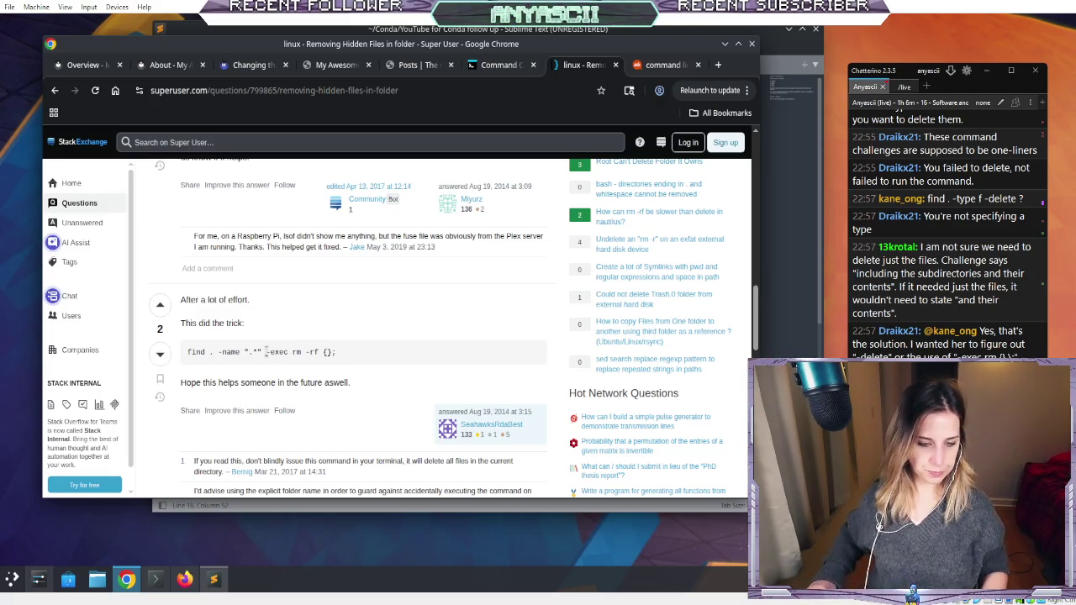
{"action": "left_click_drag", "start_coordinate": [267, 351], "coordinate": [330, 371]}
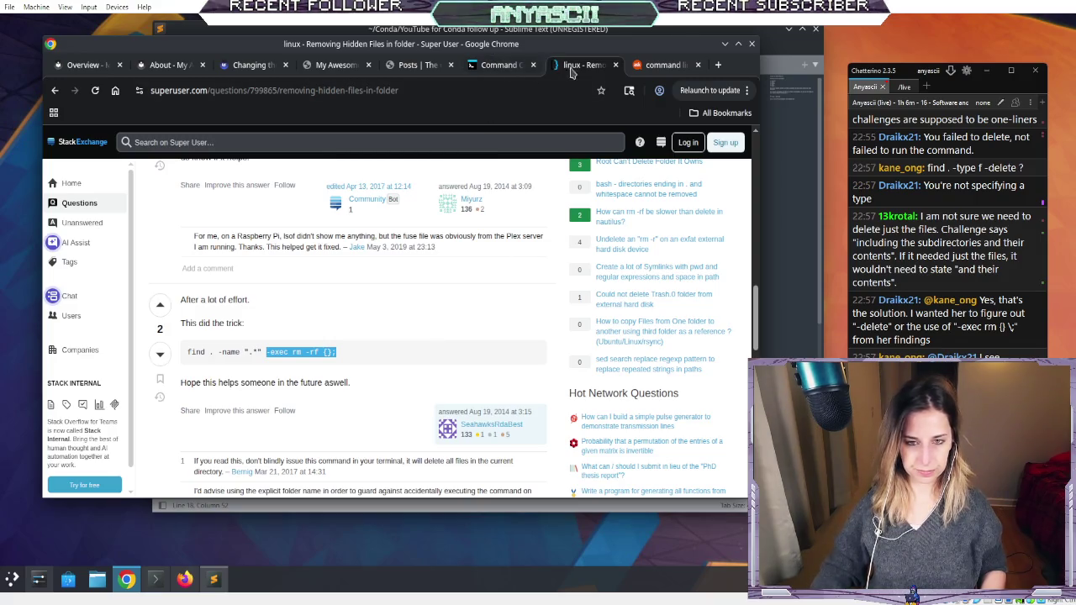
{"action": "left_click", "coordinate": [650, 67]}
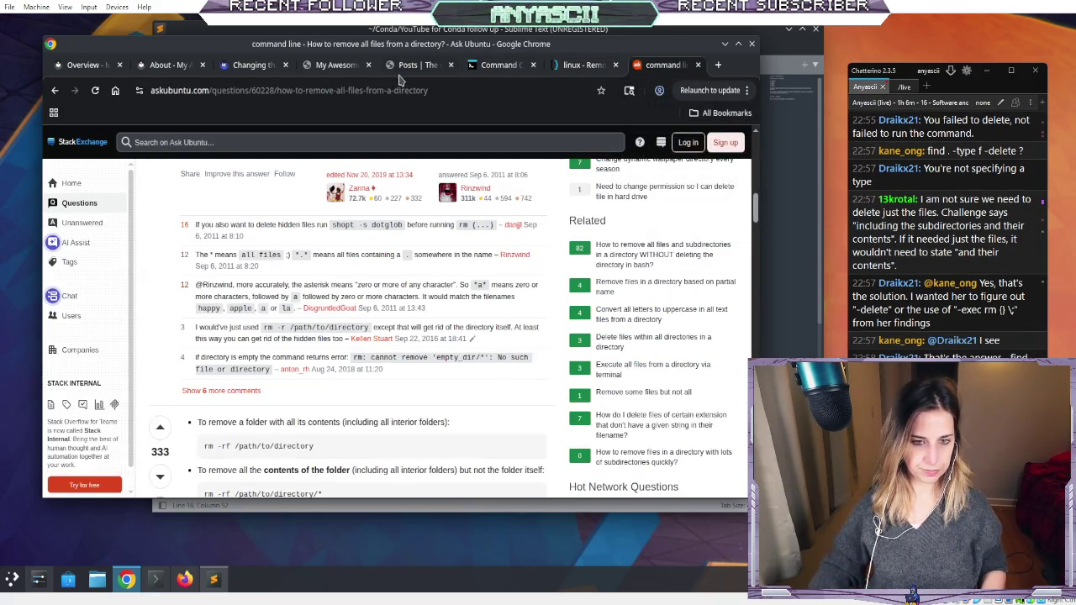
{"action": "left_click", "coordinate": [400, 70]}
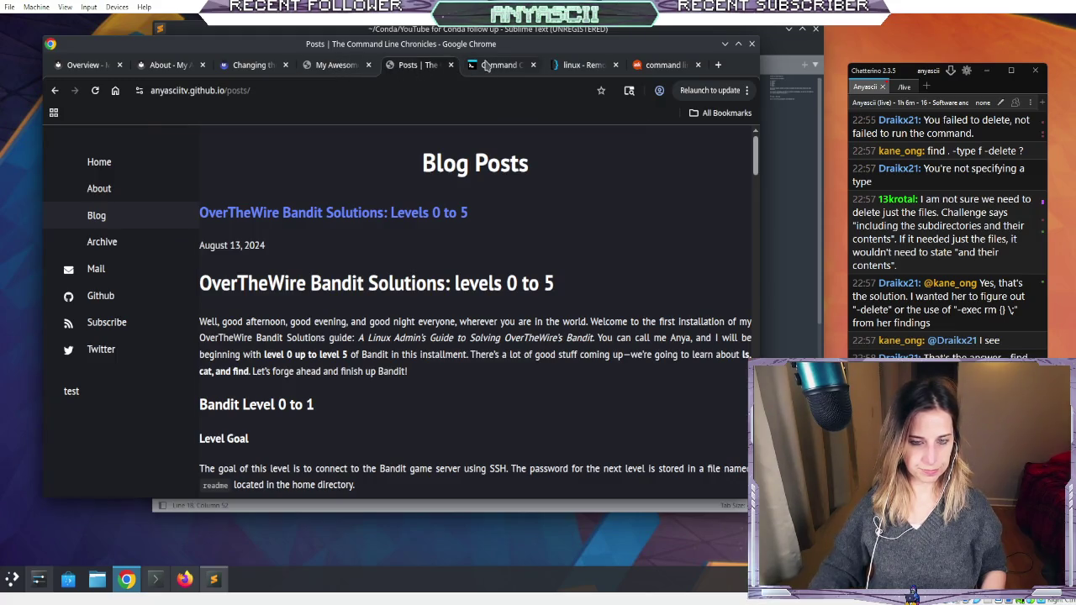
{"action": "left_click", "coordinate": [491, 66]}
{"action": "left_click", "coordinate": [455, 170]}
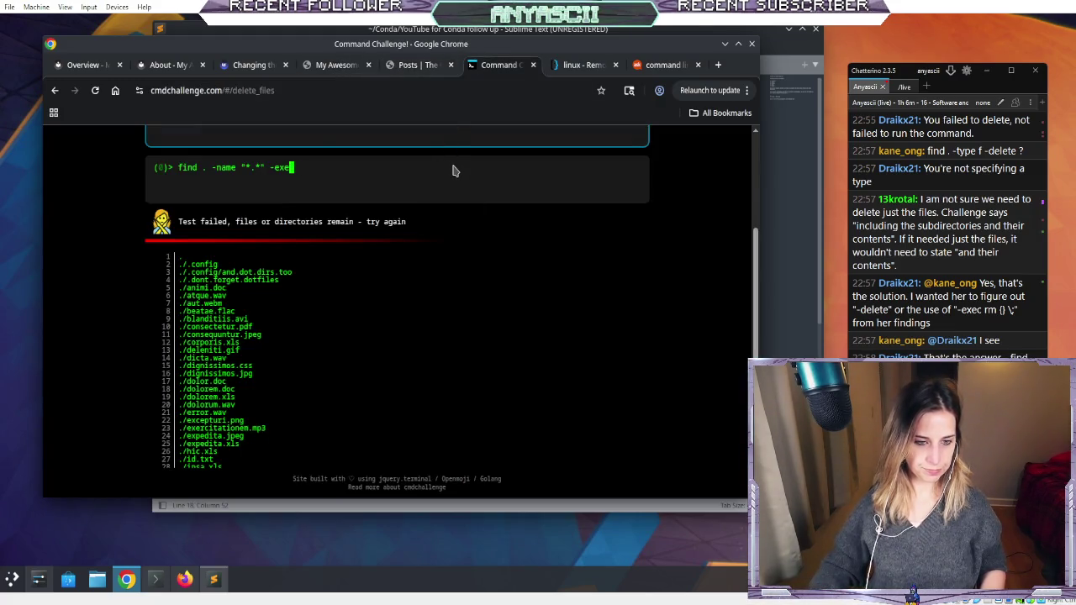
- Paste and run the find -exec command, then run find . -type f
{"action": "key", "text": "BackSpace"}
{"action": "key", "text": "BackSpace"}
{"action": "right_click", "coordinate": [448, 165]}
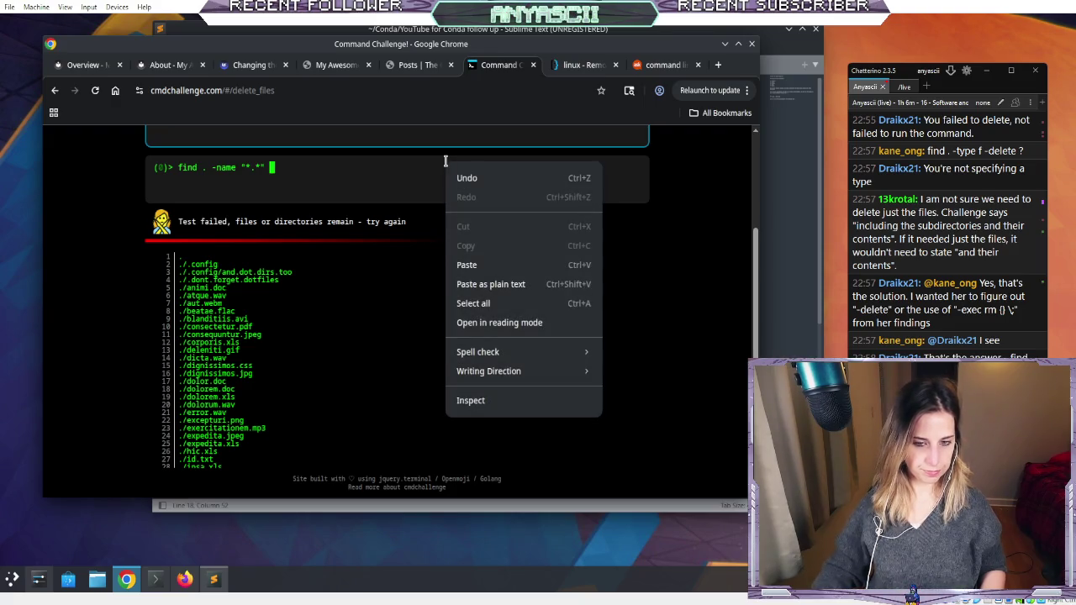
{"action": "left_click", "coordinate": [488, 264]}
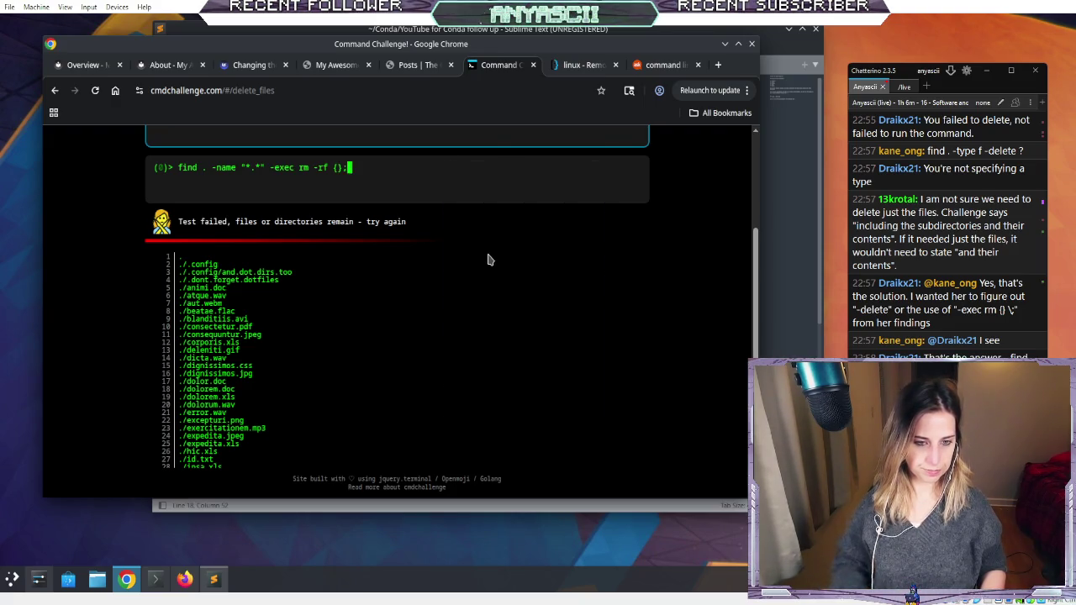
{"action": "key", "text": "Return"}
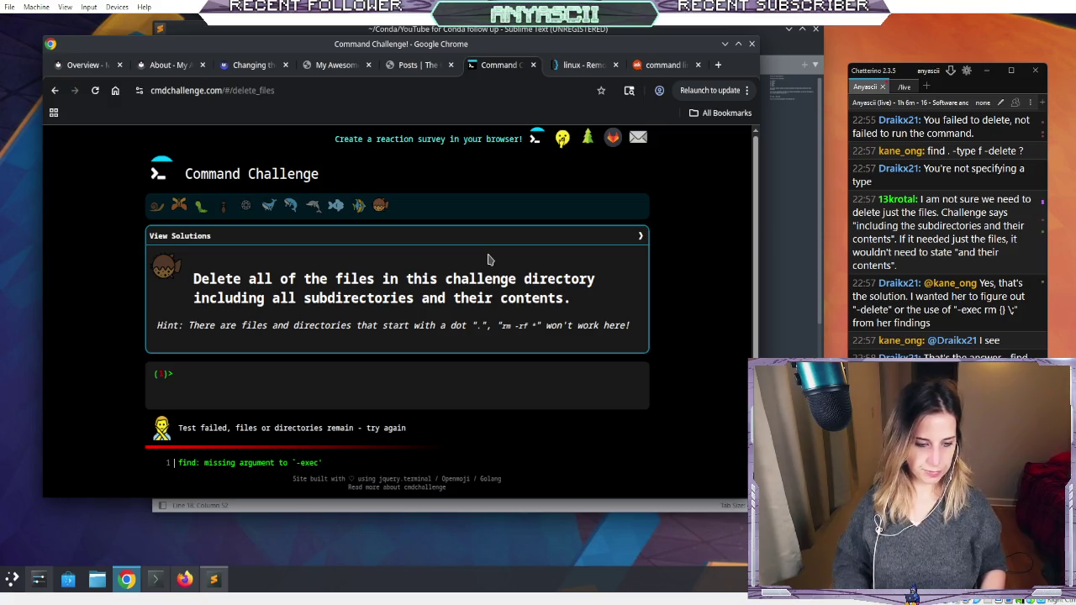
{"action": "type", "text": "find . -type f"}
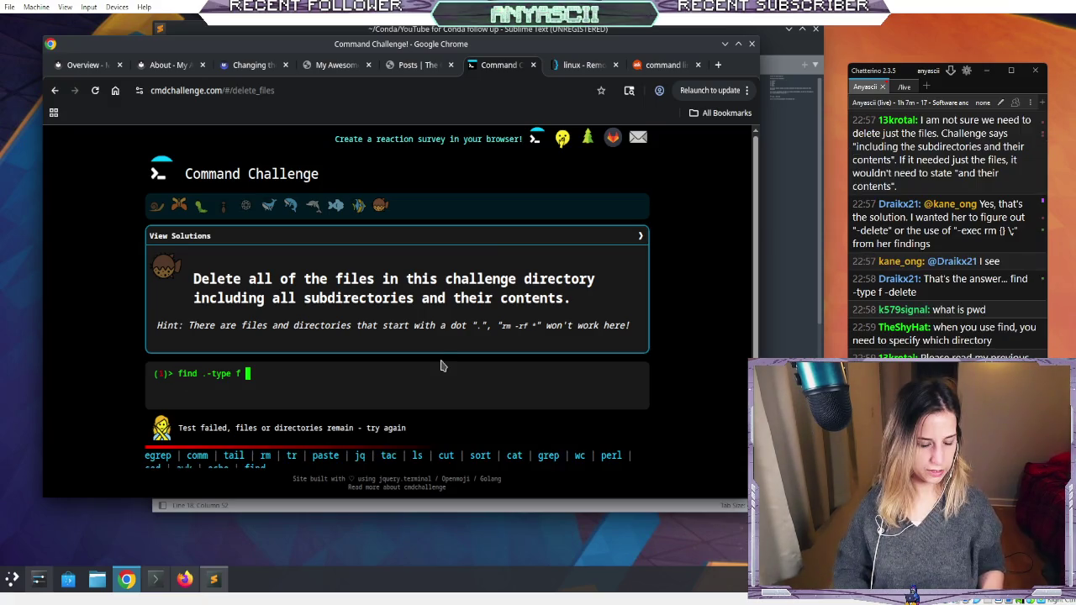
{"action": "key", "text": "Return"}
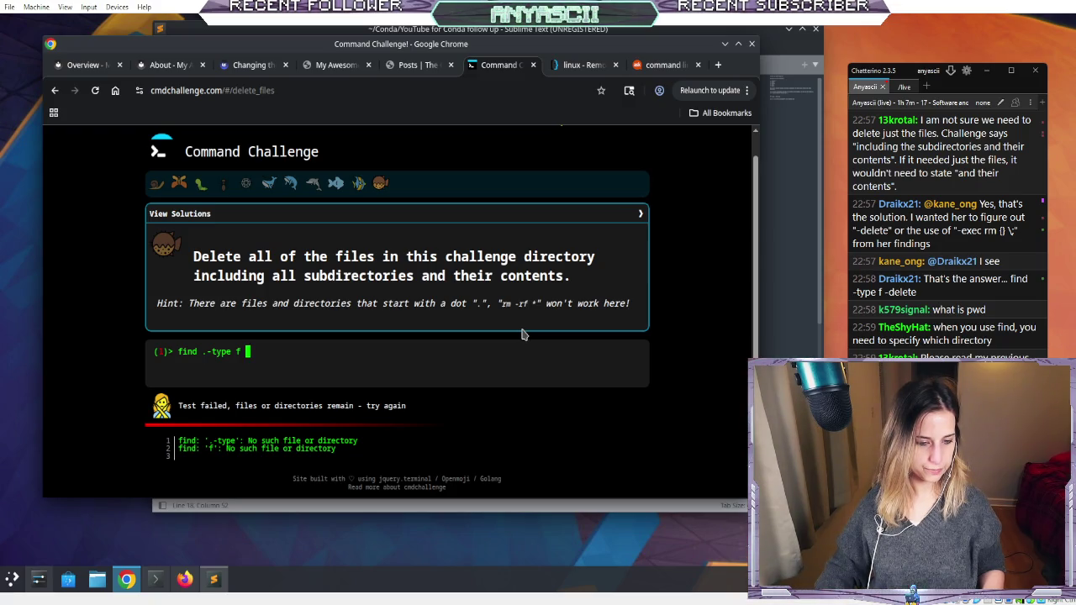
- Run find . -type f -delete; the test still reports files or directories remaining
{"action": "key", "text": "Left"}
{"action": "key", "text": "Left"}
{"action": "key", "text": "Left"}
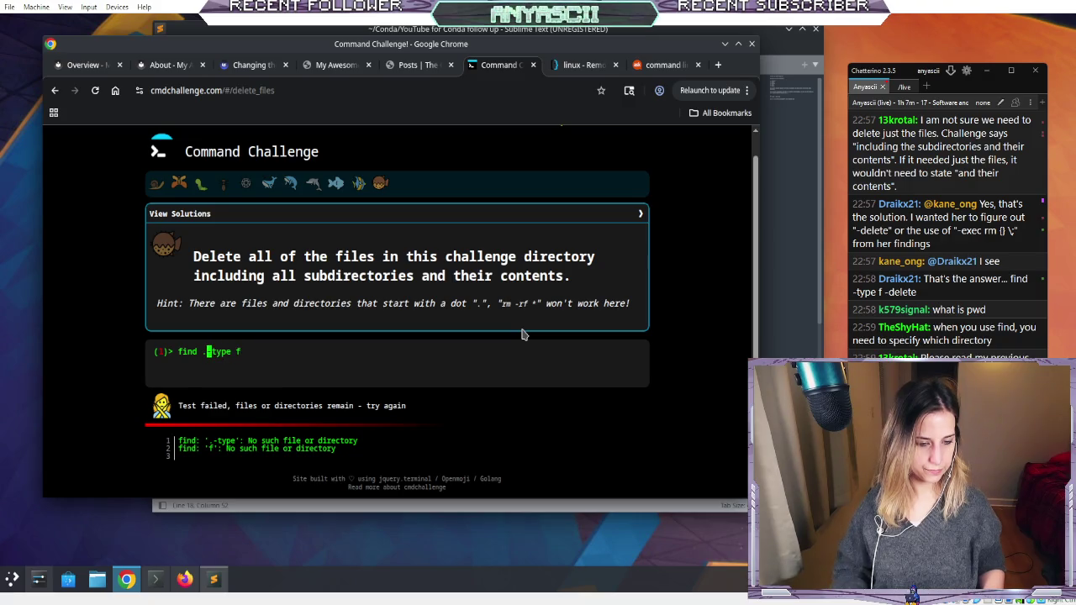
{"action": "key", "text": "Right"}
{"action": "type", "text": "ind"}
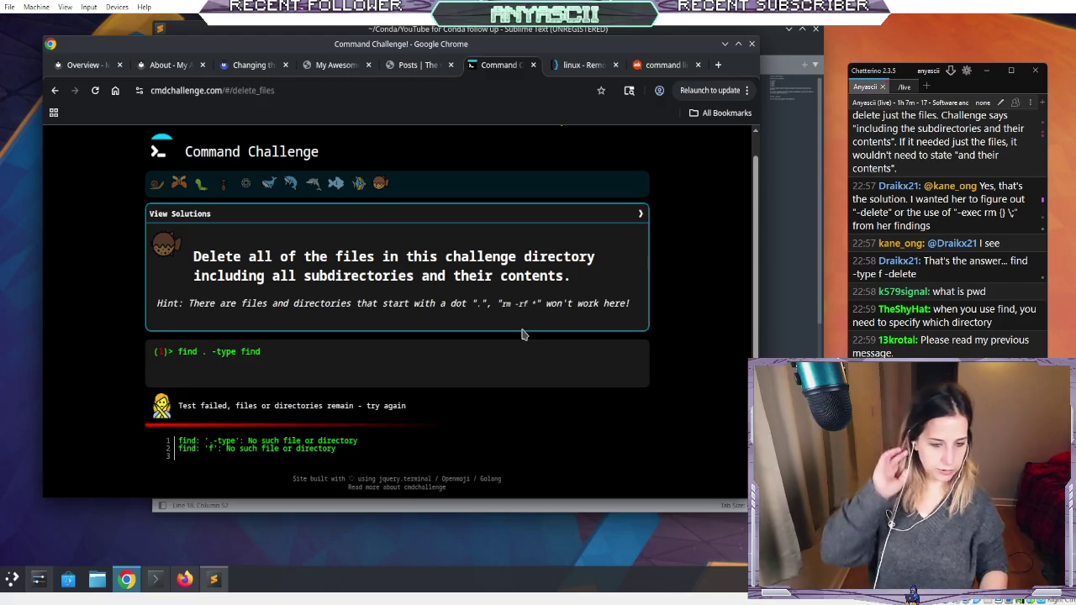
{"action": "key", "text": "BackSpace"}
{"action": "key", "text": "BackSpace"}
{"action": "key", "text": "BackSpace"}
{"action": "key", "text": "BackSpace"}
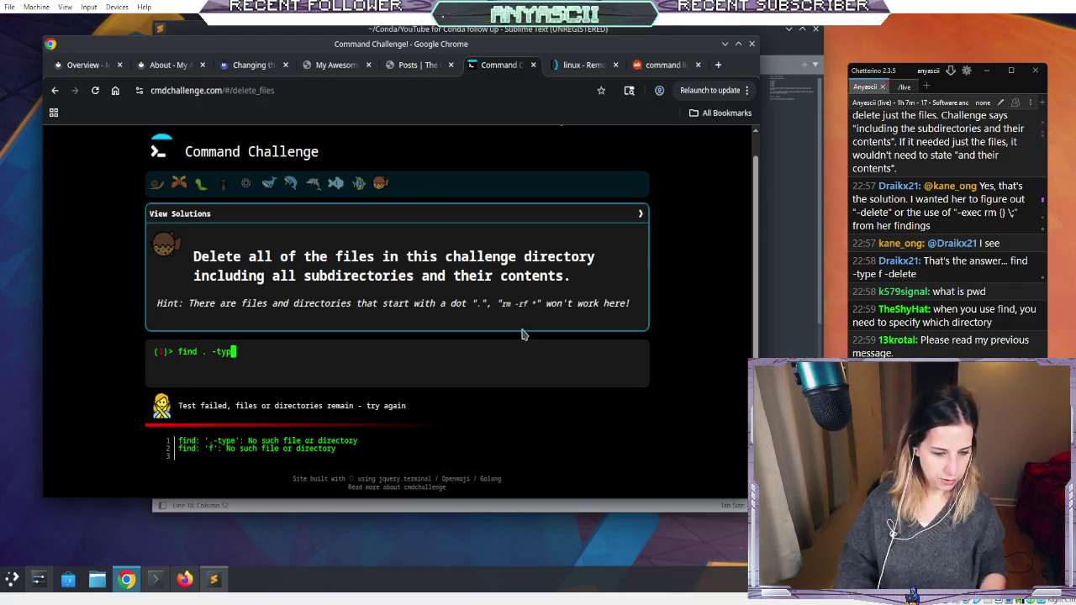
{"action": "key", "text": "BackSpace"}
{"action": "key", "text": "BackSpace"}
{"action": "key", "text": "BackSpace"}
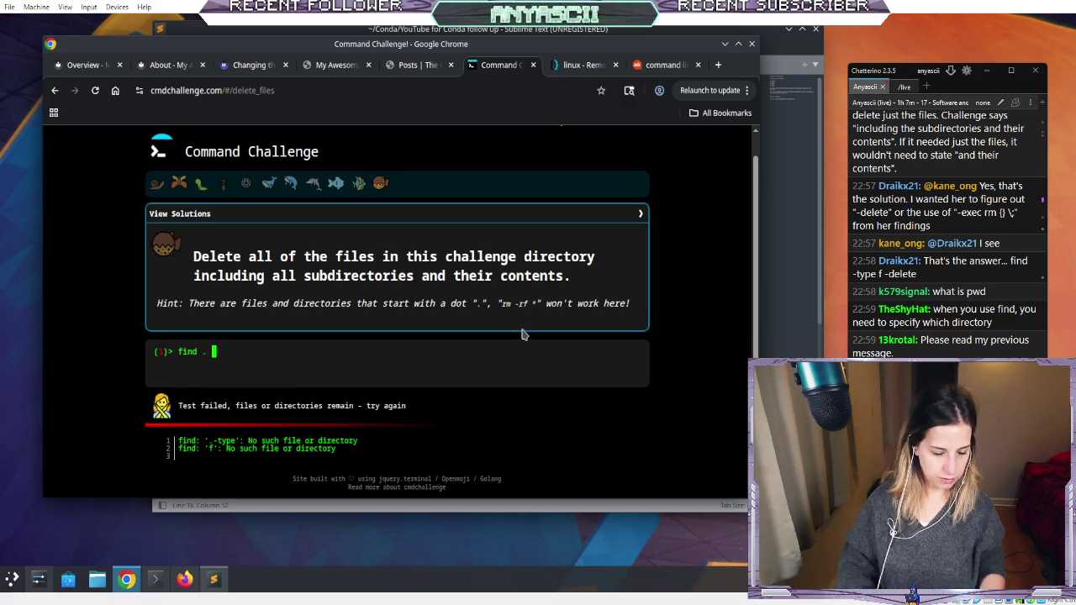
{"action": "key", "text": "Tab"}
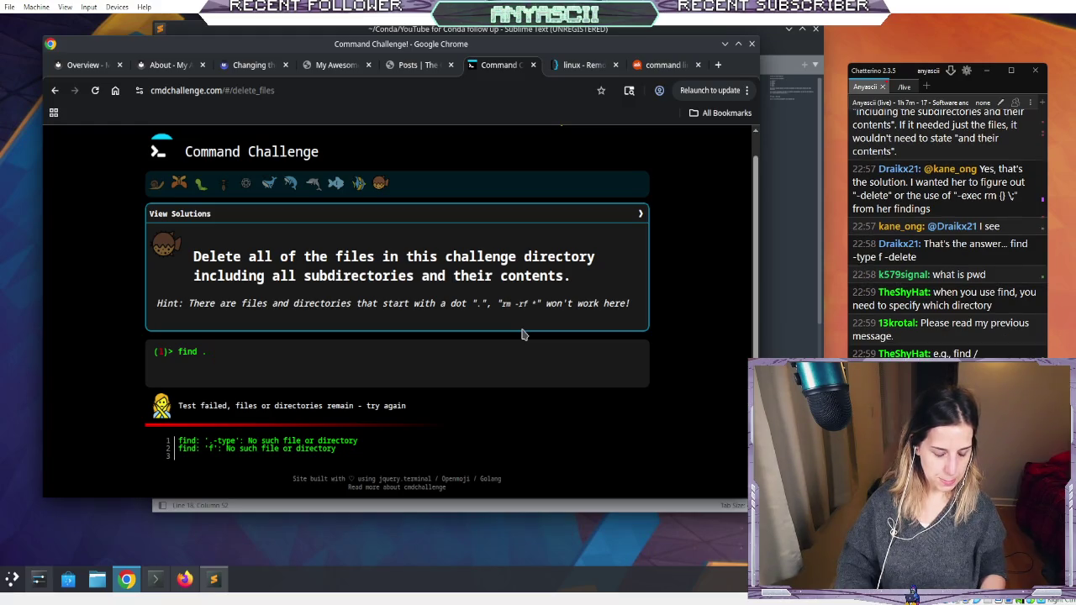
{"action": "type", "text": "ype f delete"}
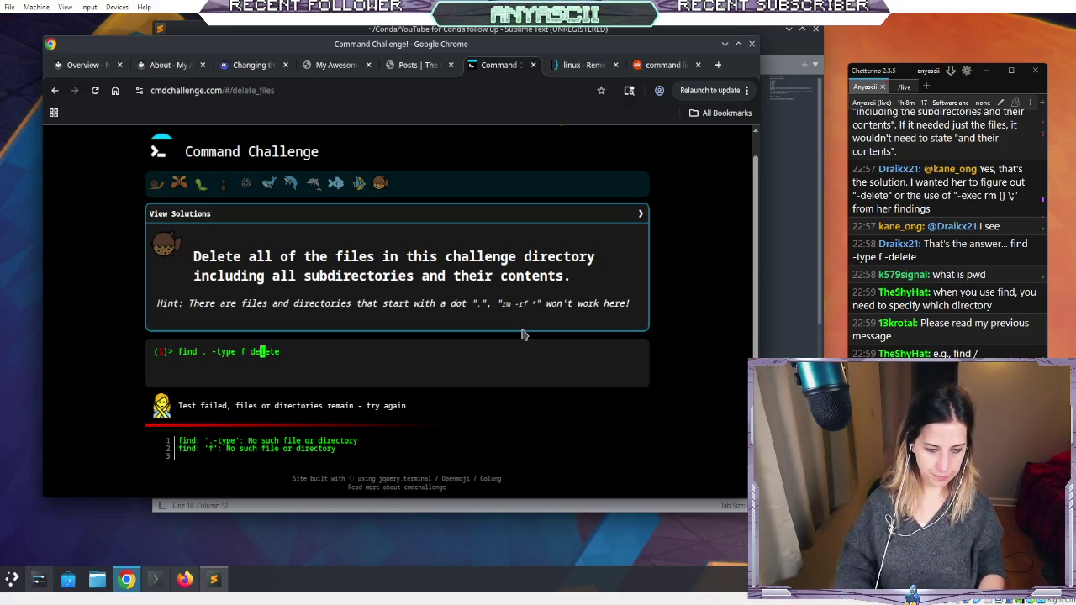
{"action": "key", "text": "Return"}
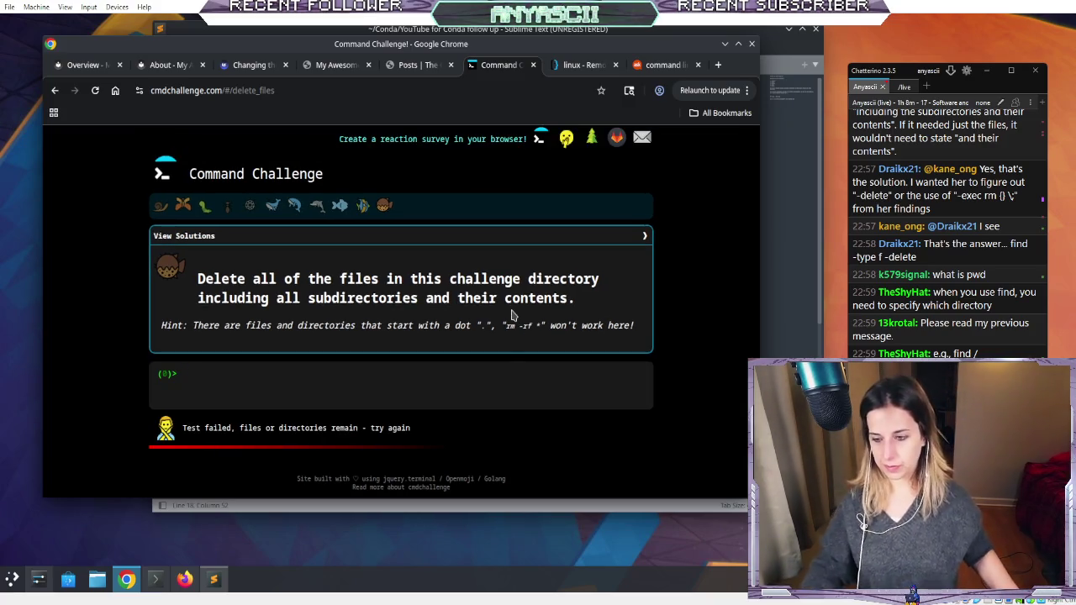
- Pass delete_files with find . -delete after a failed find -type f -delete attempt
{"action": "type", "text": "fin"}
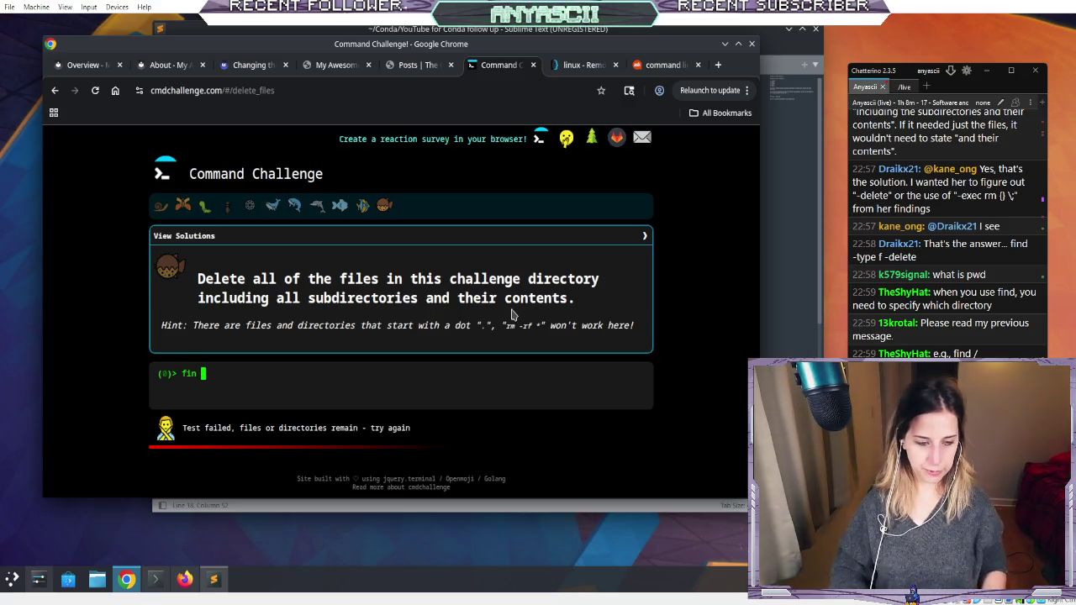
{"action": "type", "text": "d -type f "}
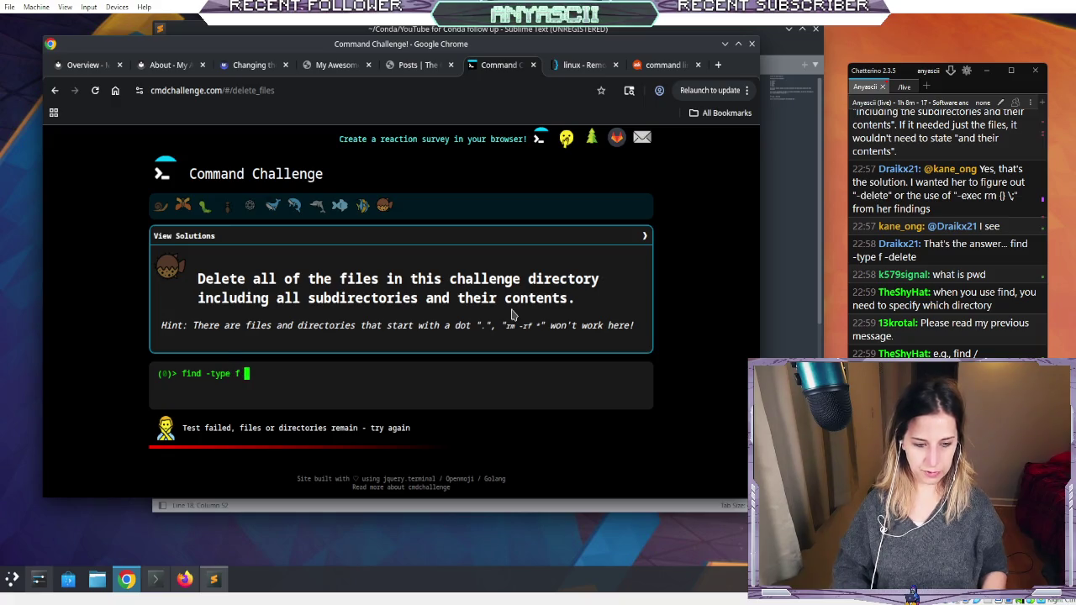
{"action": "type", "text": "-delete"}
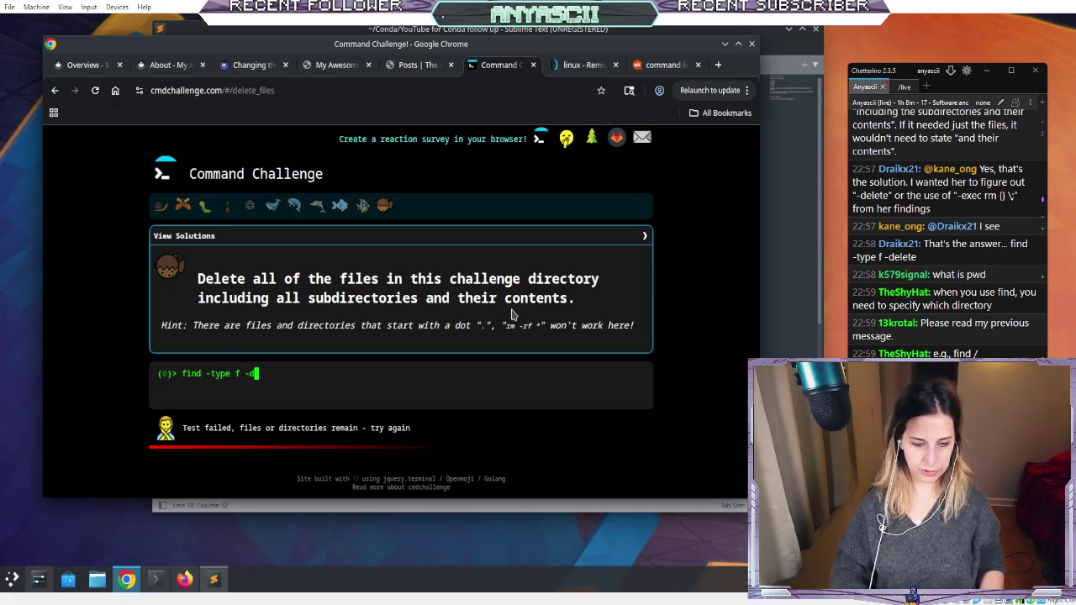
{"action": "key", "text": "Return"}
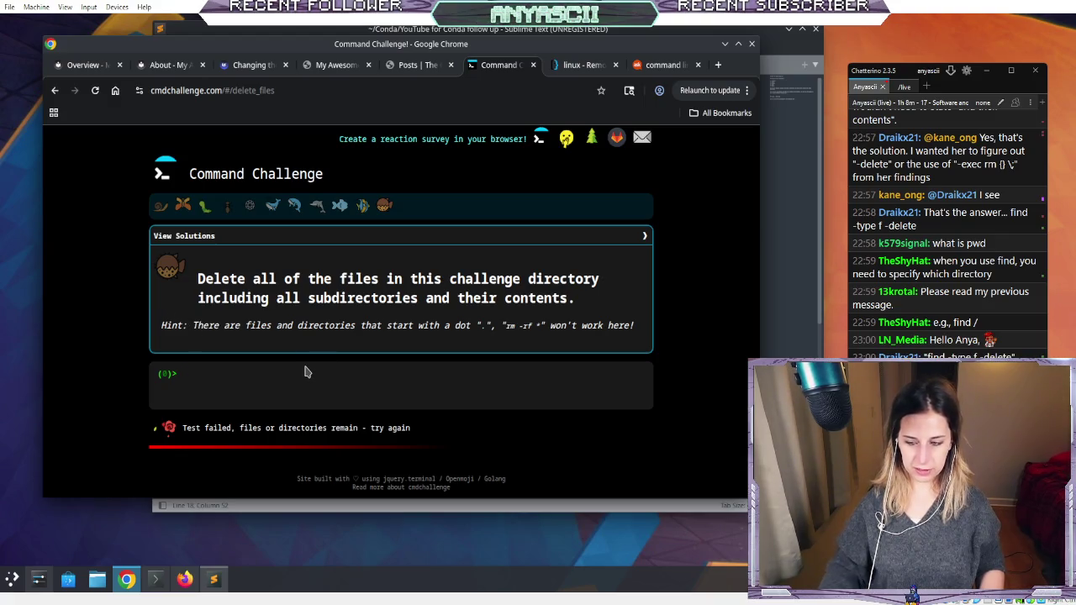
{"action": "type", "text": "find /."}
{"action": "key", "text": "BackSpace"}
{"action": "type", "text": "find . -dele"}
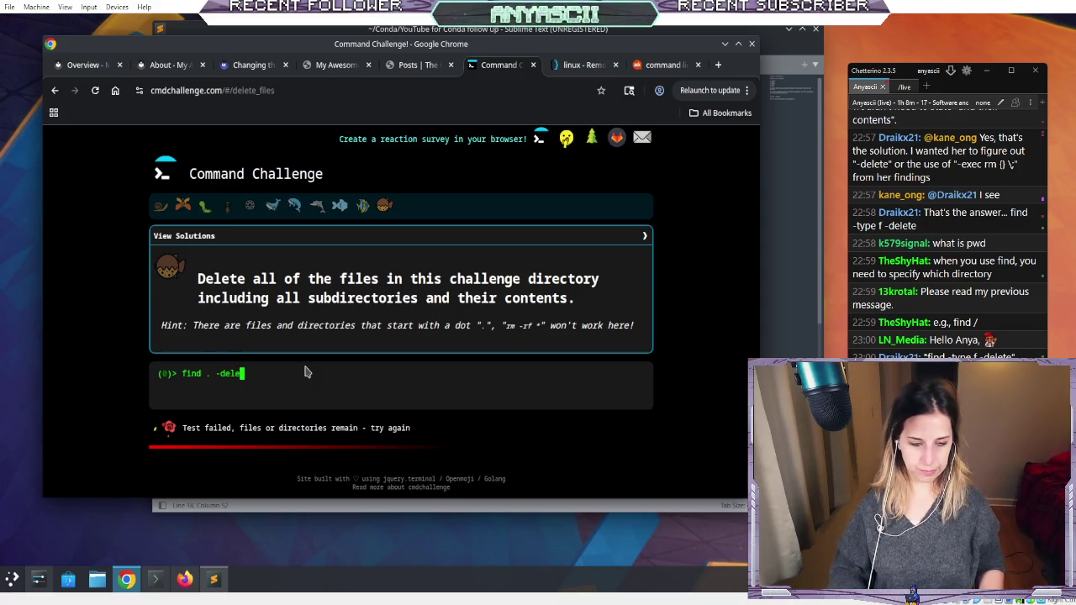
{"action": "type", "text": "te"}
{"action": "key", "text": "Return"}
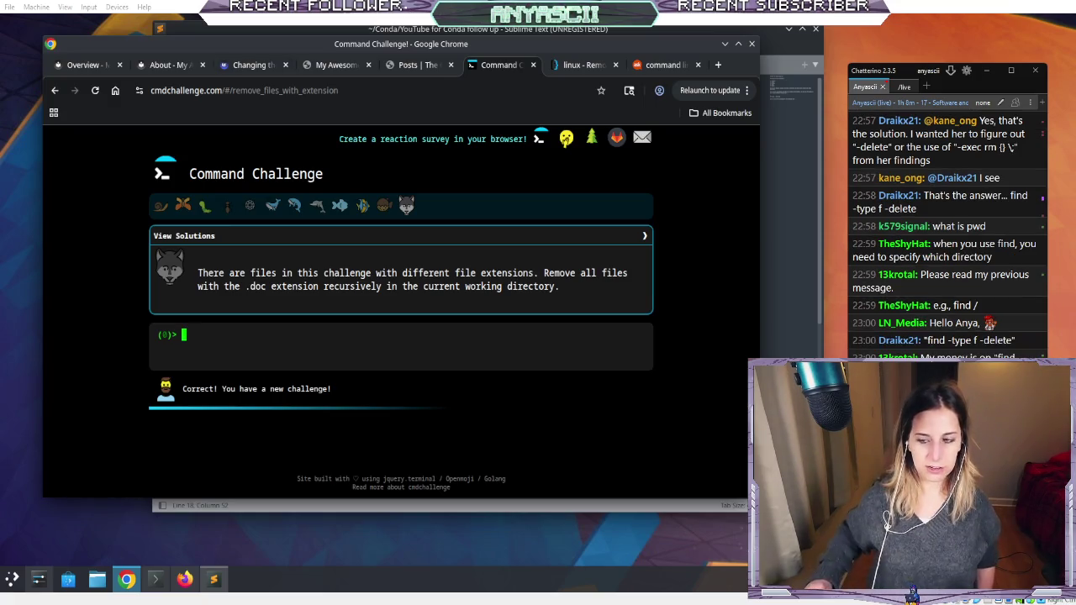
{"action": "left_click_drag", "start_coordinate": [273, 46], "coordinate": [271, 75]}
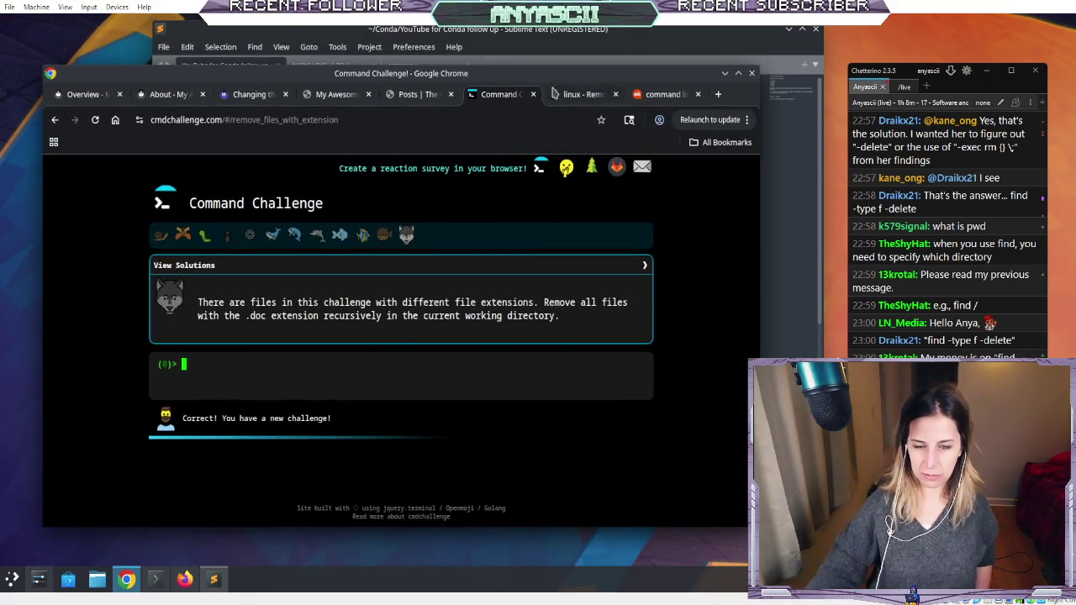
{"action": "left_click", "coordinate": [555, 93]}
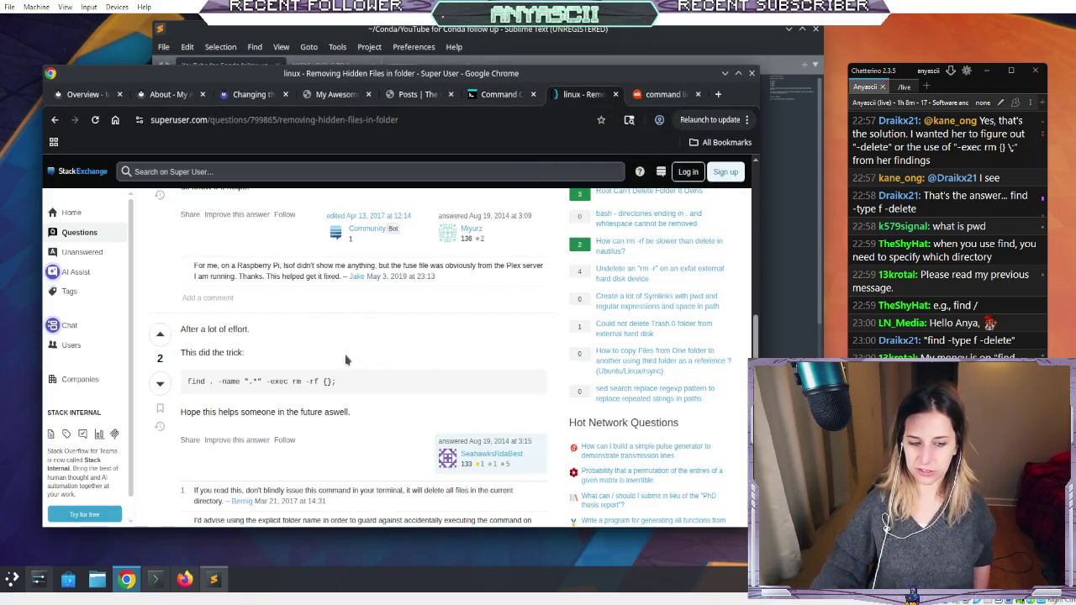
{"action": "left_click_drag", "start_coordinate": [187, 381], "coordinate": [323, 381]}
{"action": "triple_click", "coordinate": [322, 381]}
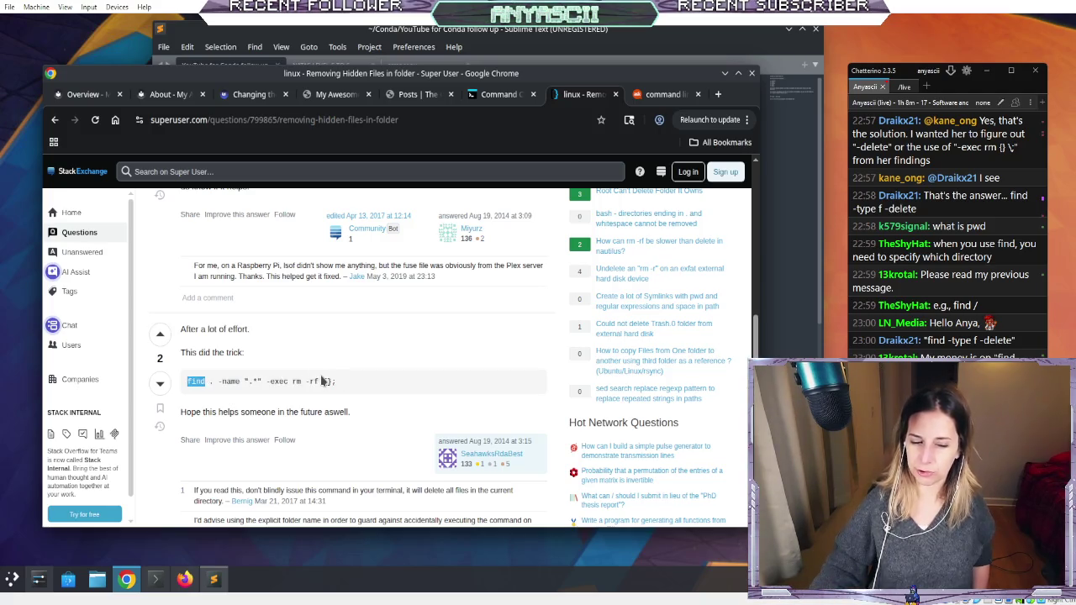
{"action": "left_click", "coordinate": [290, 341]}
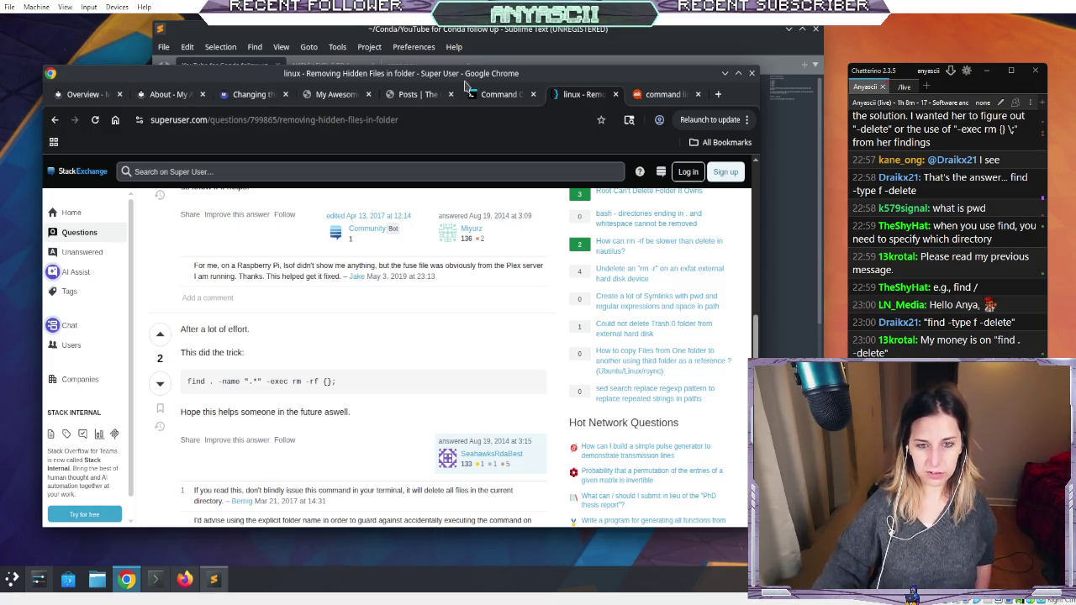
{"action": "left_click", "coordinate": [496, 94]}
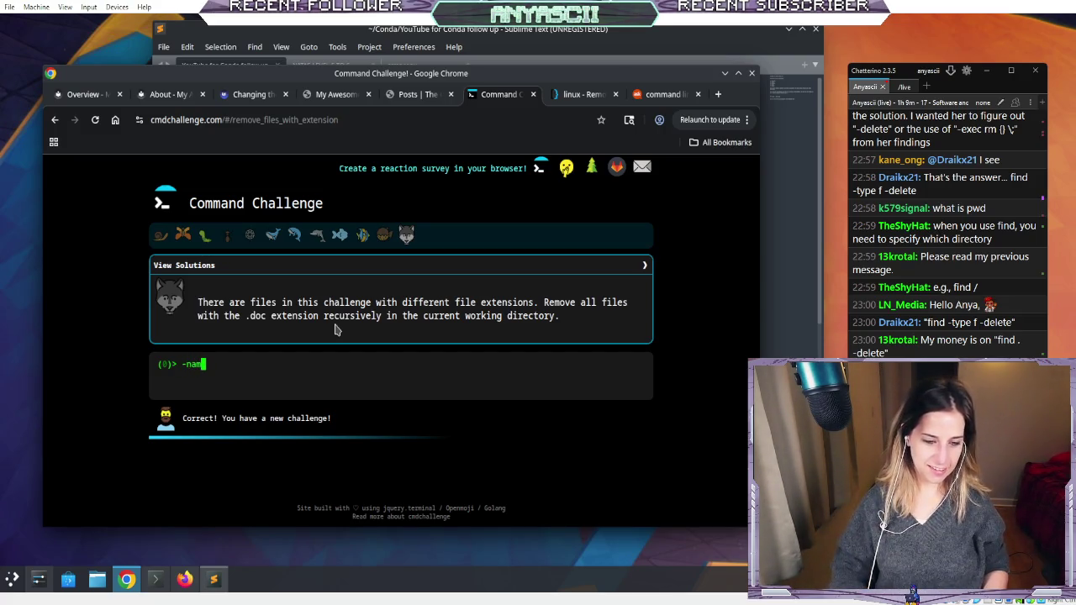
{"action": "key", "text": "BackSpace"}
{"action": "key", "text": "BackSpace"}
{"action": "key", "text": "BackSpace"}
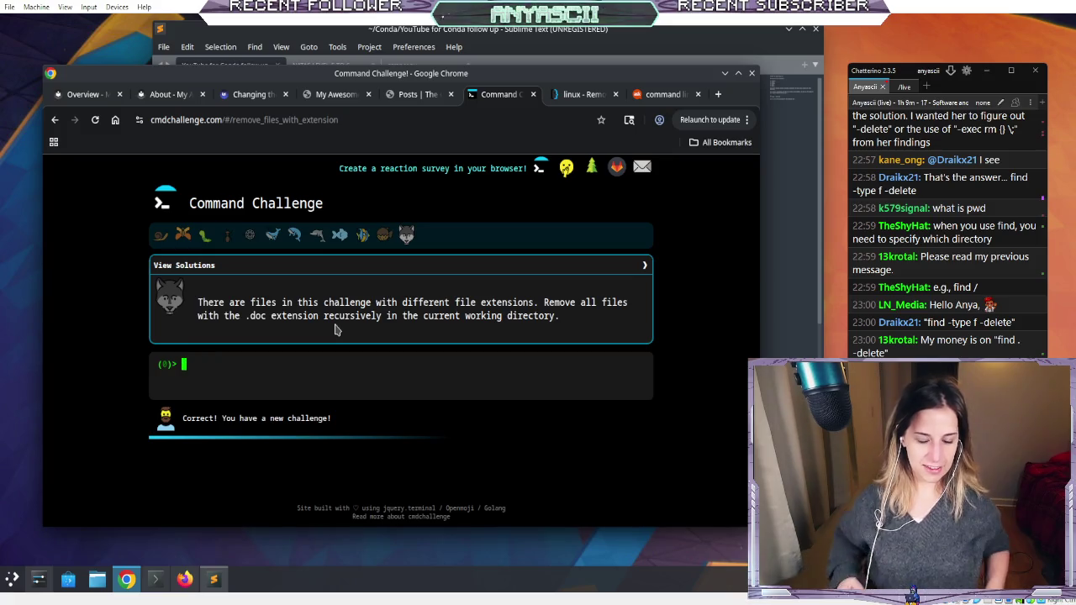
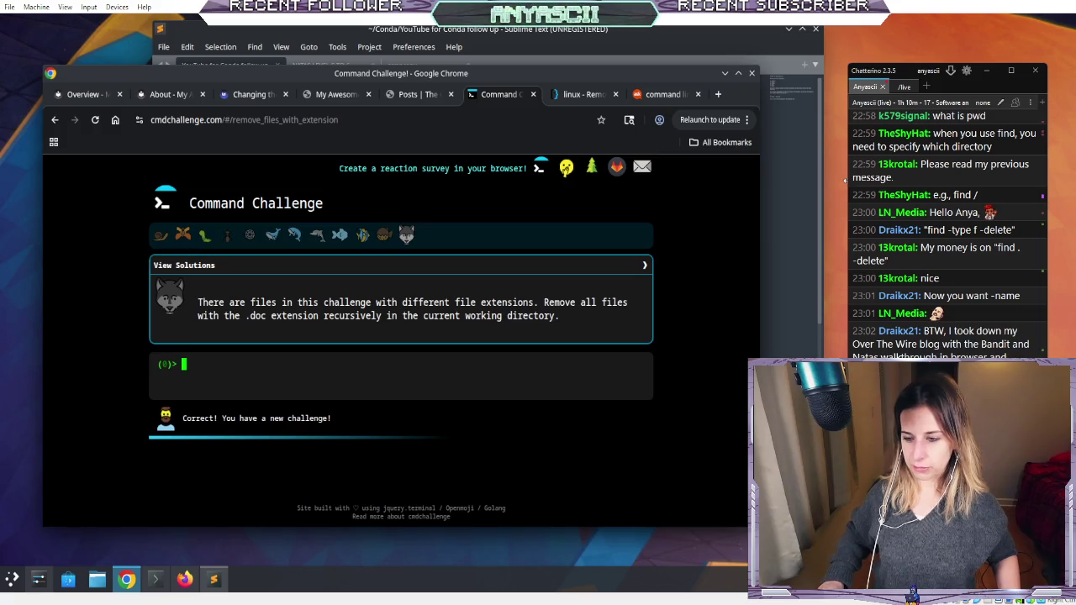
- Narrow the chat window and switch through the browser tabs to the My Awesome Docs preview
{"action": "left_click_drag", "start_coordinate": [845, 179], "coordinate": [850, 220]}
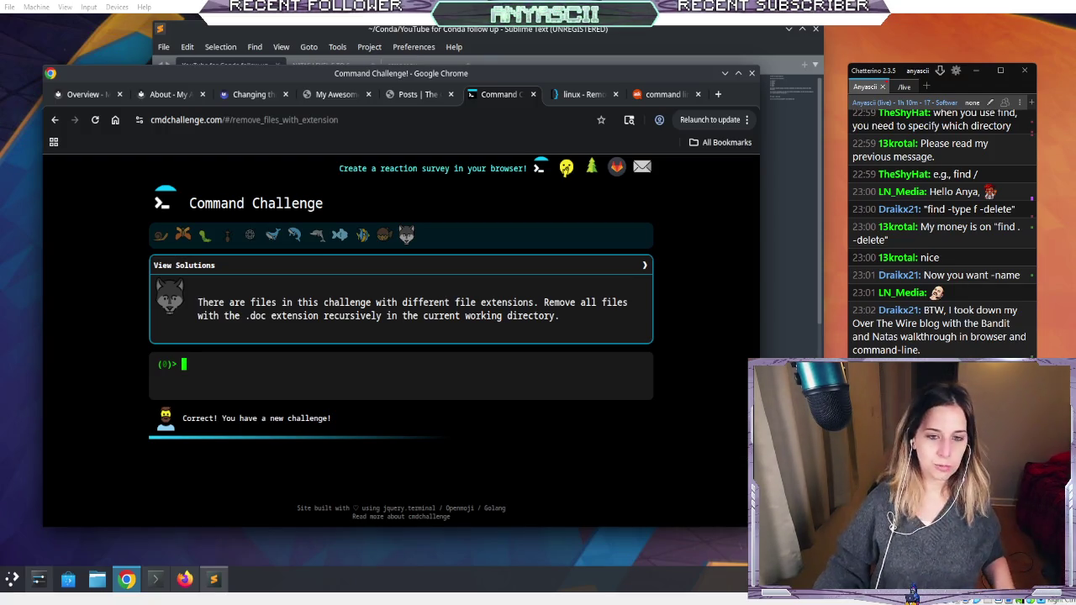
{"action": "left_click", "coordinate": [250, 94]}
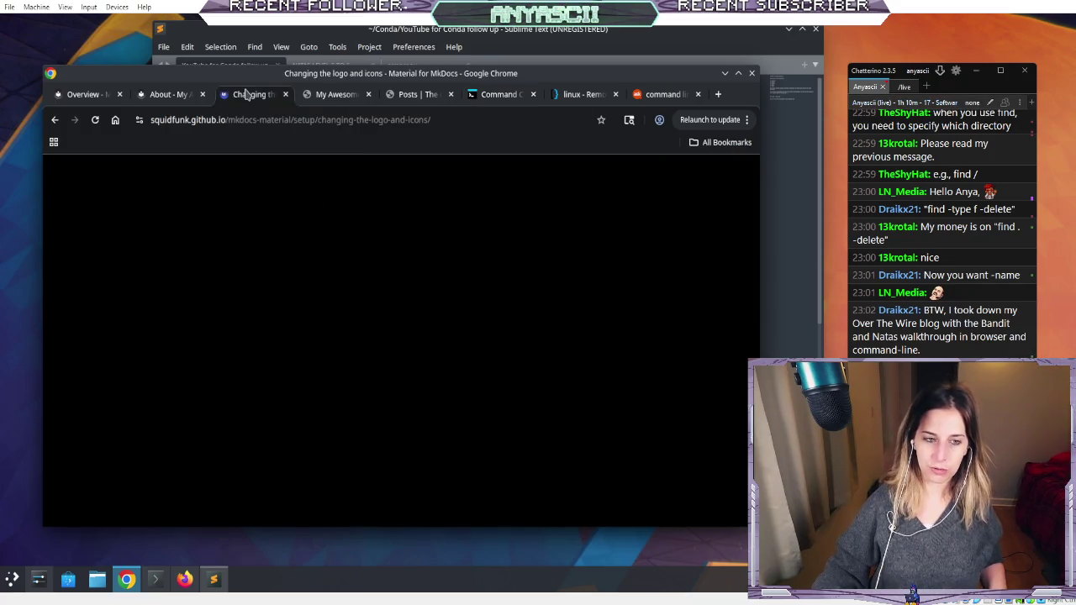
{"action": "left_click", "coordinate": [481, 93]}
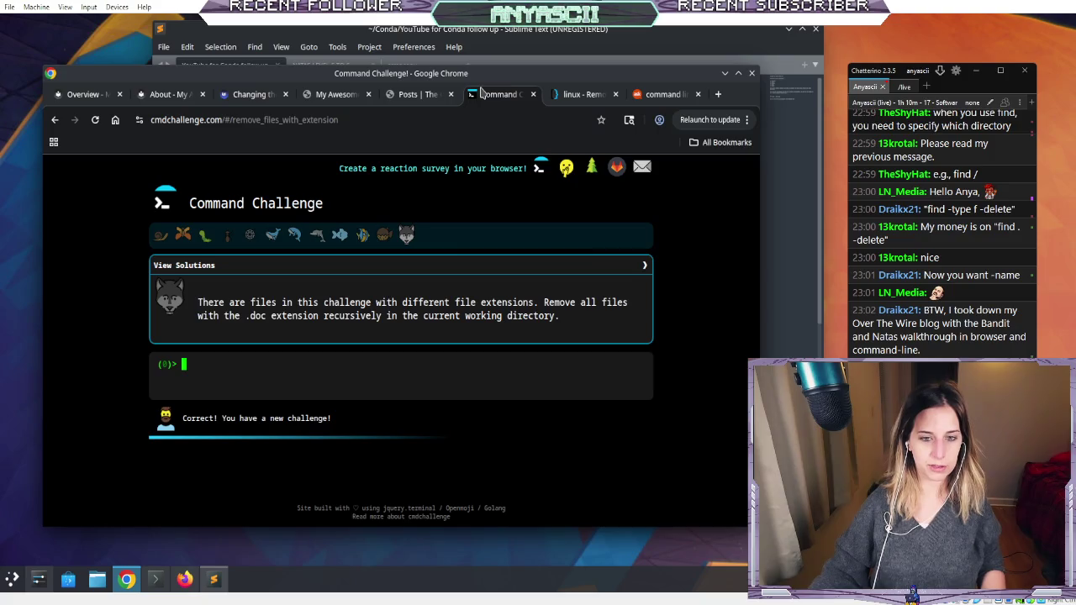
{"action": "left_click", "coordinate": [395, 98]}
{"action": "left_click", "coordinate": [340, 98]}
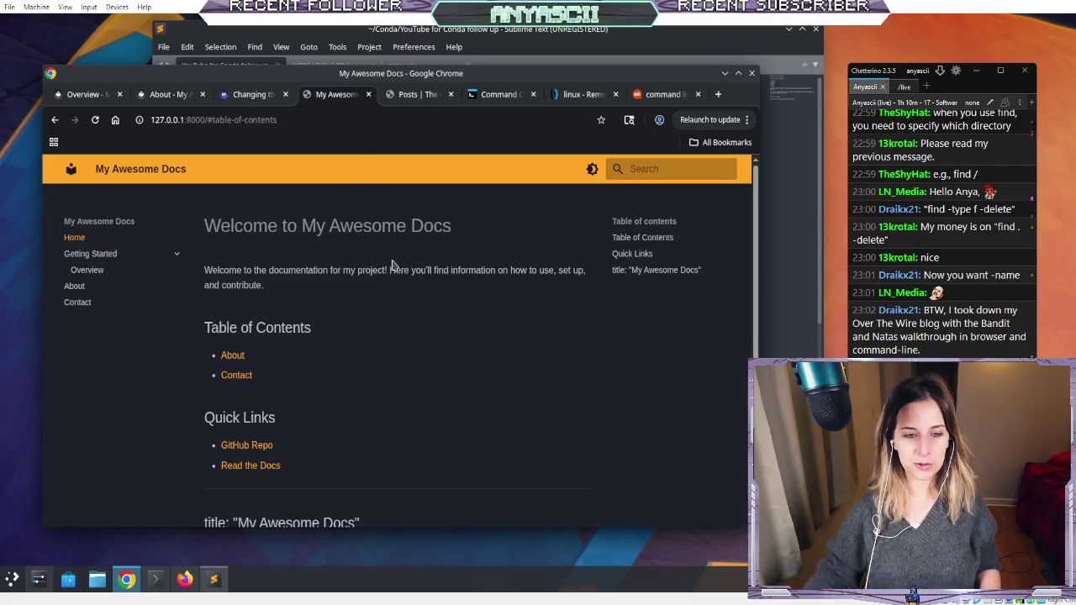
- Load the docs preview at 127.0.0.1:8000 from the site title, then bring the terminal forward
{"action": "scroll", "coordinate": [389, 264], "scroll_direction": "down", "scroll_amount": 2}
{"action": "scroll", "coordinate": [389, 264], "scroll_direction": "up", "scroll_amount": 2}
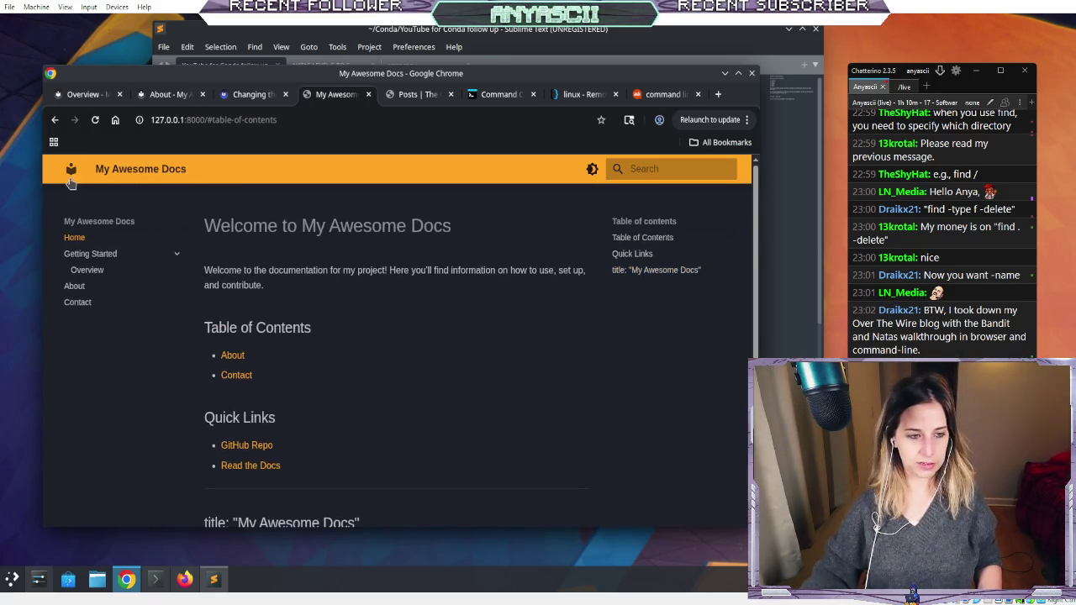
{"action": "left_click", "coordinate": [99, 179]}
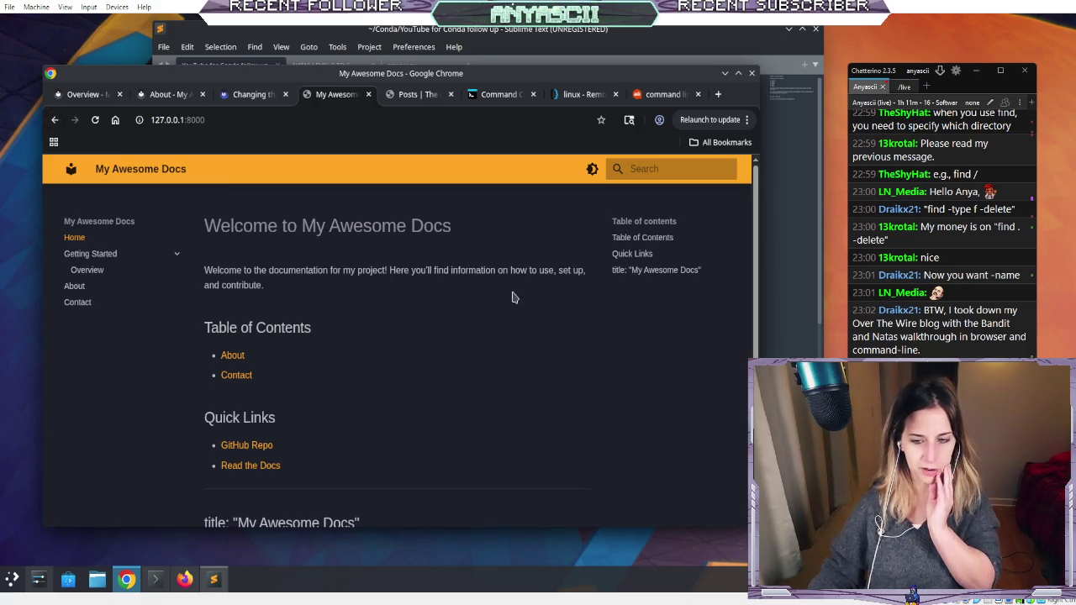
{"action": "scroll", "coordinate": [499, 300], "scroll_direction": "down", "scroll_amount": 2}
{"action": "scroll", "coordinate": [487, 311], "scroll_direction": "up", "scroll_amount": 2}
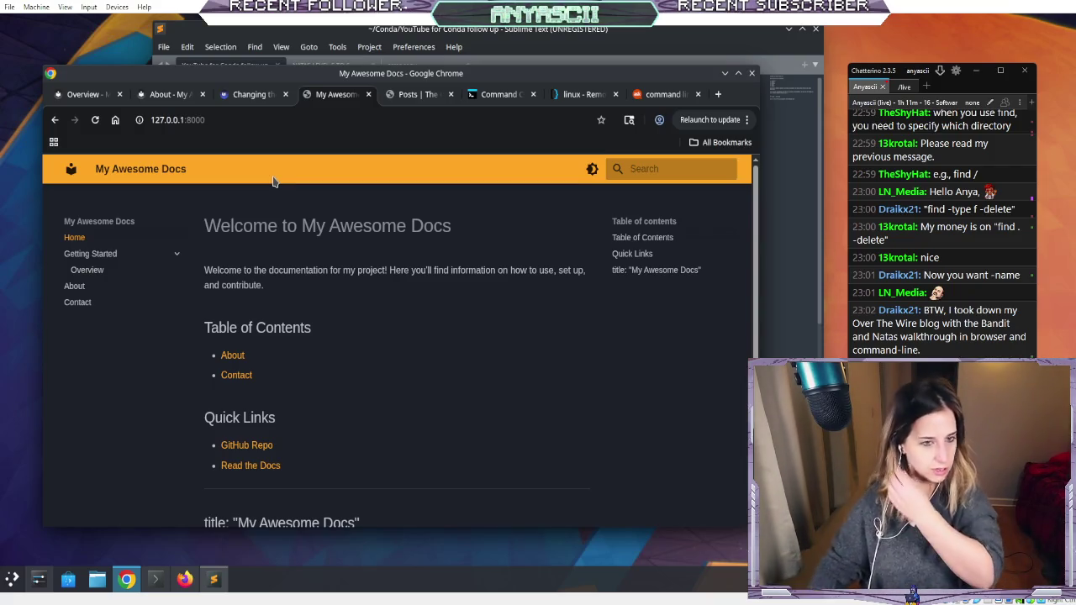
{"action": "left_click", "coordinate": [155, 578]}
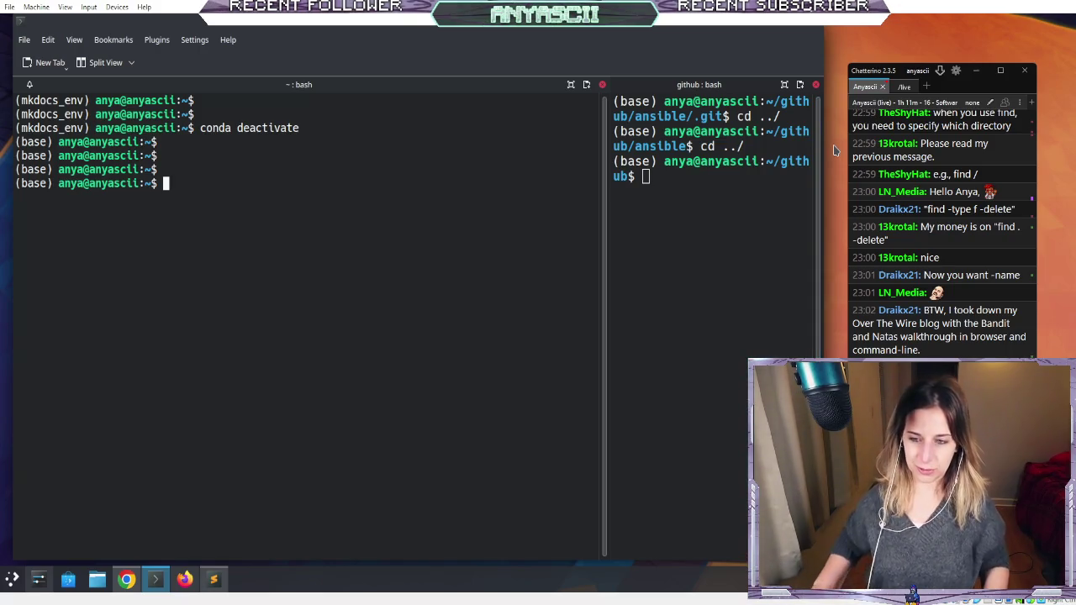
{"action": "left_click_drag", "start_coordinate": [825, 166], "coordinate": [842, 166]}
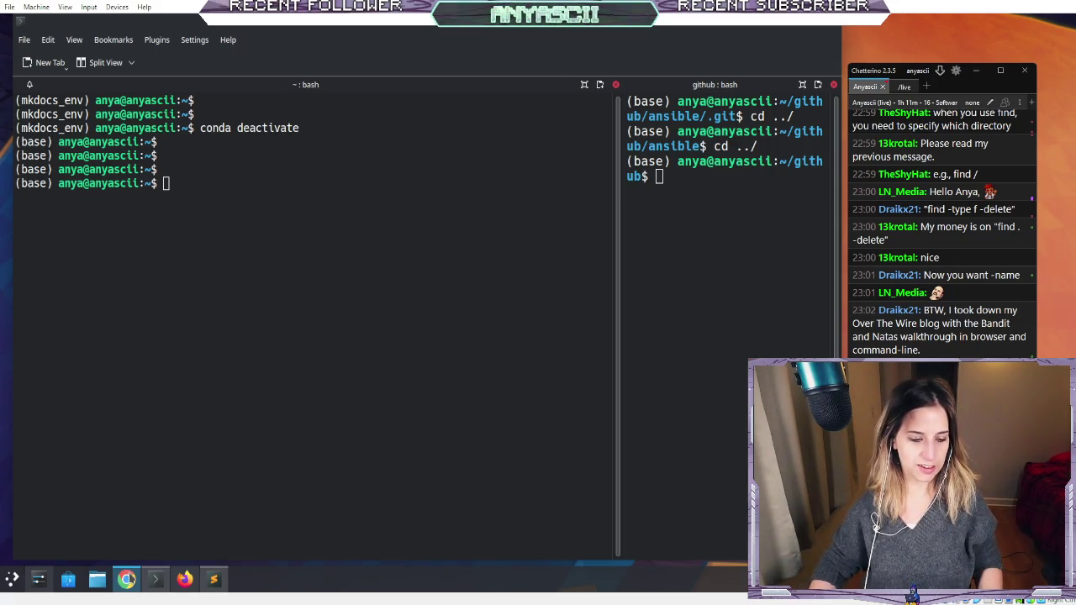
{"action": "left_click", "coordinate": [126, 579]}
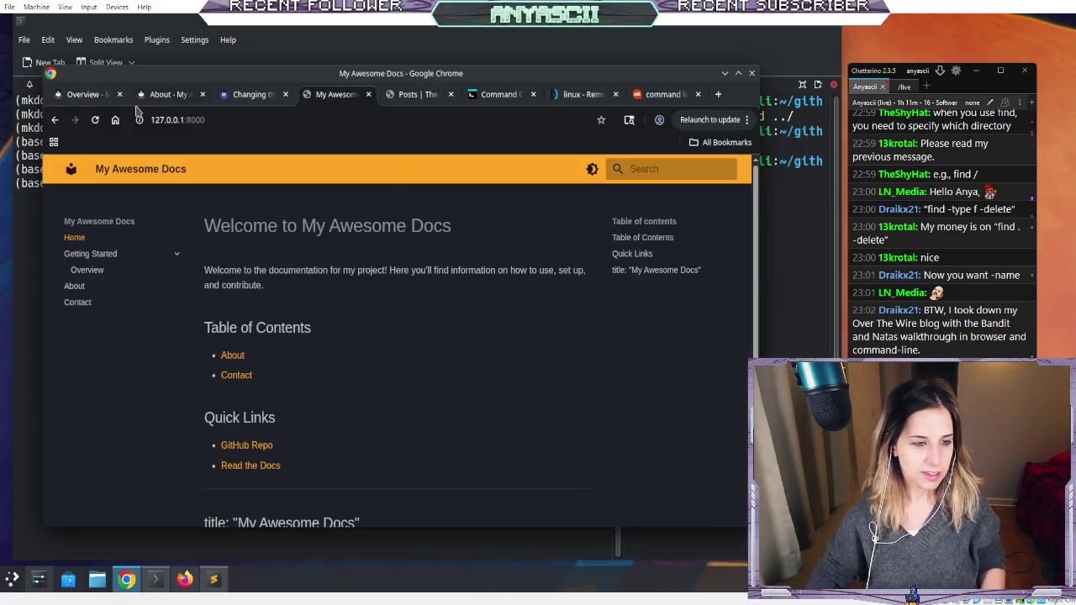
- Close the Overview and About docs tabs and switch to the Command Line Chronicles posts tab
{"action": "left_click", "coordinate": [74, 94]}
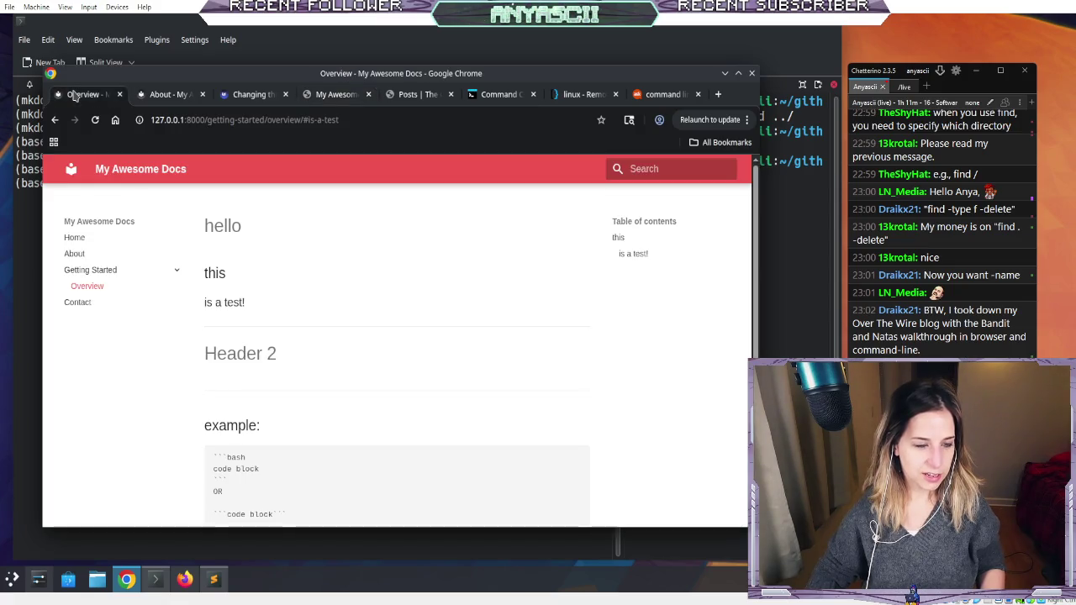
{"action": "left_click", "coordinate": [119, 94]}
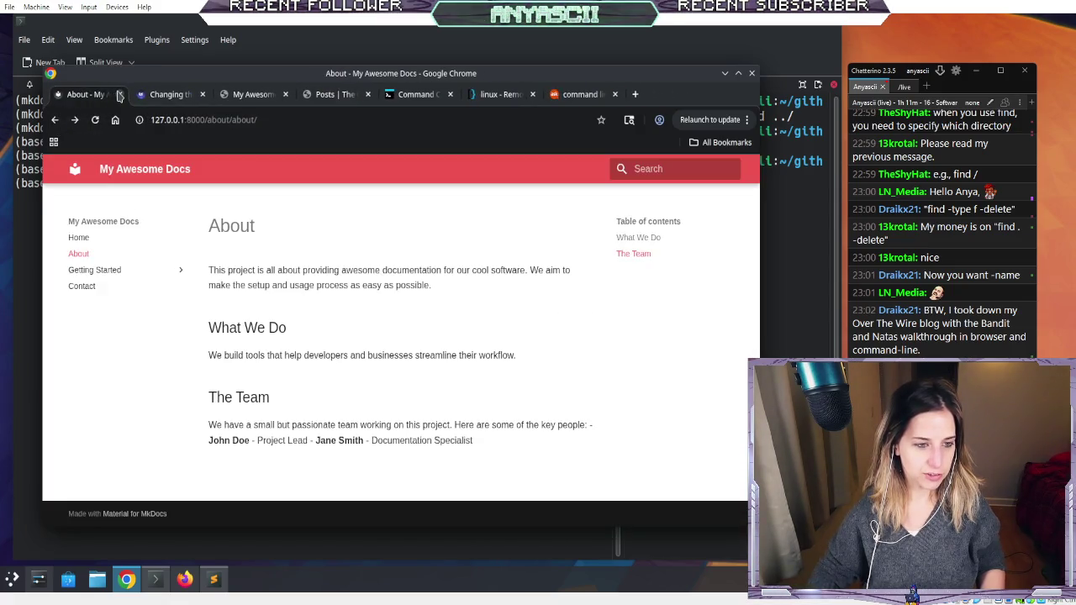
{"action": "left_click", "coordinate": [119, 94]}
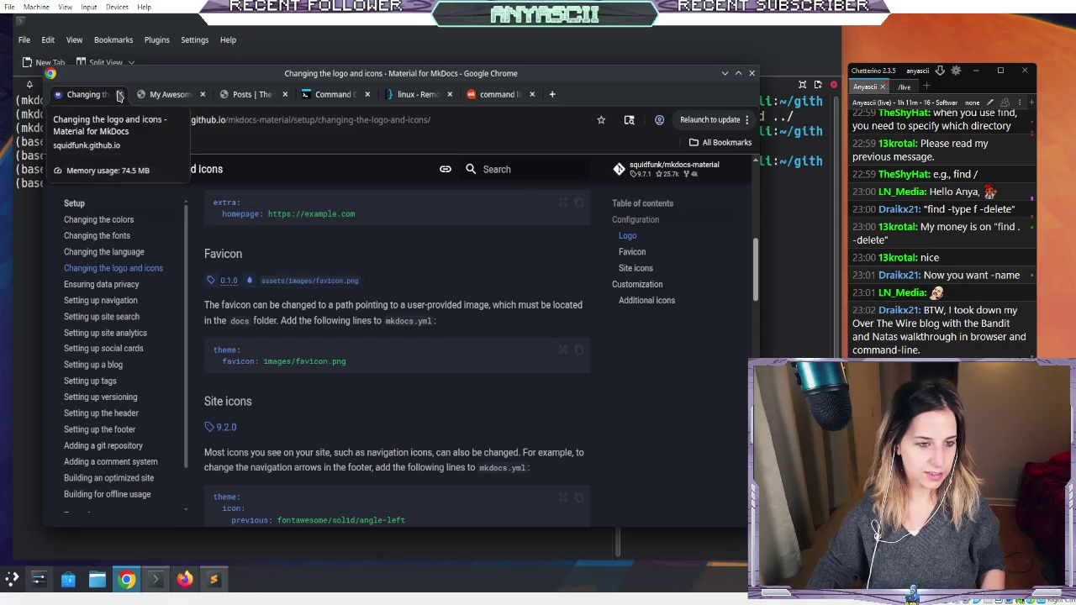
{"action": "left_click", "coordinate": [166, 94]}
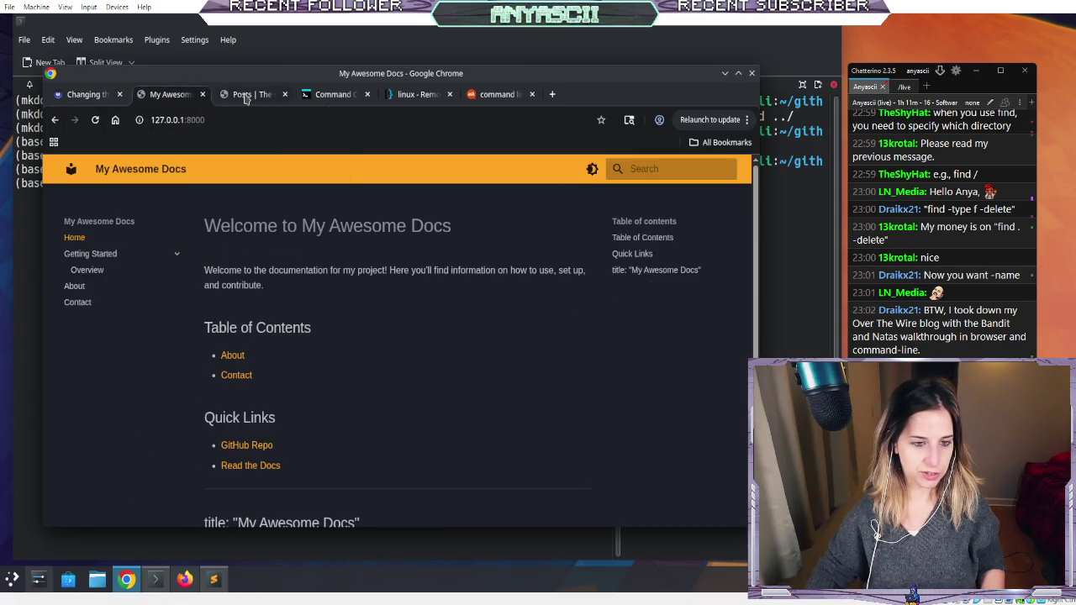
{"action": "left_click", "coordinate": [248, 95]}
{"action": "left_click", "coordinate": [306, 97]}
{"action": "left_click", "coordinate": [252, 94]}
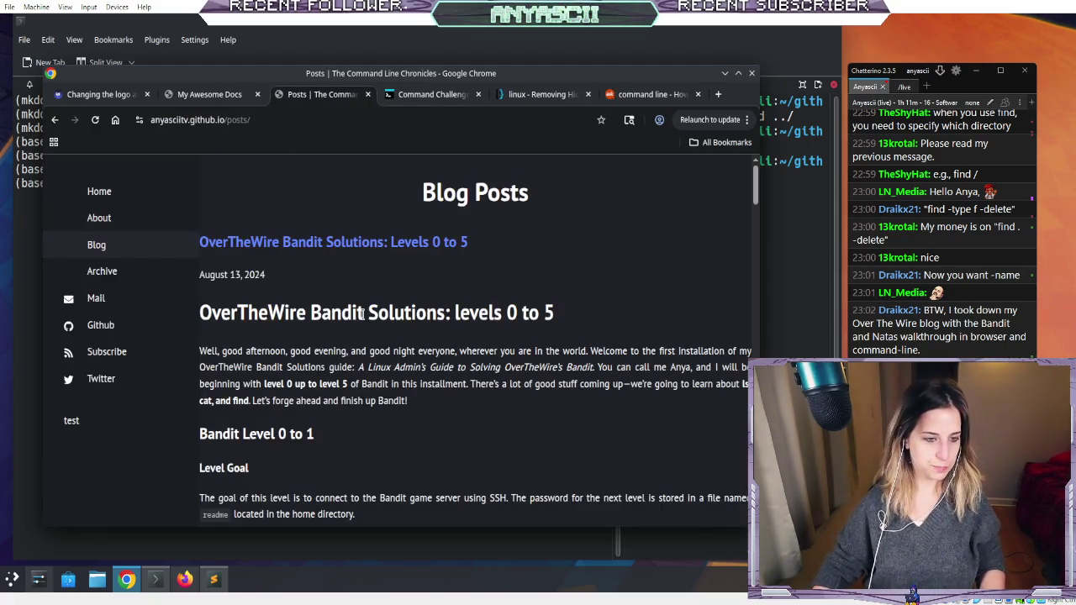
- Browse the blog's Home and About pages, then return to the posts list
{"action": "left_click", "coordinate": [117, 200]}
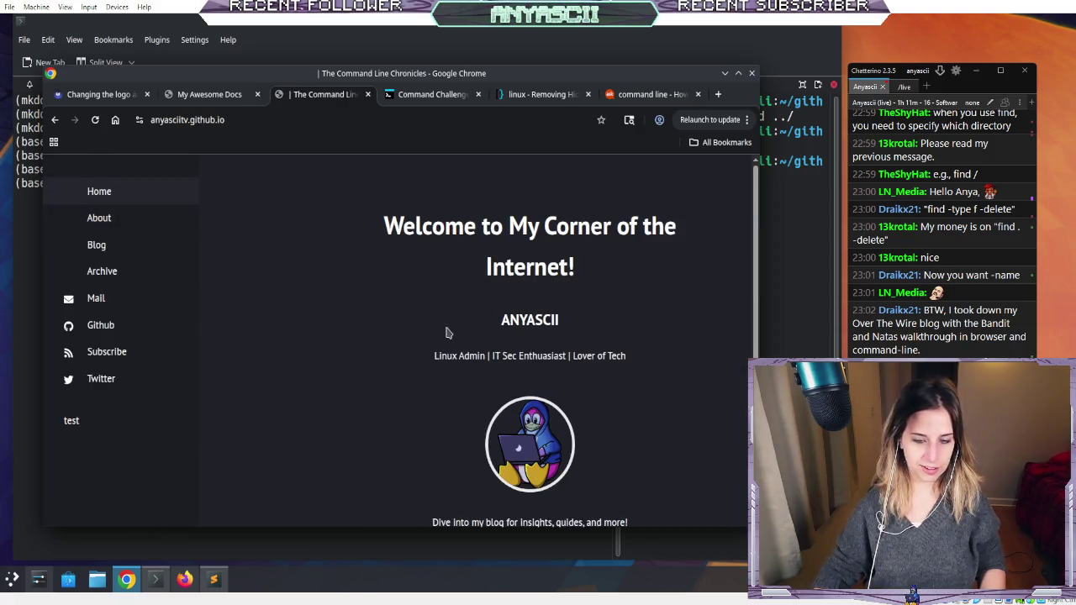
{"action": "scroll", "coordinate": [447, 333], "scroll_direction": "down", "scroll_amount": 1}
{"action": "left_click", "coordinate": [116, 217]}
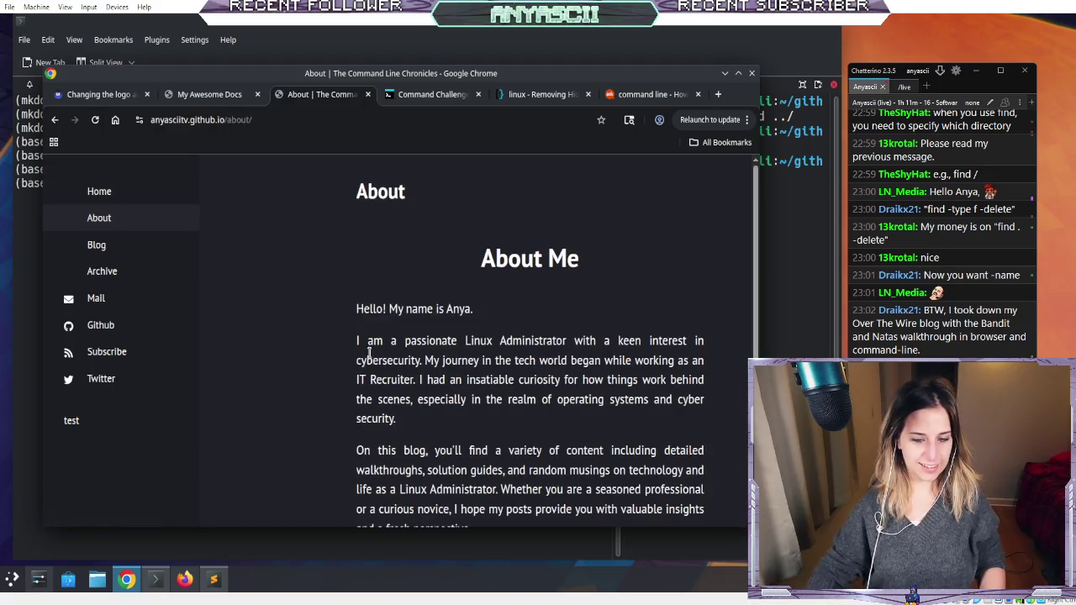
{"action": "scroll", "coordinate": [384, 361], "scroll_direction": "down", "scroll_amount": 2}
{"action": "left_click", "coordinate": [106, 249]}
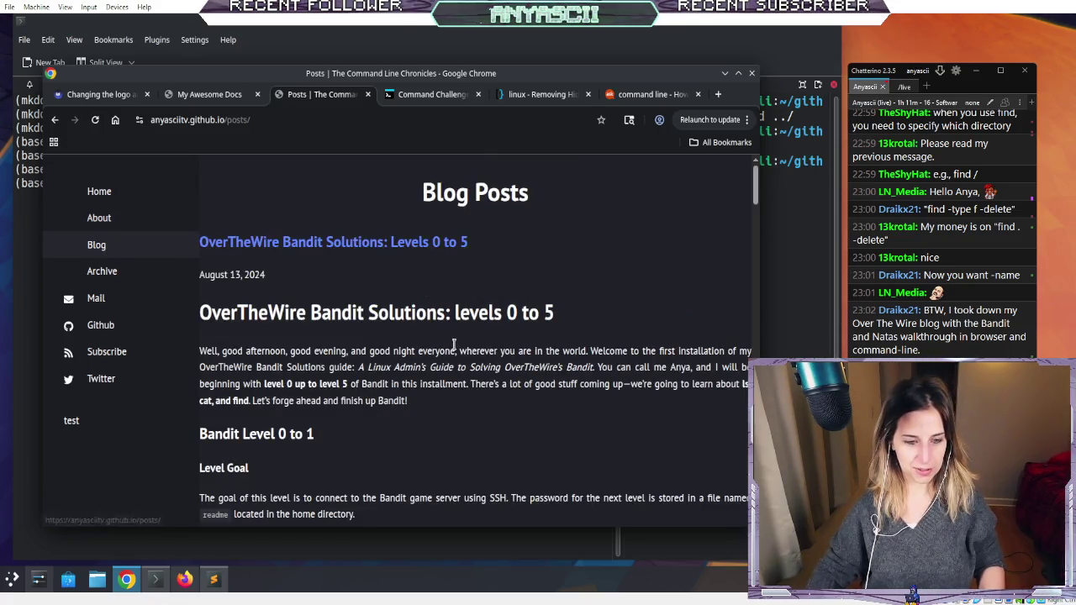
- Scroll through the OverTheWire Bandit levels 0 to 5 post dated August 13, 2024
{"action": "scroll", "coordinate": [454, 351], "scroll_direction": "down", "scroll_amount": 2}
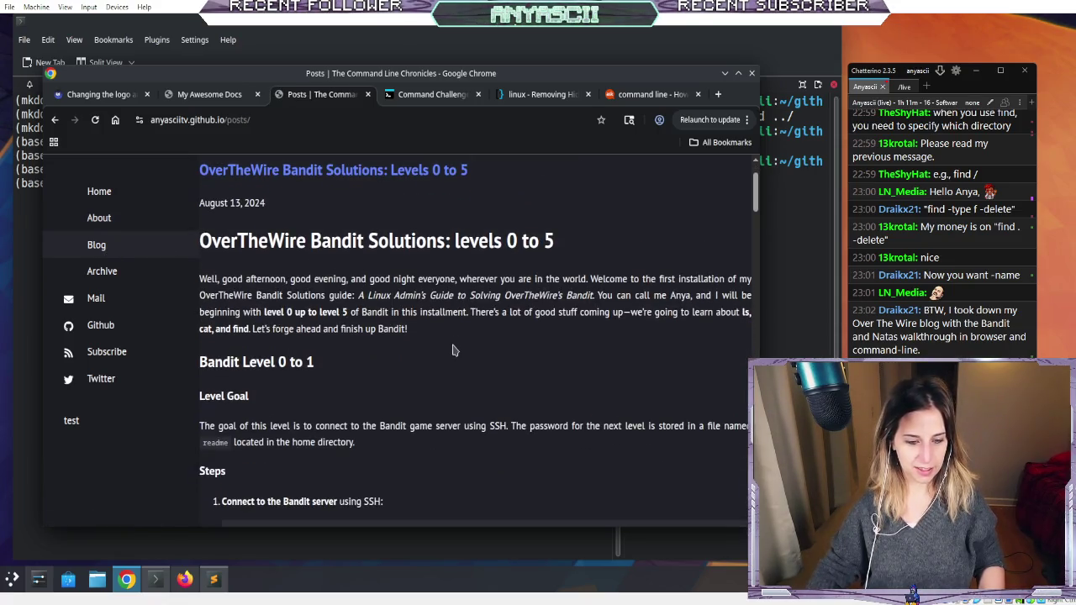
{"action": "triple_click", "coordinate": [215, 206]}
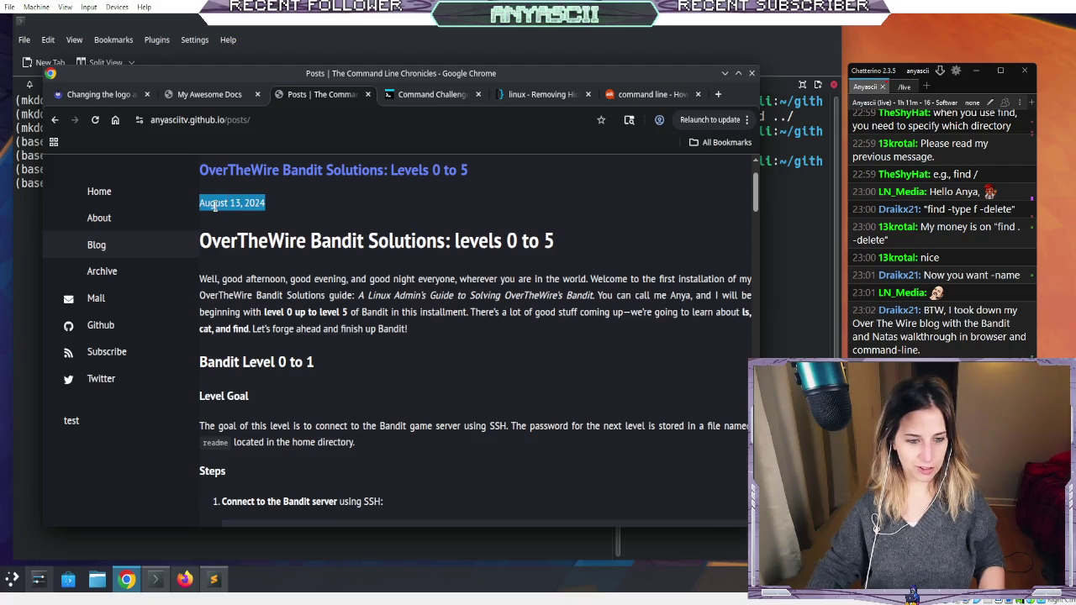
{"action": "left_click", "coordinate": [529, 300]}
{"action": "scroll", "coordinate": [529, 300], "scroll_direction": "down", "scroll_amount": 2}
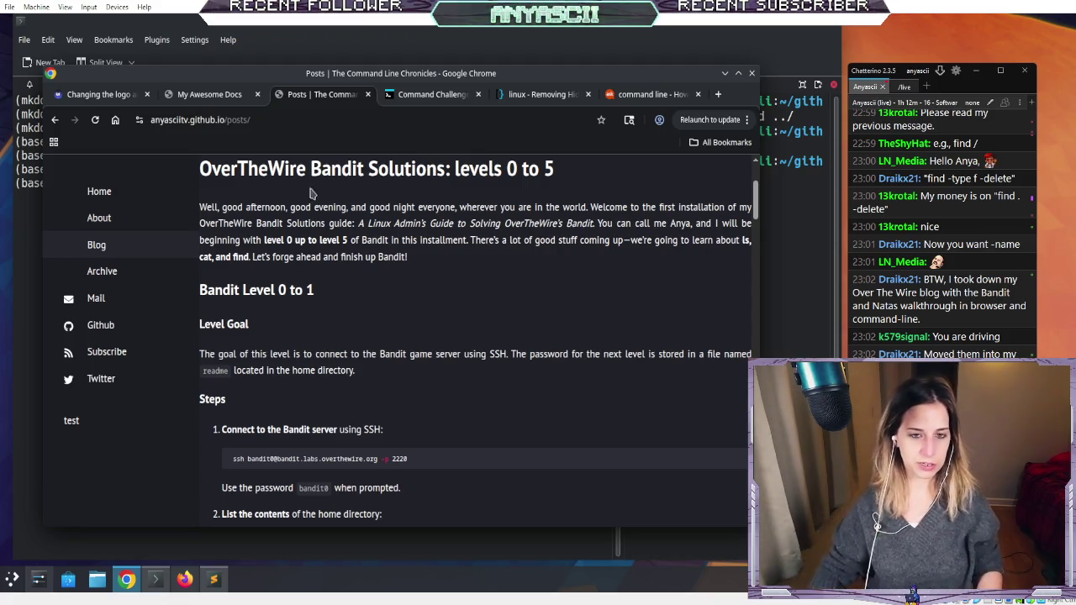
- List the conda environments in the terminal with conda env list
{"action": "left_click", "coordinate": [278, 47]}
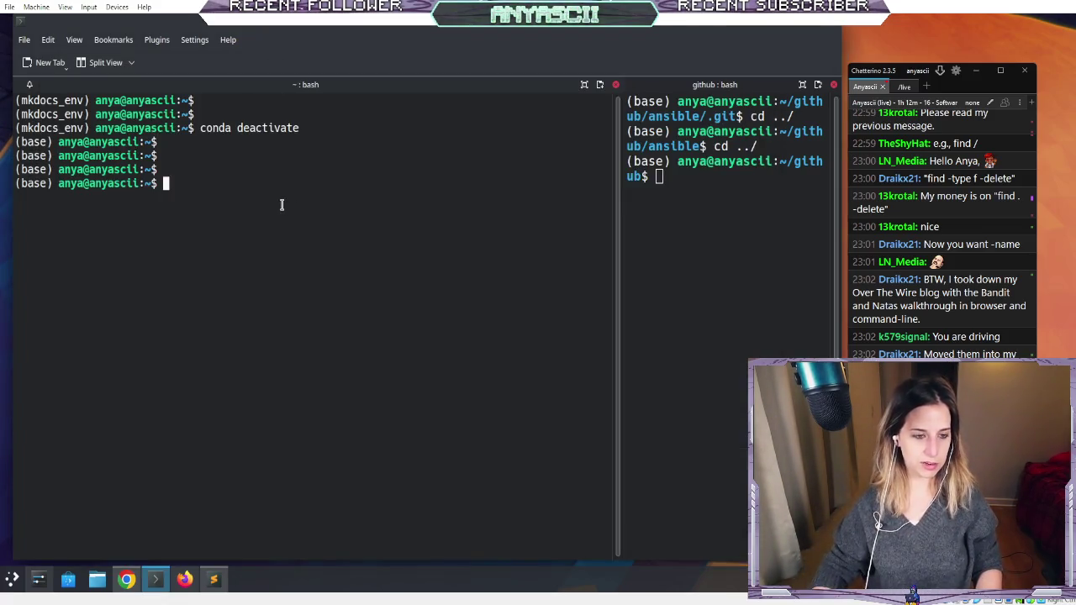
{"action": "type", "text": "con"}
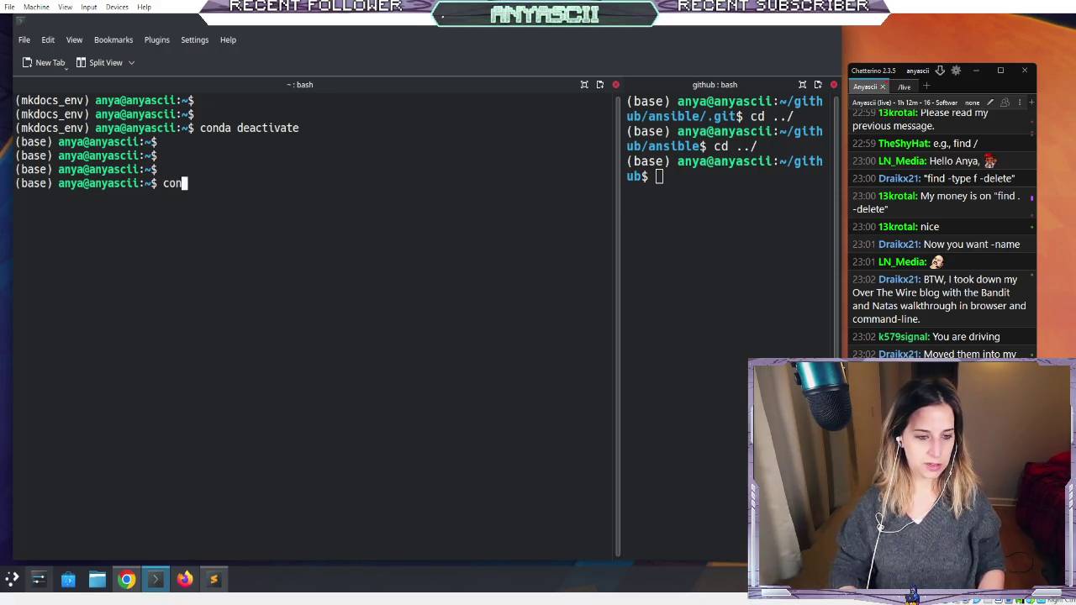
{"action": "type", "text": "da env list"}
{"action": "key", "text": "Return"}
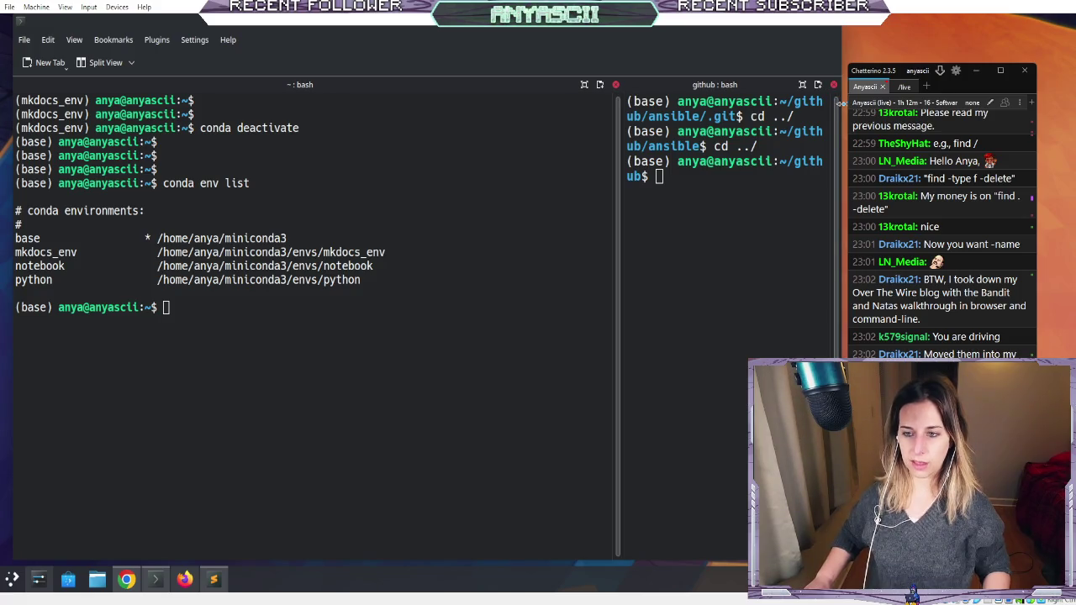
- Widen the left terminal pane and run conda install mkdocs mkdocs material, which fails
{"action": "left_click_drag", "start_coordinate": [841, 101], "coordinate": [880, 101]}
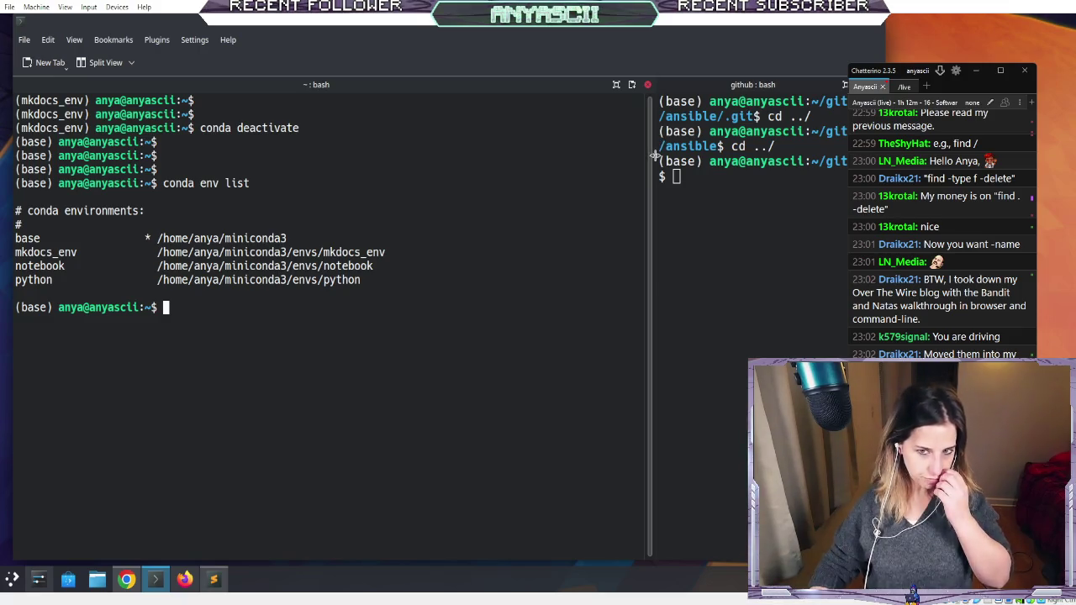
{"action": "left_click_drag", "start_coordinate": [650, 157], "coordinate": [713, 166]}
{"action": "type", "text": "cat re"}
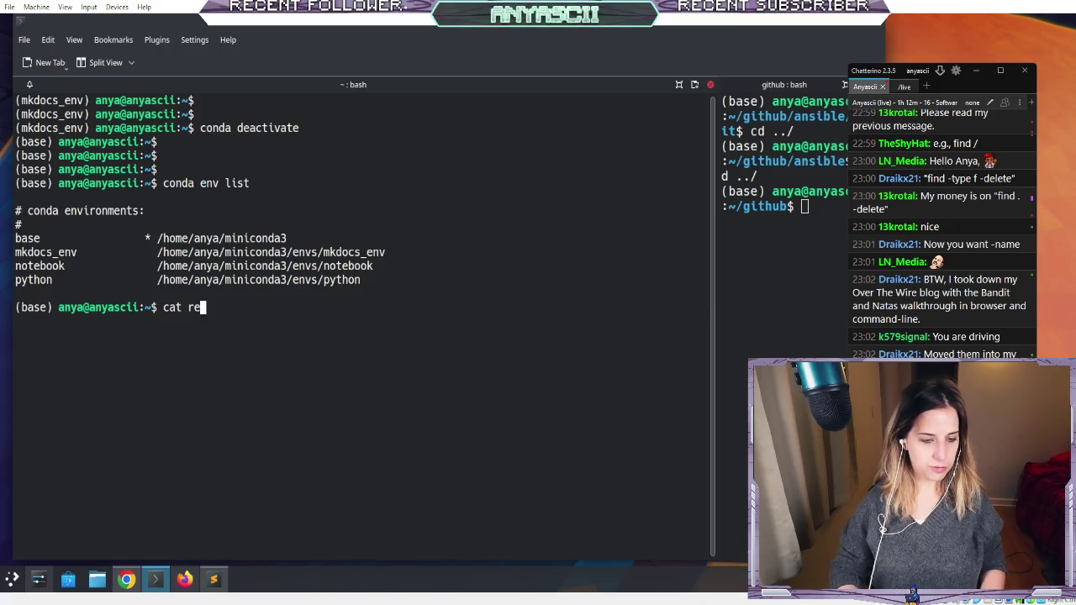
{"action": "key", "text": "BackSpace"}
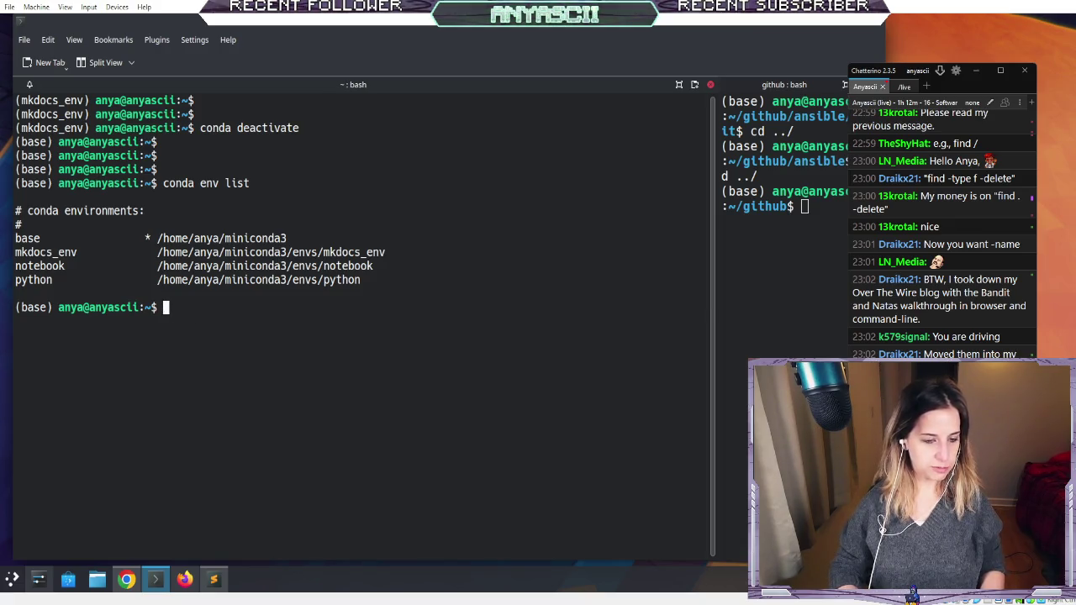
{"action": "type", "text": "pip uinst"}
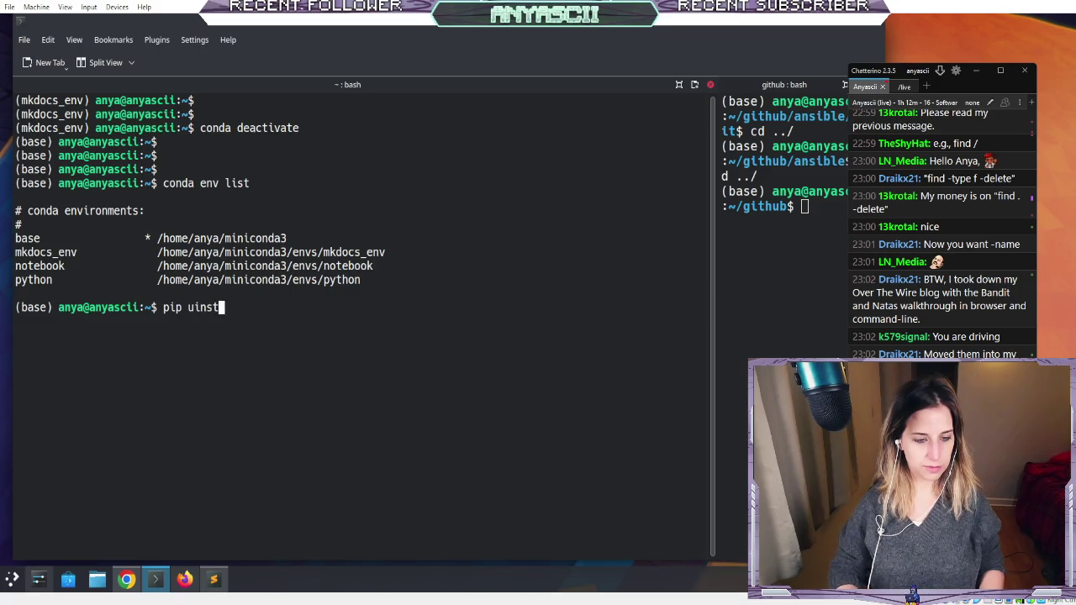
{"action": "key", "text": "BackSpace"}
{"action": "key", "text": "BackSpace"}
{"action": "key", "text": "BackSpace"}
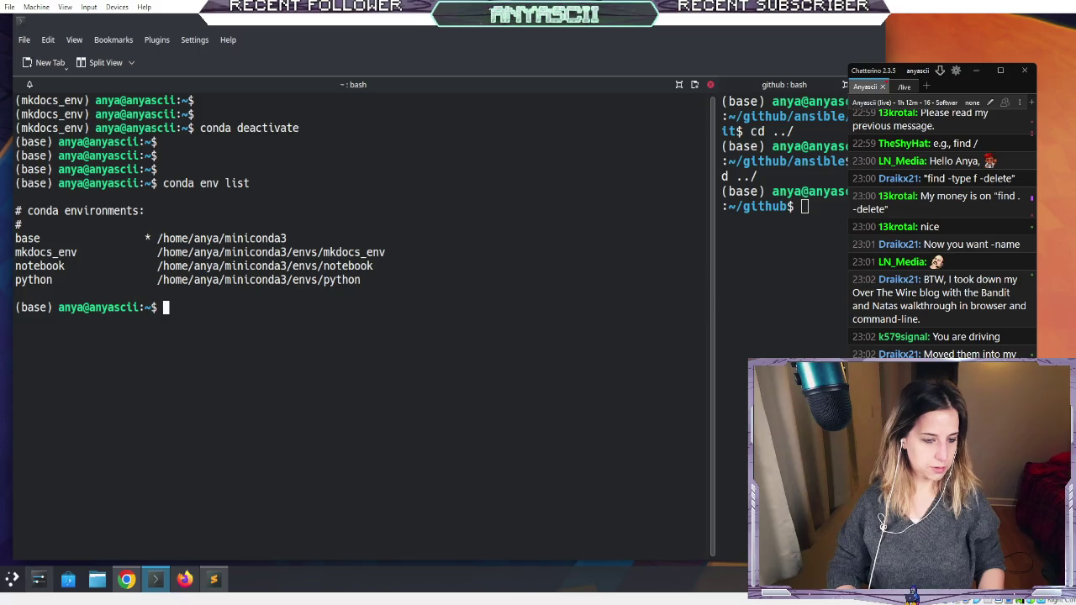
{"action": "type", "text": "conda"}
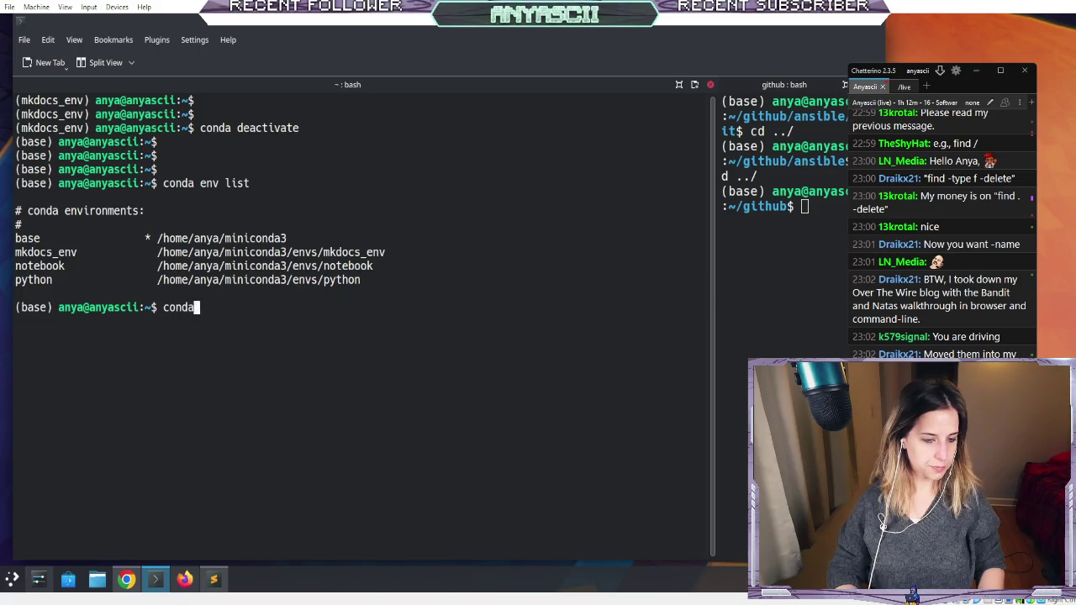
{"action": "type", "text": "mkdocs mkdocs material"}
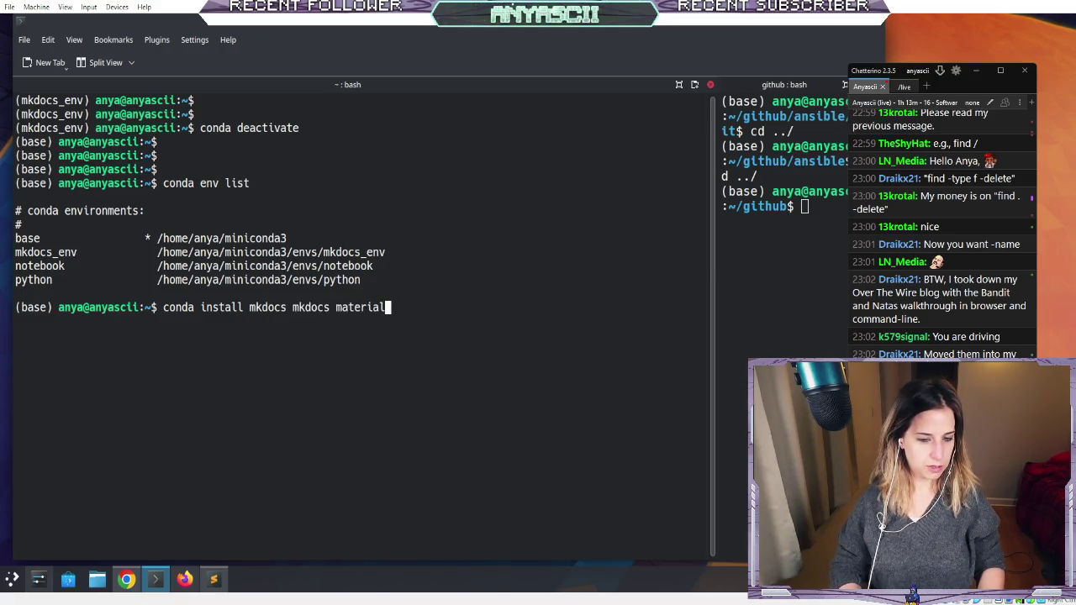
{"action": "key", "text": "Return"}
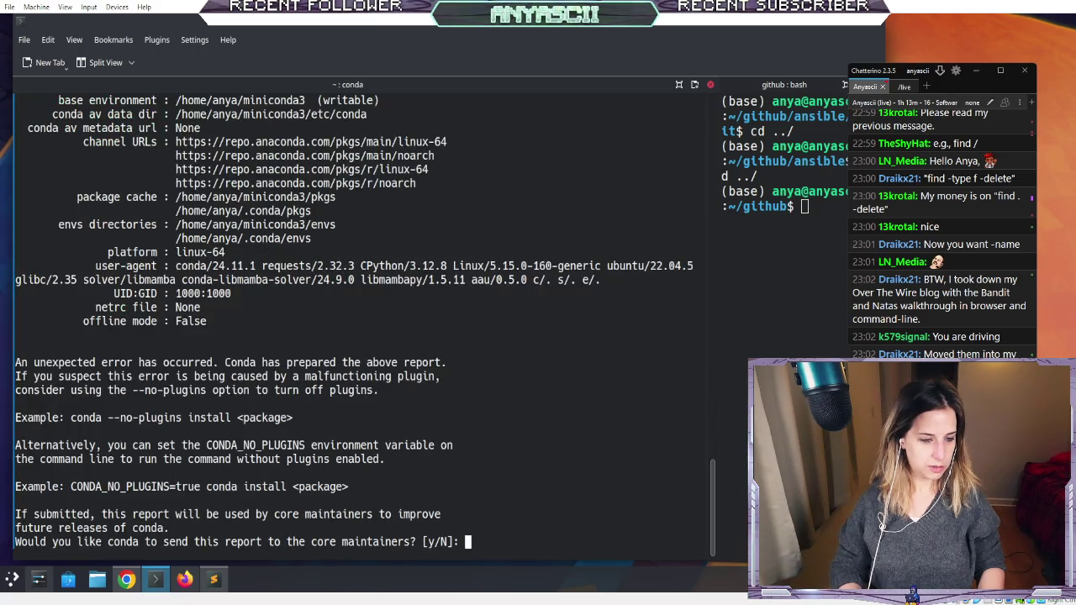
- Answer N to conda's error-report prompt, clear the terminal to empty prompts, then switch to Sublime Text
{"action": "type", "text": "N"}
{"action": "key", "text": "Return"}
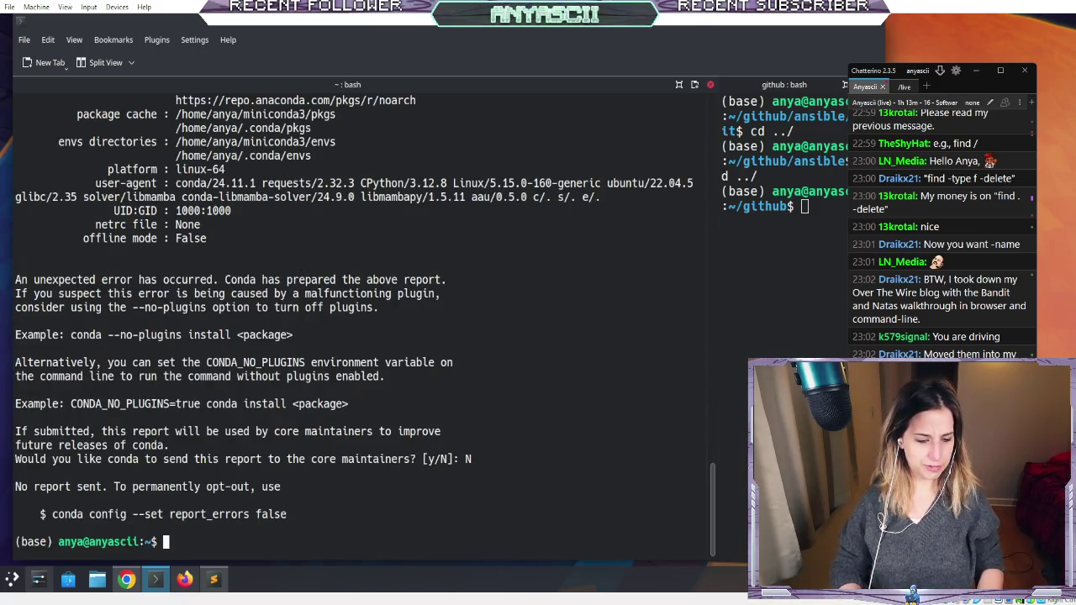
{"action": "type", "text": "cler"}
{"action": "key", "text": "BackSpace"}
{"action": "type", "text": "ar"}
{"action": "key", "text": "Return"}
{"action": "key", "text": "Return"}
{"action": "key", "text": "Return"}
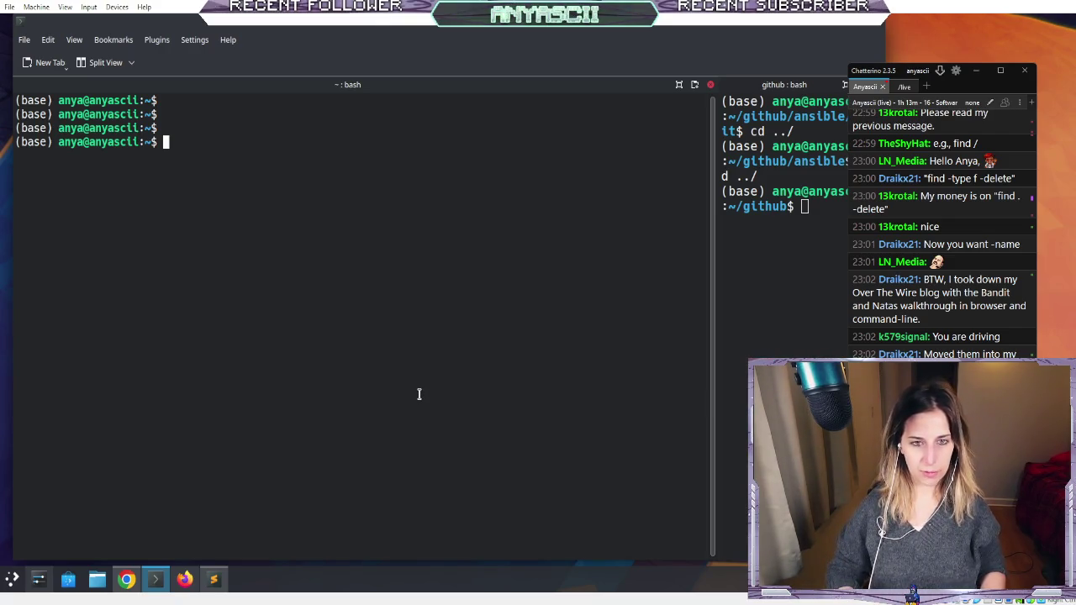
{"action": "left_click", "coordinate": [216, 579]}
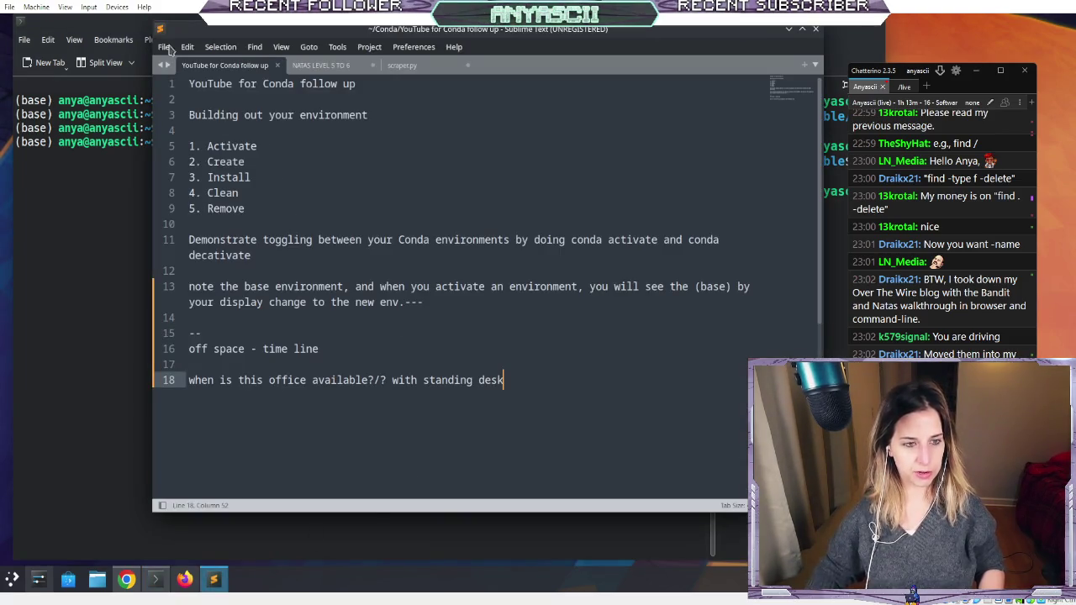
- Create a new untitled file from Sublime Text's tab context menu, then return to Konsole
{"action": "left_click", "coordinate": [166, 48]}
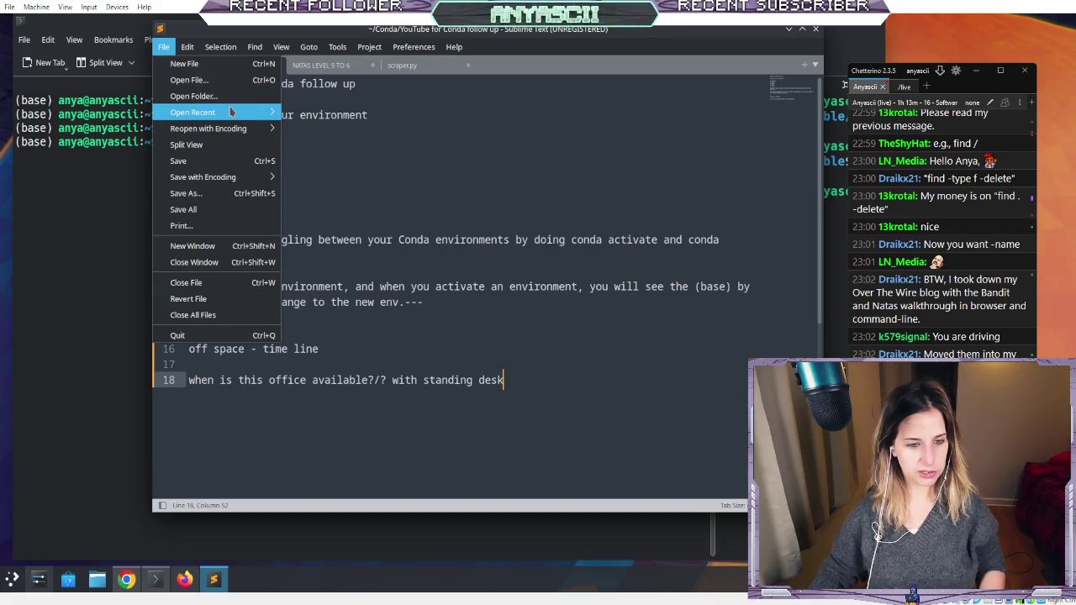
{"action": "mouse_move", "coordinate": [231, 113]}
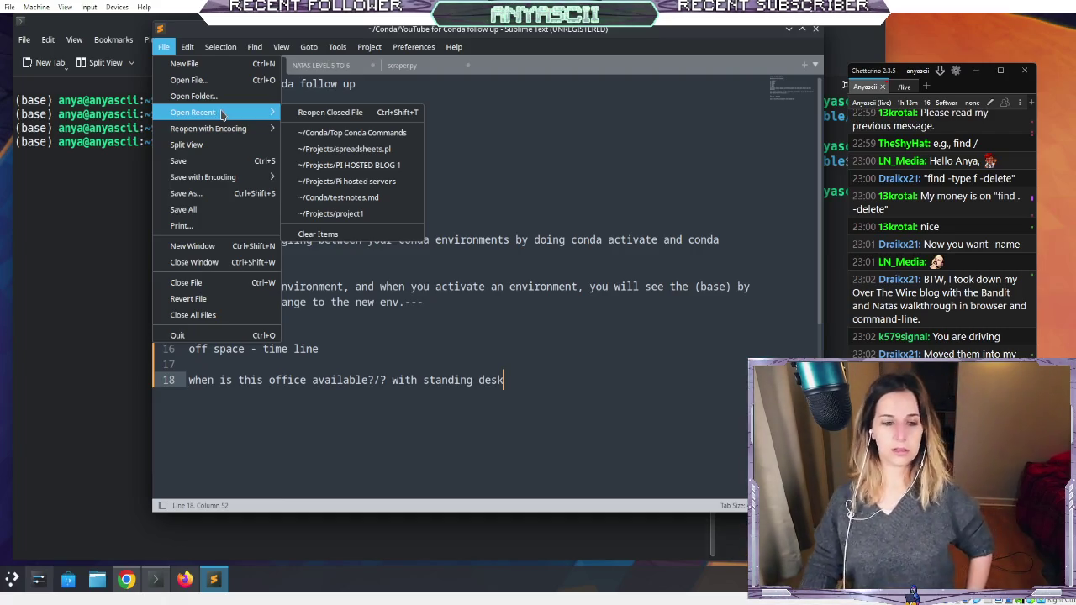
{"action": "left_click", "coordinate": [281, 46]}
{"action": "left_click", "coordinate": [474, 134]}
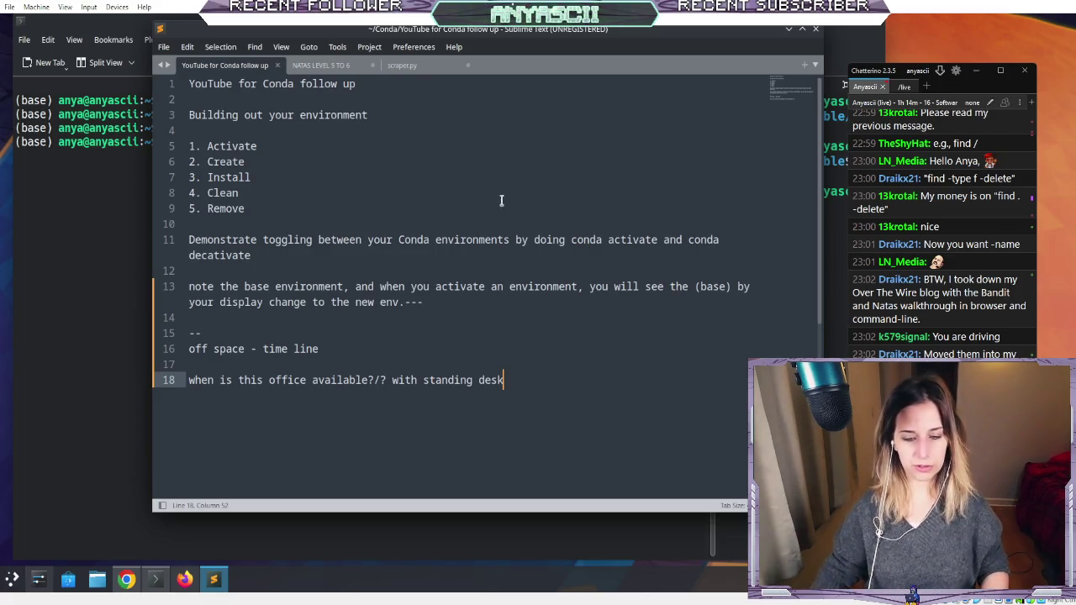
{"action": "right_click", "coordinate": [425, 68]}
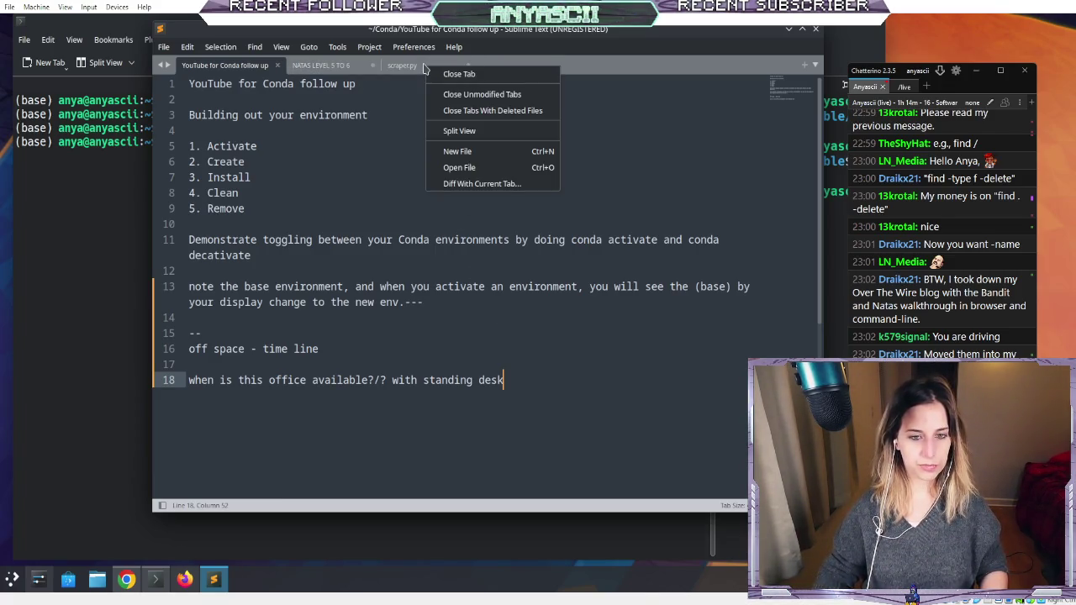
{"action": "left_click", "coordinate": [465, 157]}
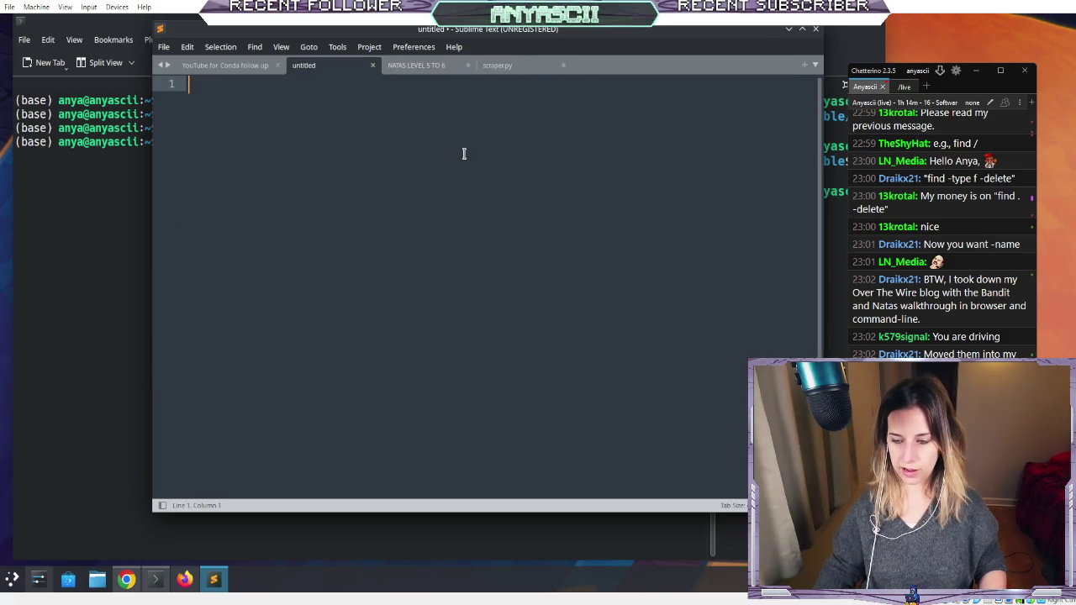
{"action": "left_click", "coordinate": [241, 32]}
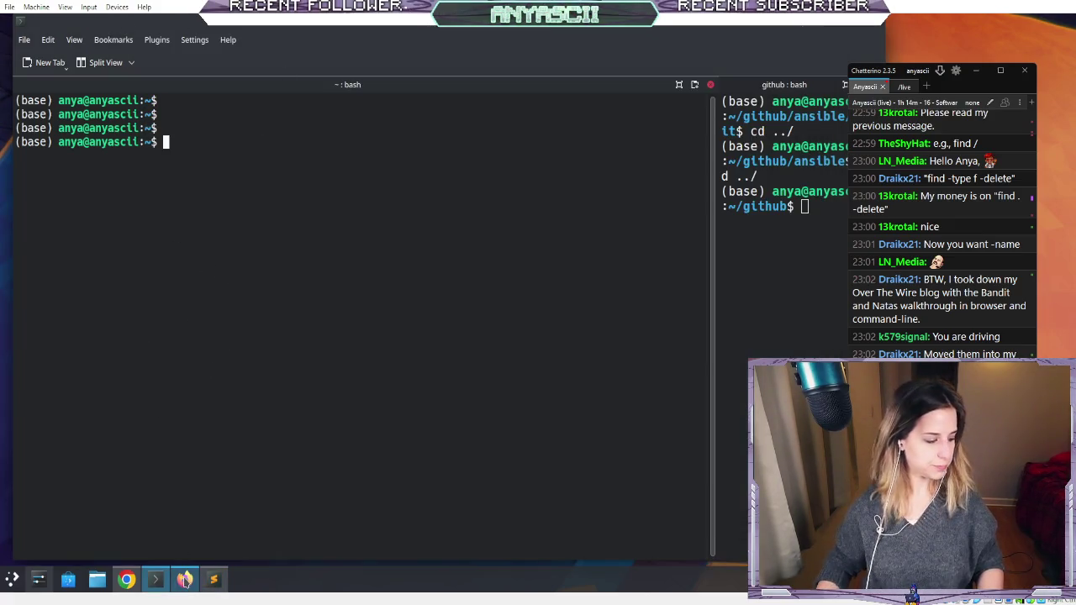
- Switch to Firefox and open a new blank tab
{"action": "key", "text": "alt+Tab"}
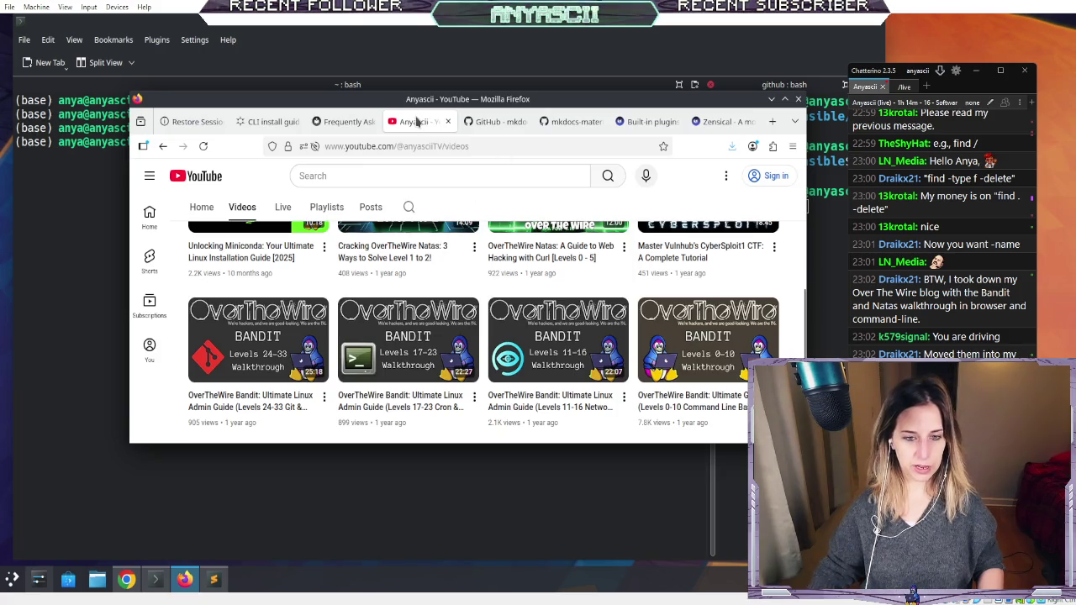
{"action": "scroll", "coordinate": [408, 288], "scroll_direction": "up", "scroll_amount": 5}
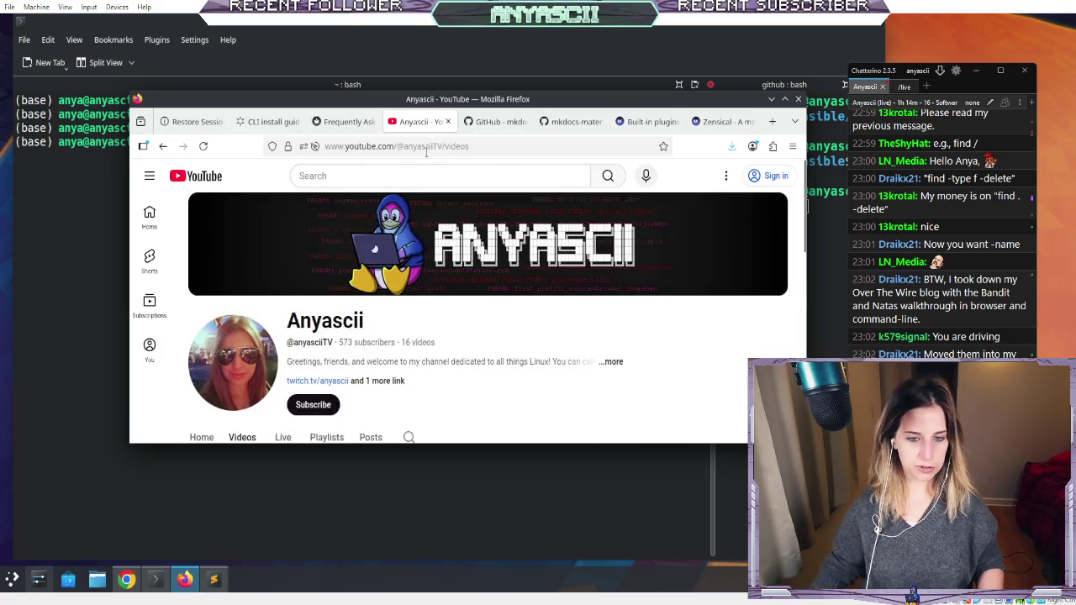
{"action": "left_click", "coordinate": [487, 145]}
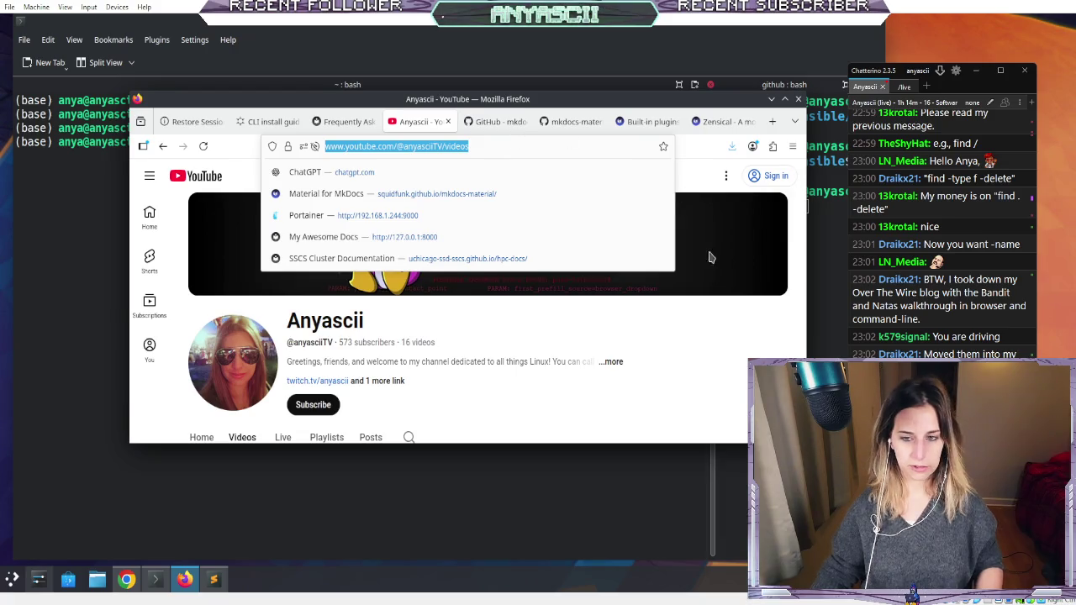
{"action": "left_click", "coordinate": [737, 336]}
{"action": "scroll", "coordinate": [739, 337], "scroll_direction": "down", "scroll_amount": 5}
{"action": "scroll", "coordinate": [740, 336], "scroll_direction": "up", "scroll_amount": 5}
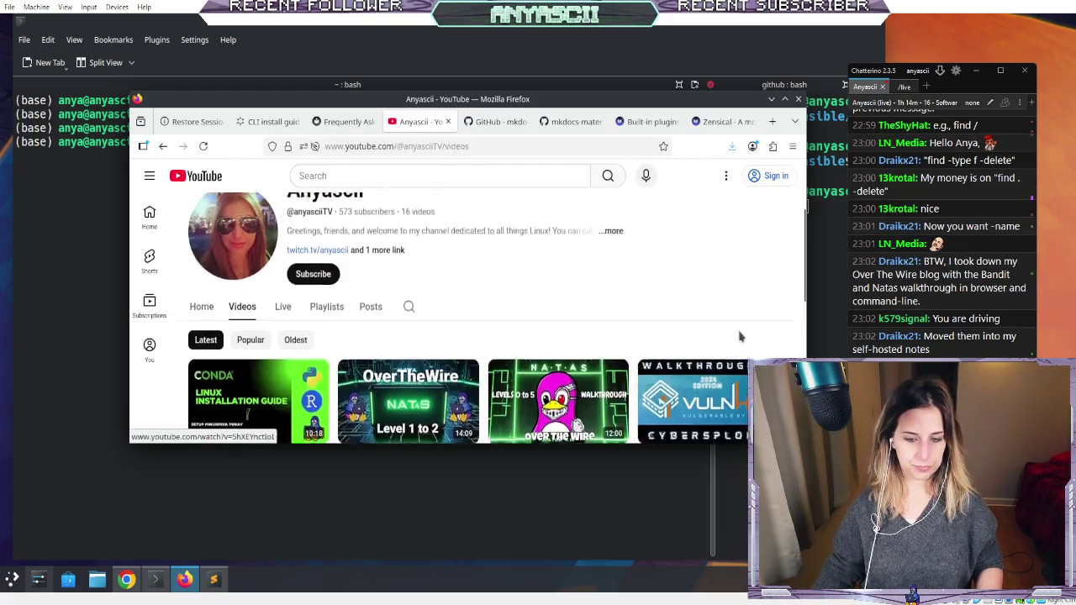
{"action": "left_click", "coordinate": [771, 122]}
- Search the web for 'grav cms' and scan the results
{"action": "type", "text": "grav cms"}
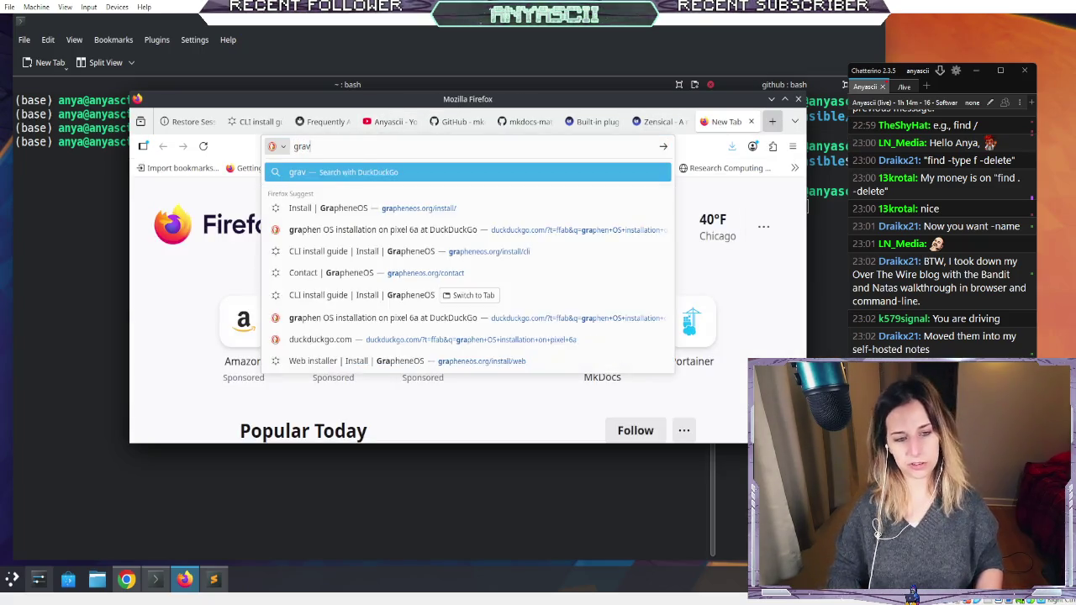
{"action": "key", "text": "Return"}
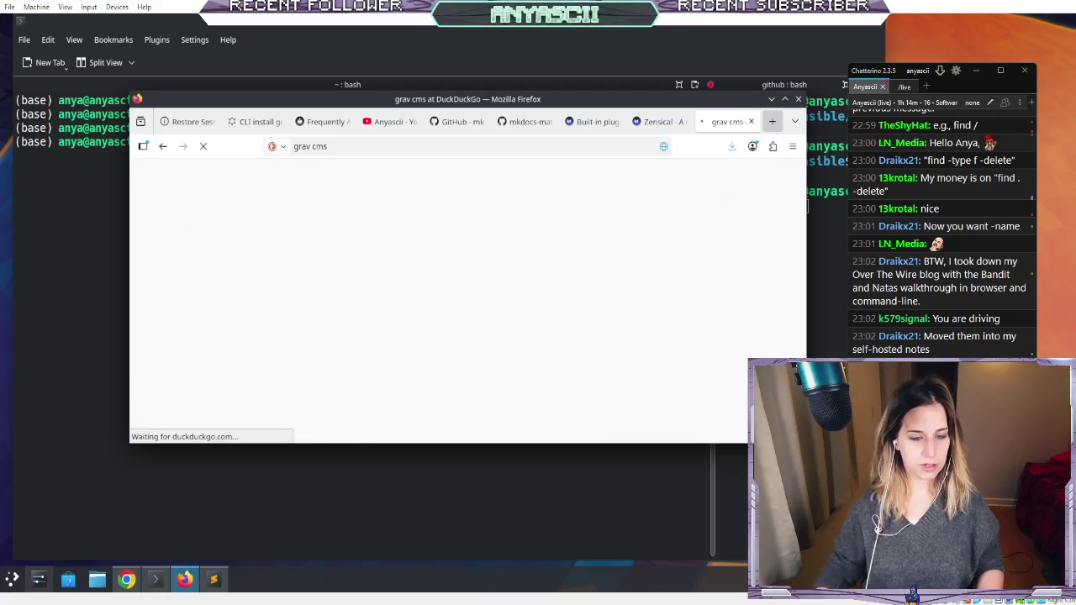
{"action": "scroll", "coordinate": [170, 252], "scroll_direction": "down", "scroll_amount": 5}
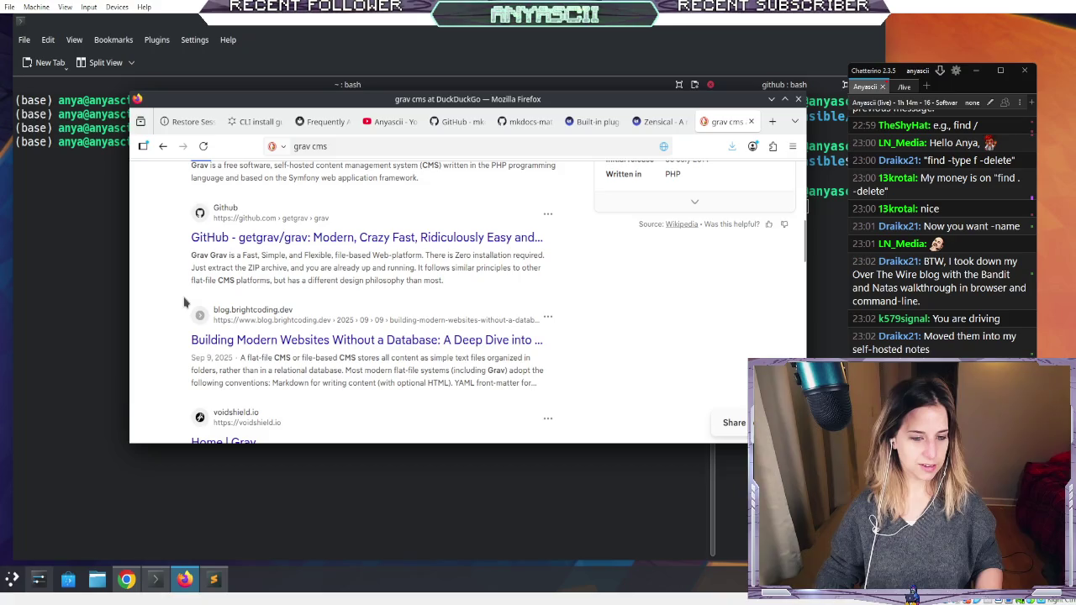
{"action": "scroll", "coordinate": [156, 277], "scroll_direction": "down", "scroll_amount": 3}
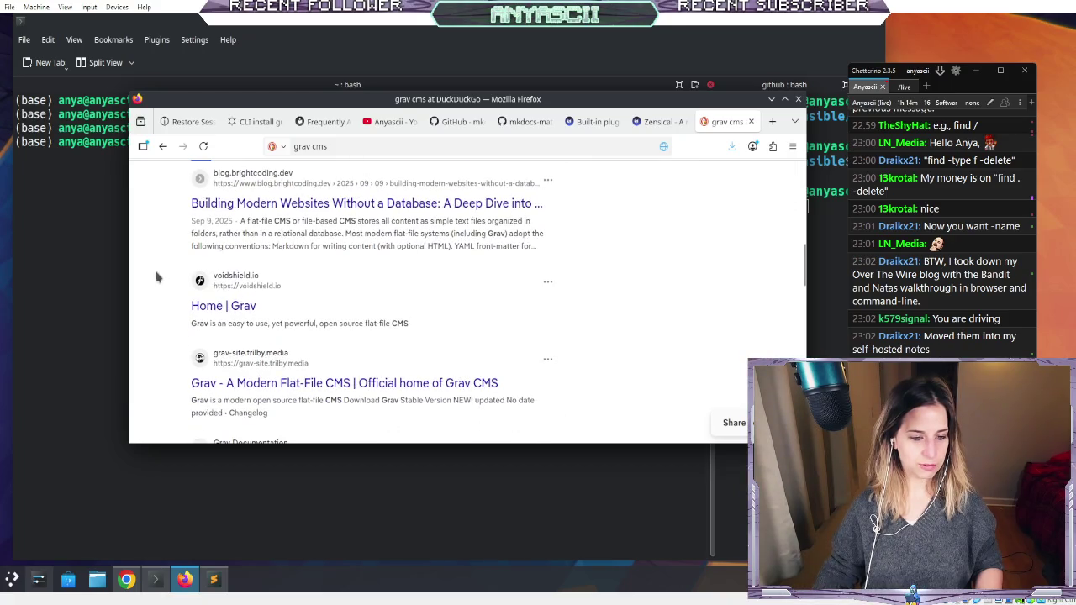
{"action": "scroll", "coordinate": [160, 278], "scroll_direction": "down", "scroll_amount": 3}
{"action": "scroll", "coordinate": [202, 244], "scroll_direction": "up", "scroll_amount": 1}
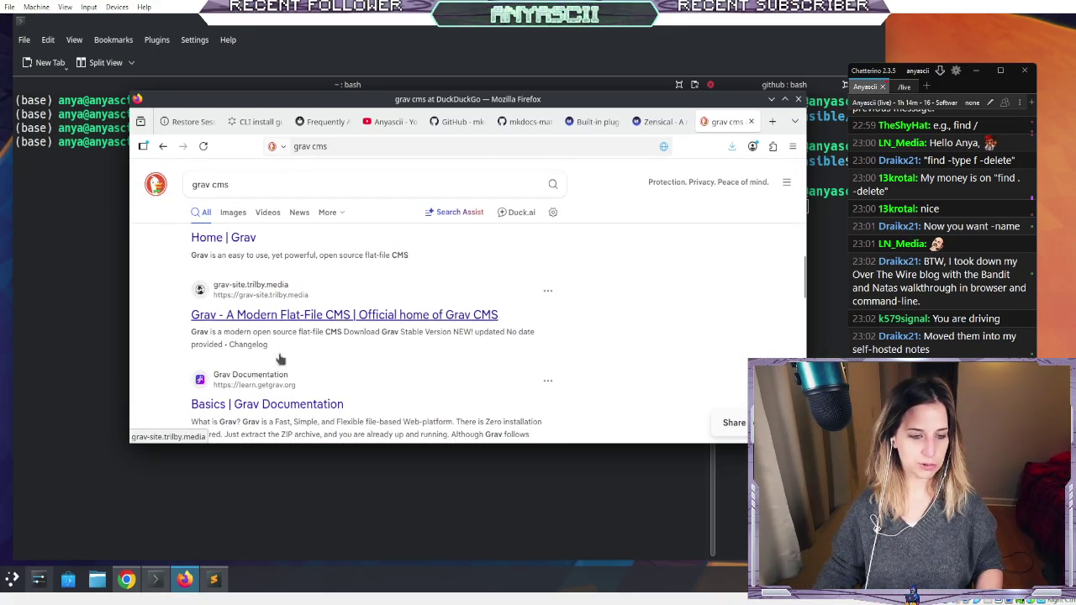
- Look over the trilby.media result, go back, and open the Downloads - Grav CMS page
{"action": "left_click", "coordinate": [262, 314]}
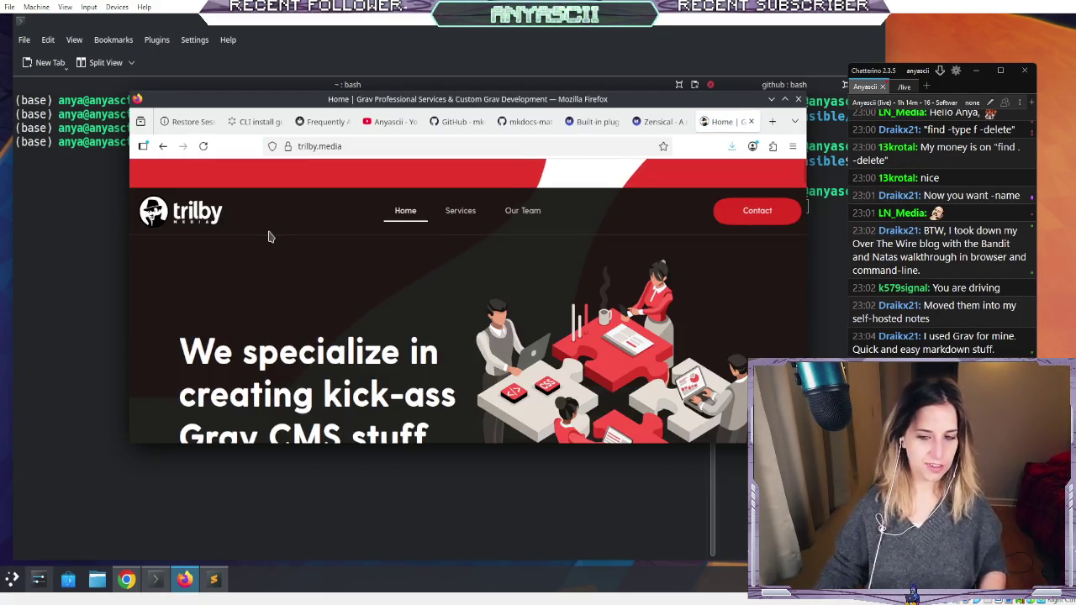
{"action": "scroll", "coordinate": [268, 236], "scroll_direction": "down", "scroll_amount": 6}
{"action": "scroll", "coordinate": [272, 239], "scroll_direction": "down", "scroll_amount": 3}
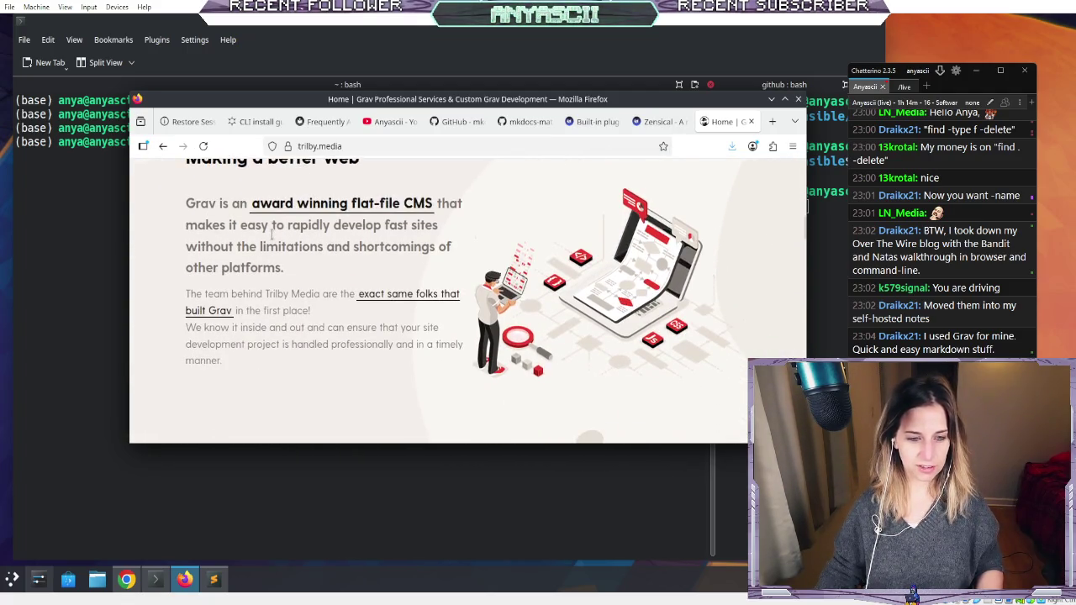
{"action": "scroll", "coordinate": [272, 237], "scroll_direction": "down", "scroll_amount": 10}
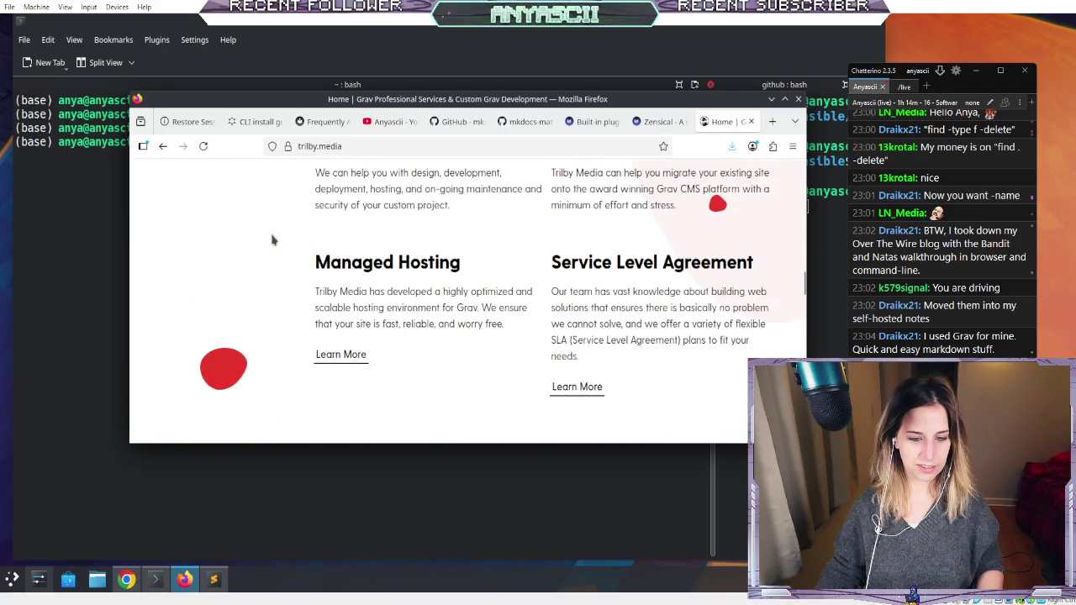
{"action": "scroll", "coordinate": [271, 240], "scroll_direction": "up", "scroll_amount": 15}
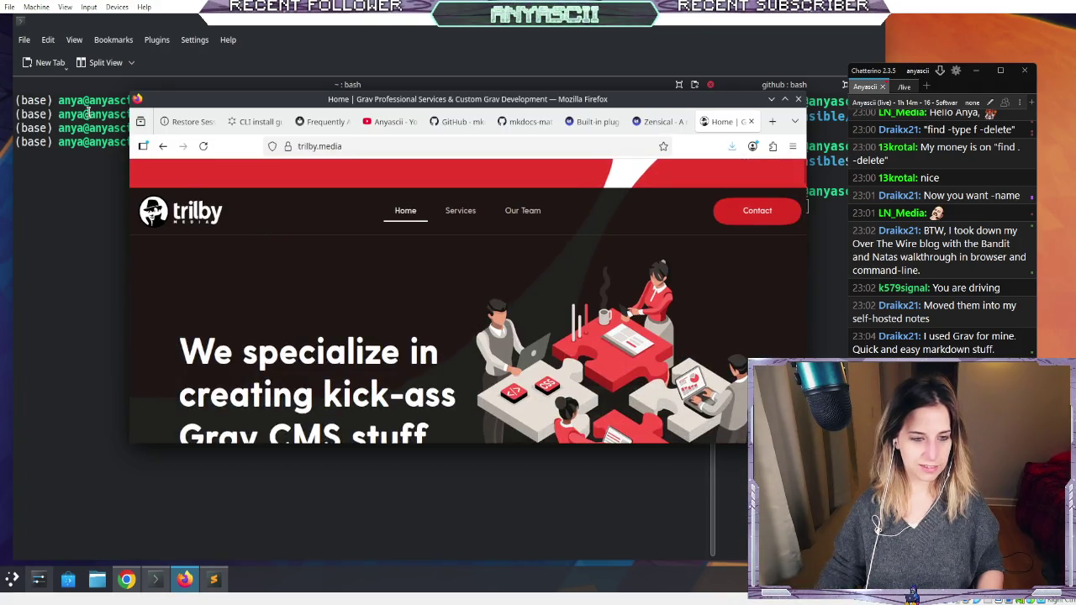
{"action": "left_click", "coordinate": [163, 147]}
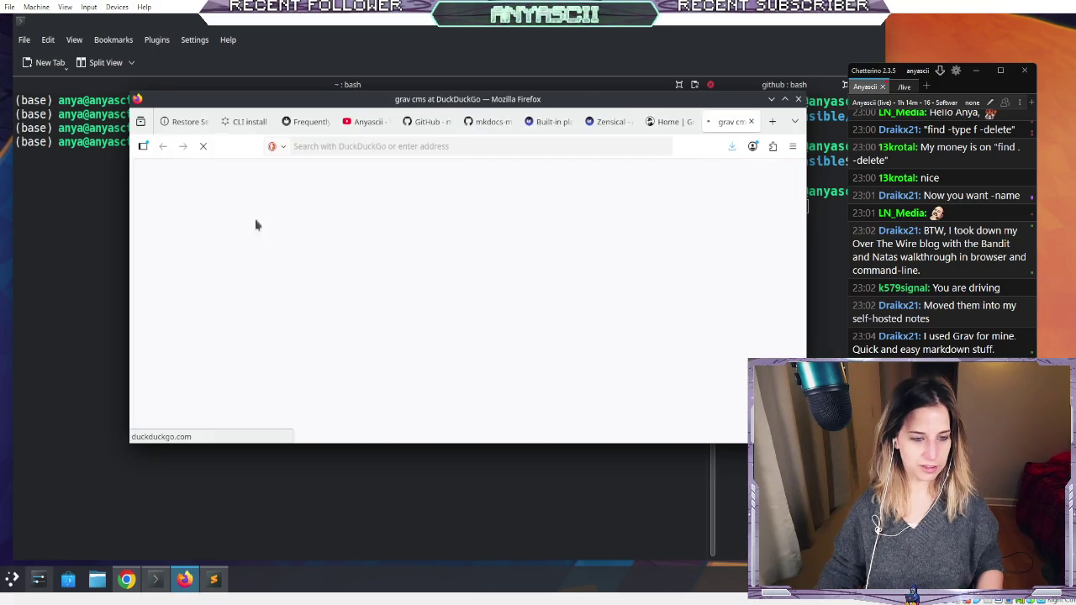
{"action": "scroll", "coordinate": [311, 269], "scroll_direction": "down", "scroll_amount": 1}
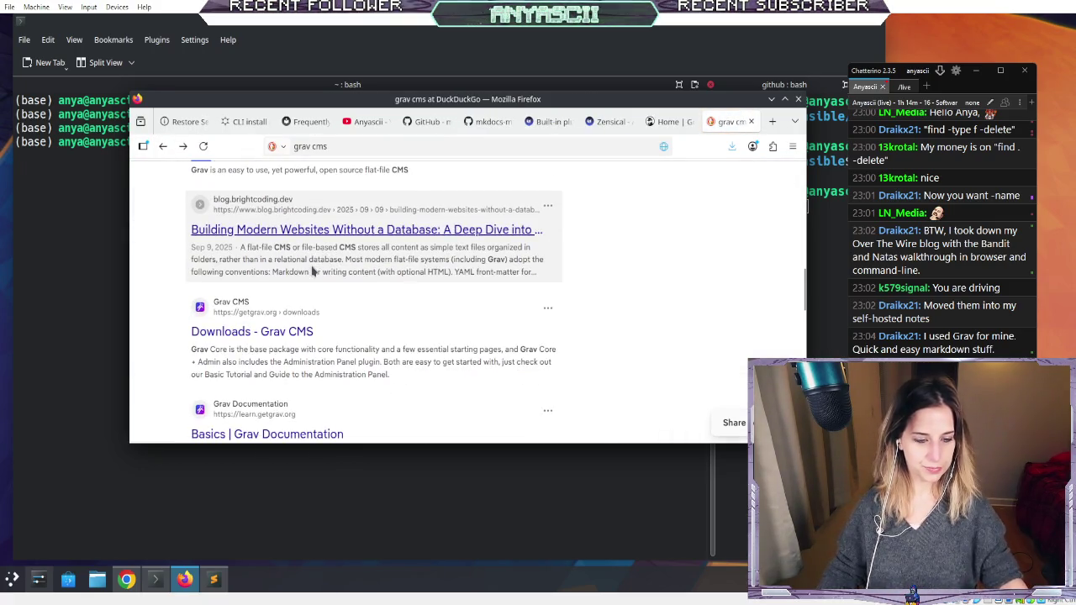
{"action": "scroll", "coordinate": [309, 270], "scroll_direction": "down", "scroll_amount": 1}
{"action": "left_click", "coordinate": [308, 267]}
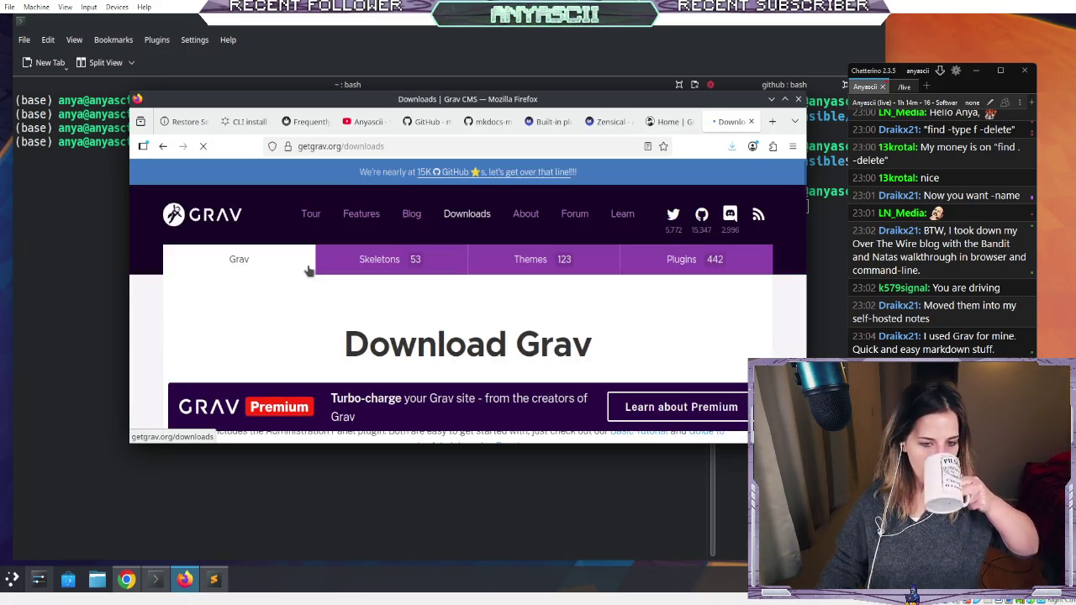
- Make the Firefox window taller on the Grav downloads page, then return to Konsole
{"action": "scroll", "coordinate": [309, 270], "scroll_direction": "down", "scroll_amount": 3}
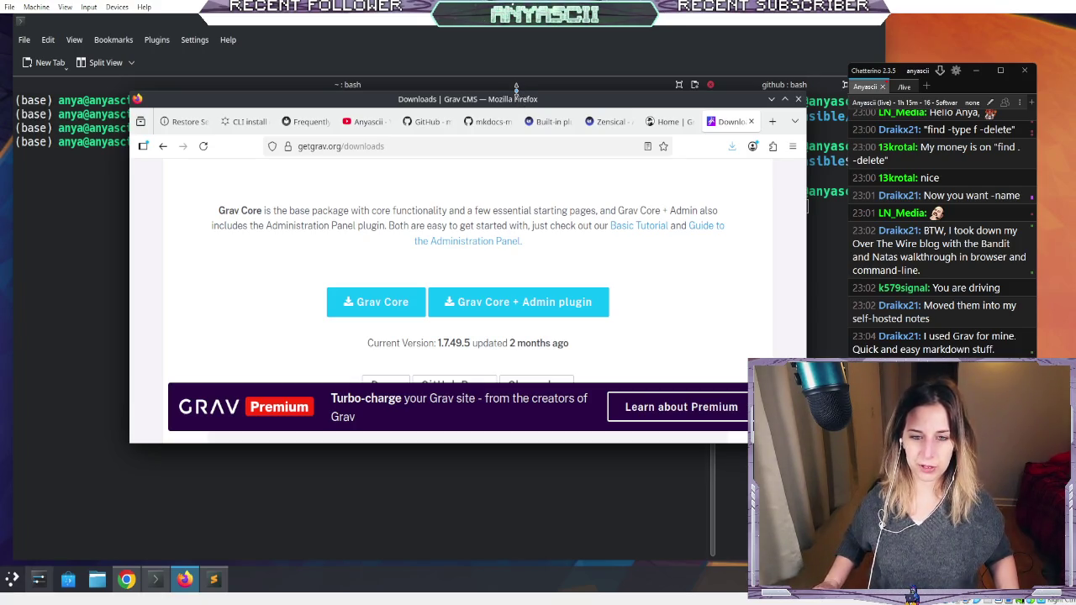
{"action": "left_click_drag", "start_coordinate": [516, 88], "coordinate": [509, 31]}
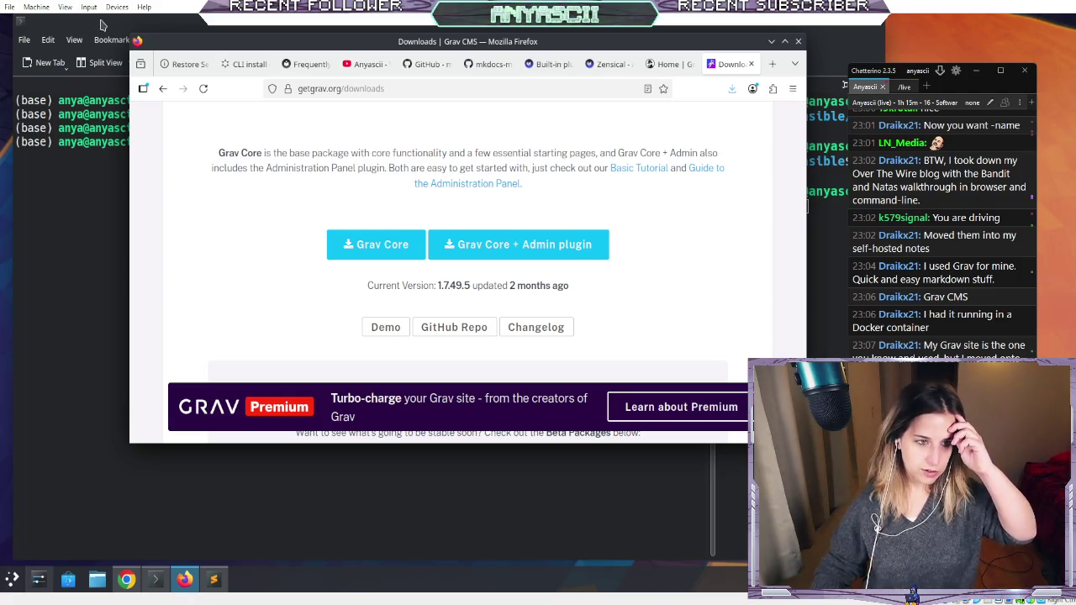
{"action": "key", "text": "alt+Tab"}
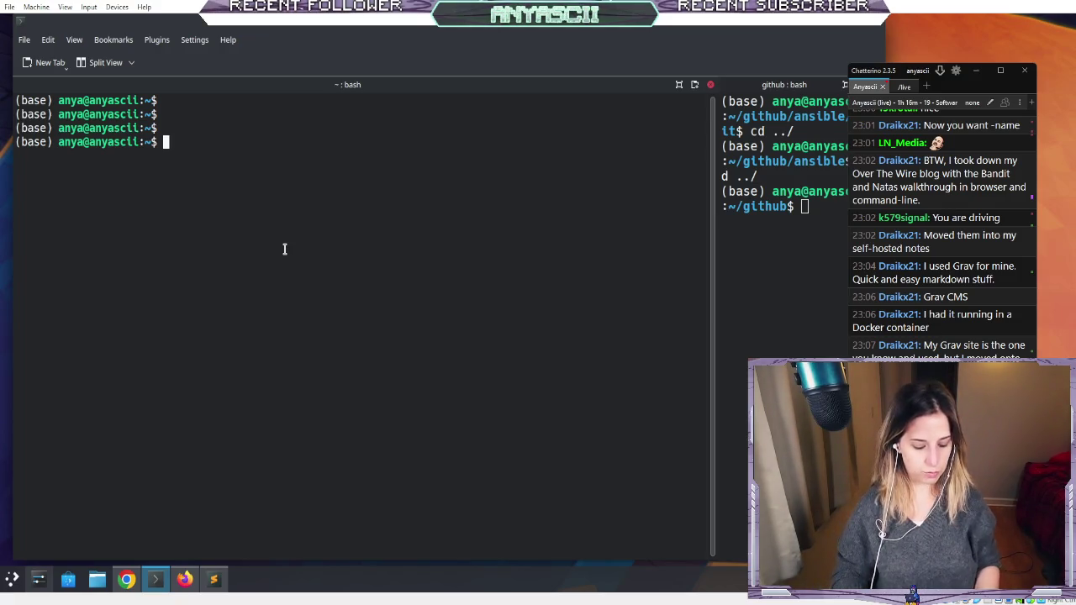
- Enlarge the left pane's terminal font and move the split divider right to widen it
{"action": "key", "text": "ctrl+plus"}
{"action": "key", "text": "ctrl+plus"}
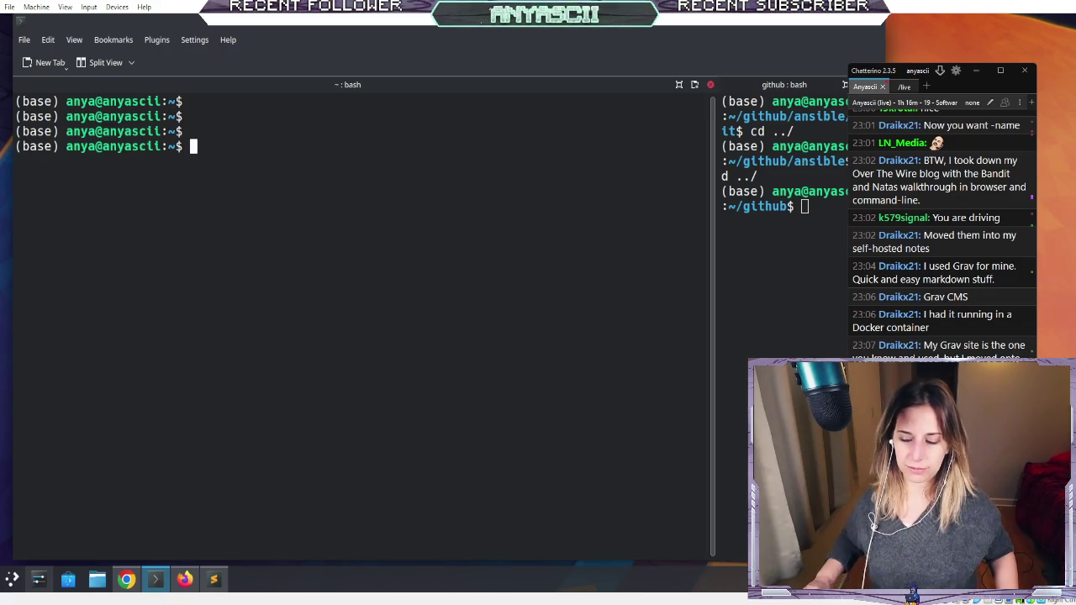
{"action": "key", "text": "ctrl+shift+bracketright"}
{"action": "key", "text": "ctrl+shift+bracketright"}
{"action": "key", "text": "ctrl+shift+bracketright"}
{"action": "key", "text": "ctrl+shift+bracketright"}
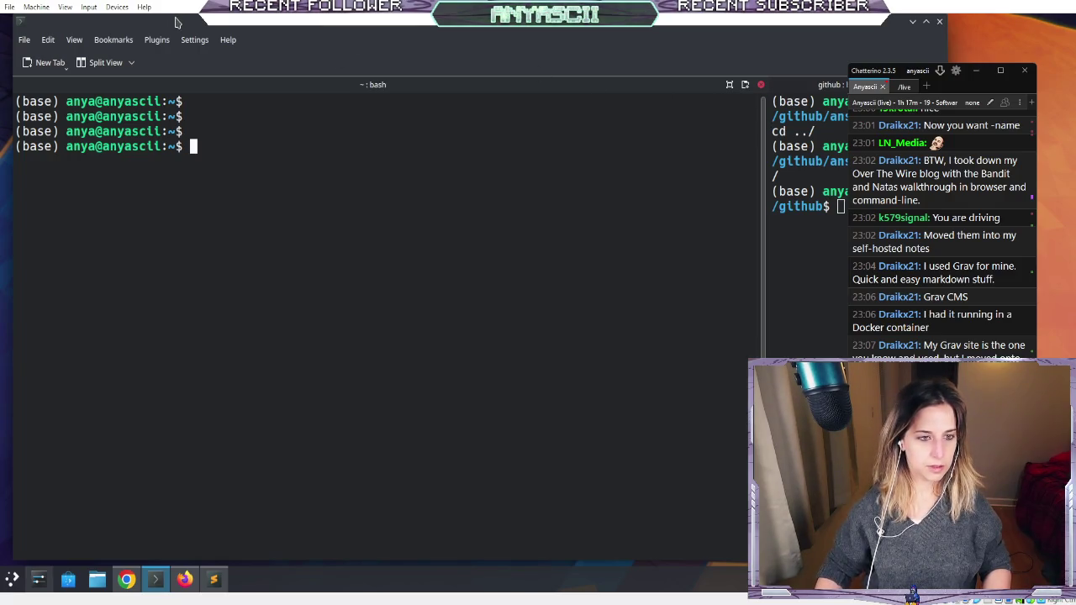
- Run conda env list and activate mkdocs_env, then start and erase a half-typed mkdocs command
{"action": "type", "text": "condaenv list"}
{"action": "key", "text": "Return"}
{"action": "type", "text": "conda"}
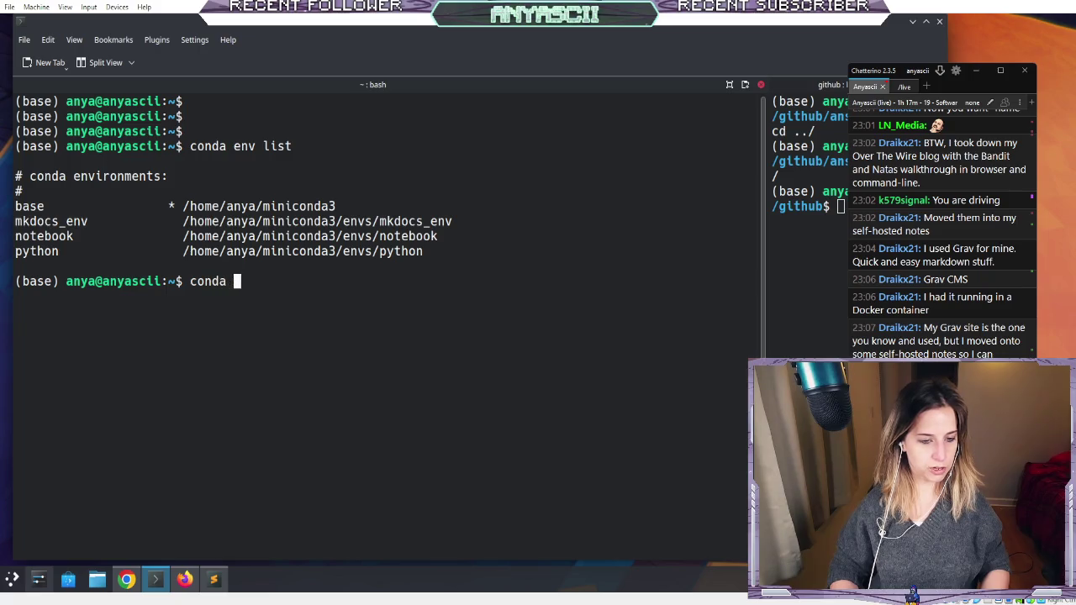
{"action": "type", "text": "activate mk"}
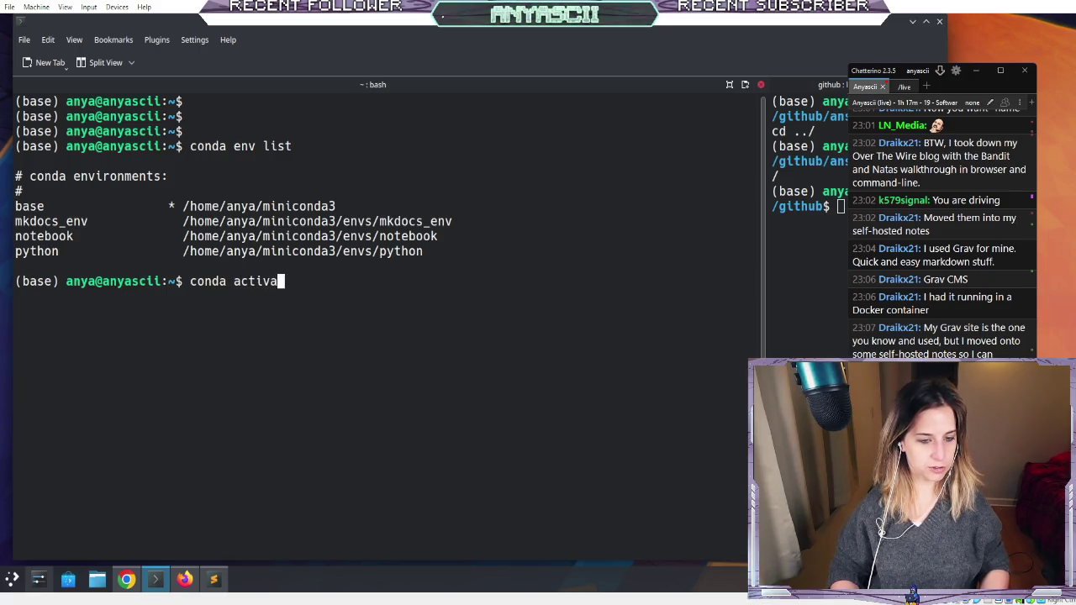
{"action": "key", "text": "Tab"}
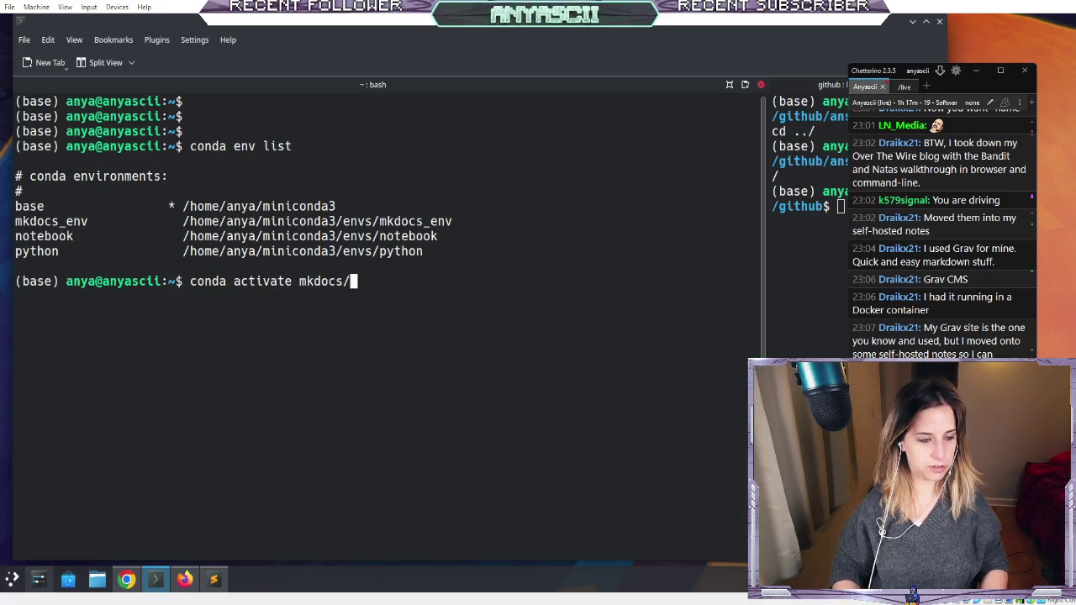
{"action": "type", "text": "_env"}
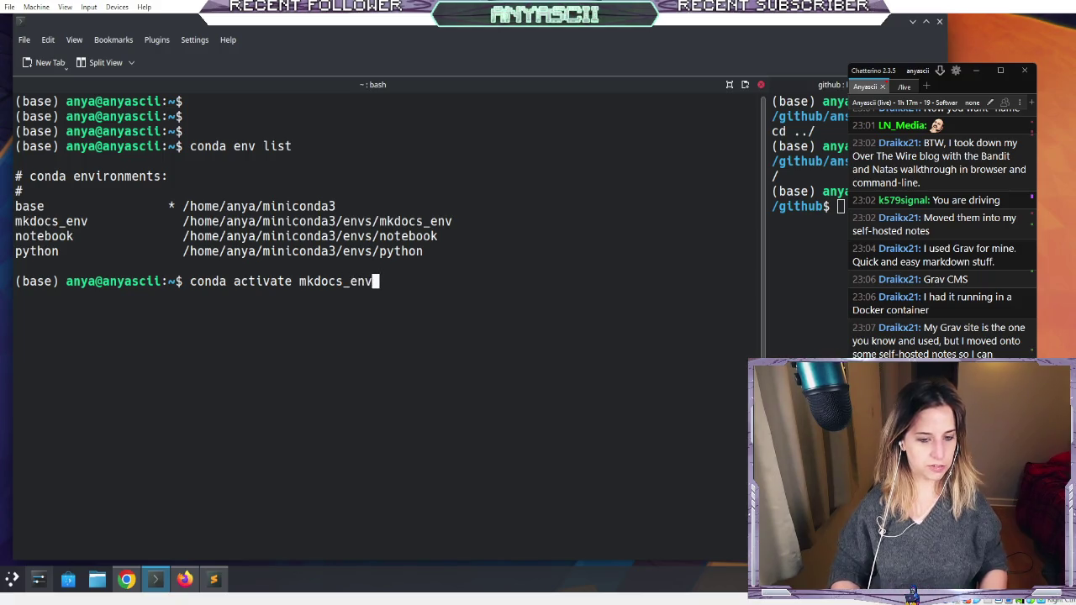
{"action": "key", "text": "Return"}
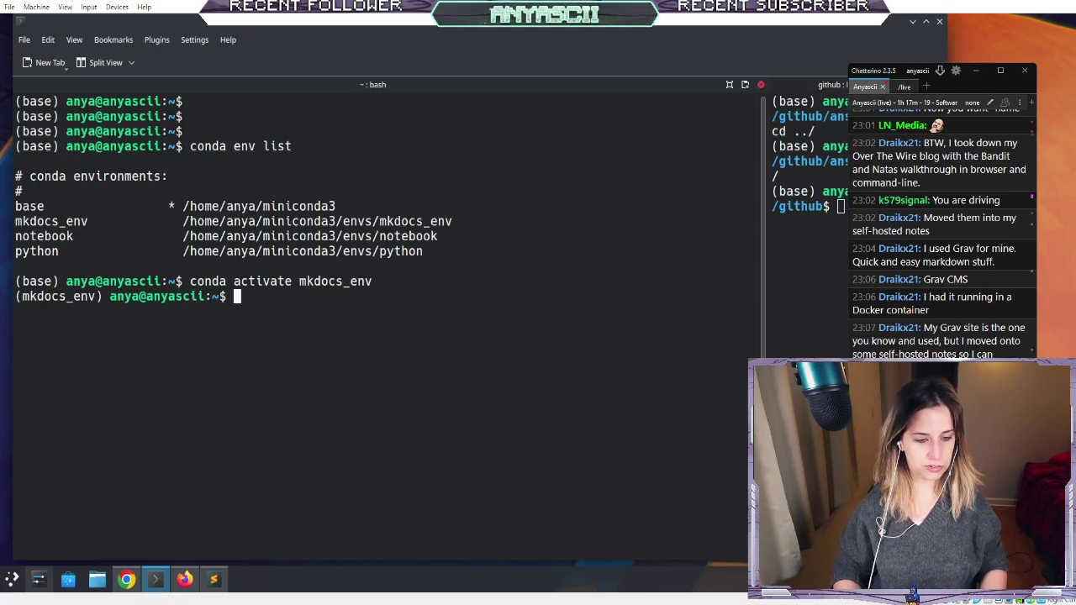
{"action": "type", "text": "mkdocs "}
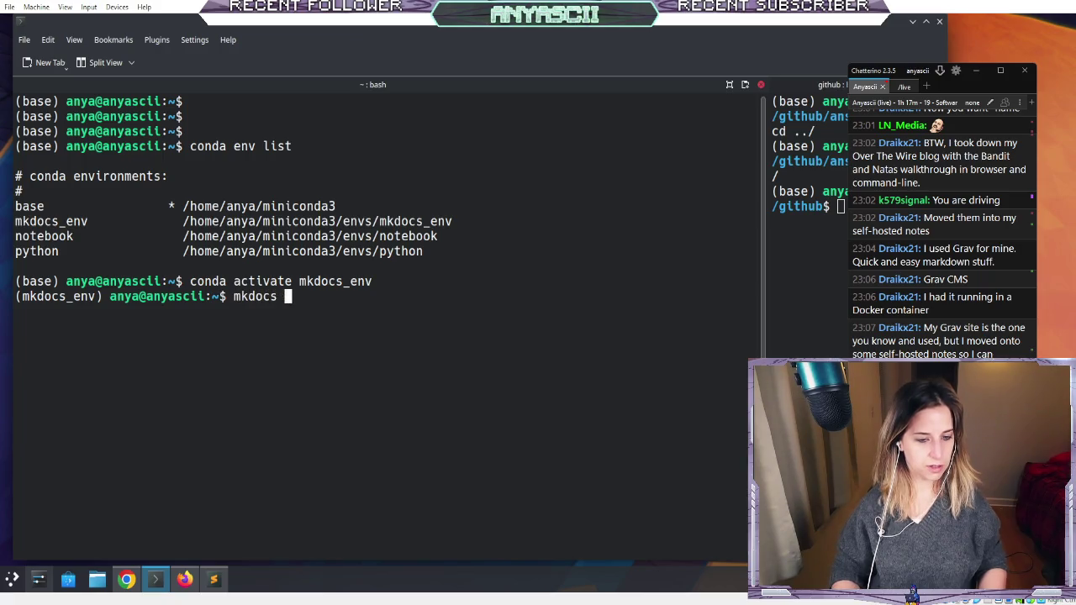
{"action": "type", "text": "mkdocs pym"}
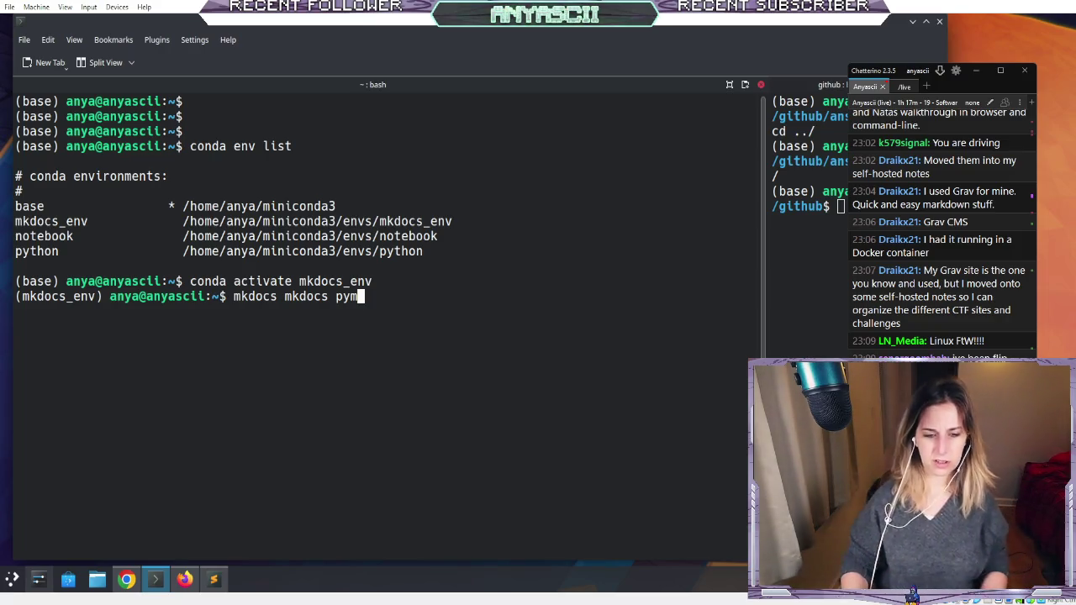
{"action": "type", "text": "arkdow"}
{"action": "key", "text": "BackSpace"}
{"action": "key", "text": "BackSpace"}
{"action": "key", "text": "BackSpace"}
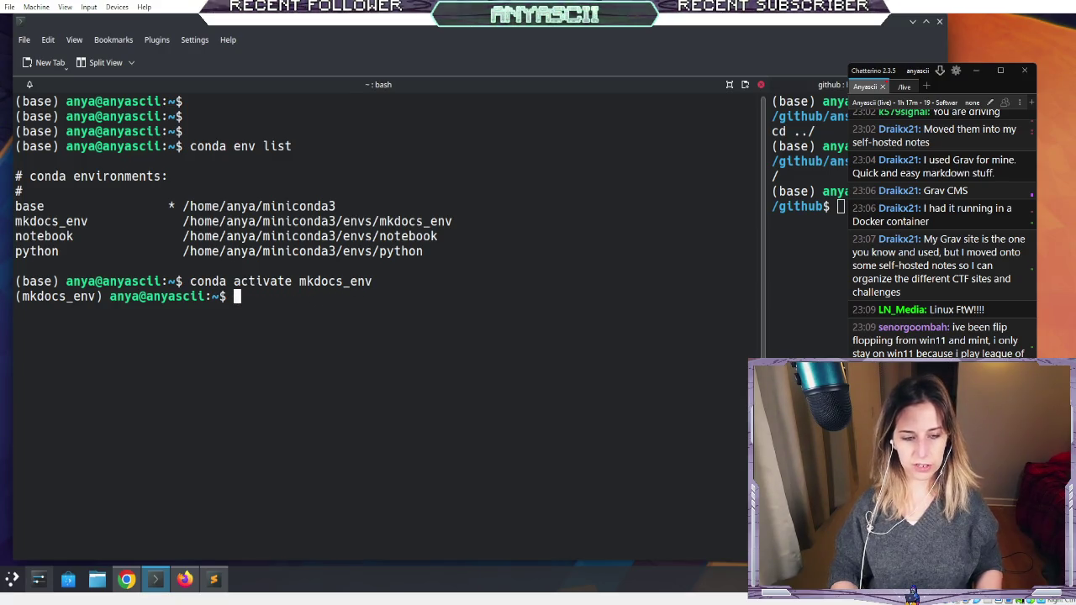
{"action": "type", "text": "uv"}
{"action": "key", "text": "Return"}
{"action": "type", "text": "vlear"}
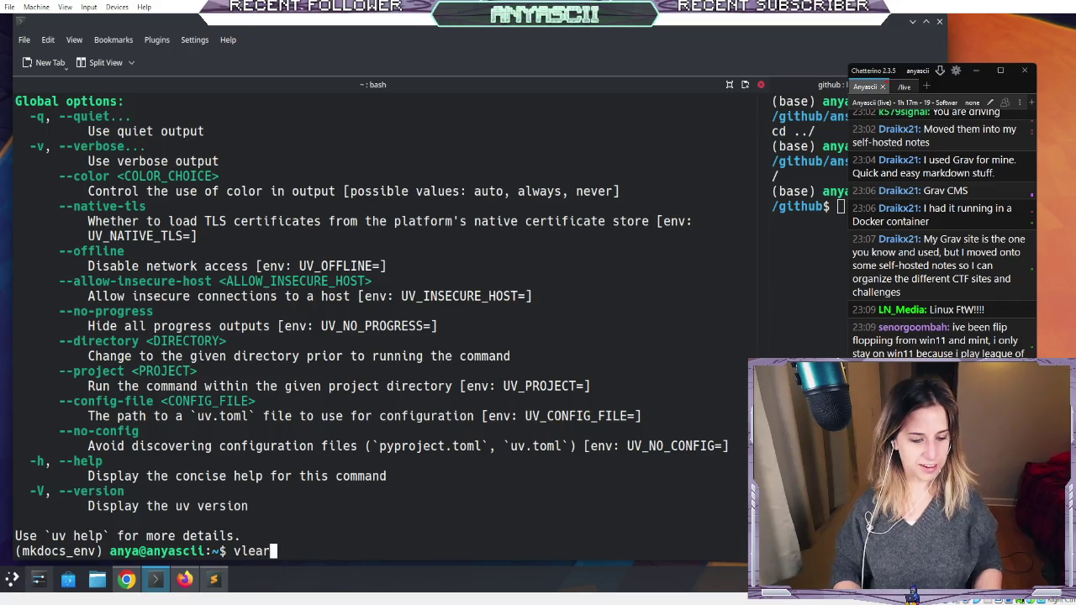
{"action": "key", "text": "Return"}
{"action": "type", "text": "clear"}
{"action": "key", "text": "Return"}
{"action": "type", "text": "venv"}
{"action": "key", "text": "Return"}
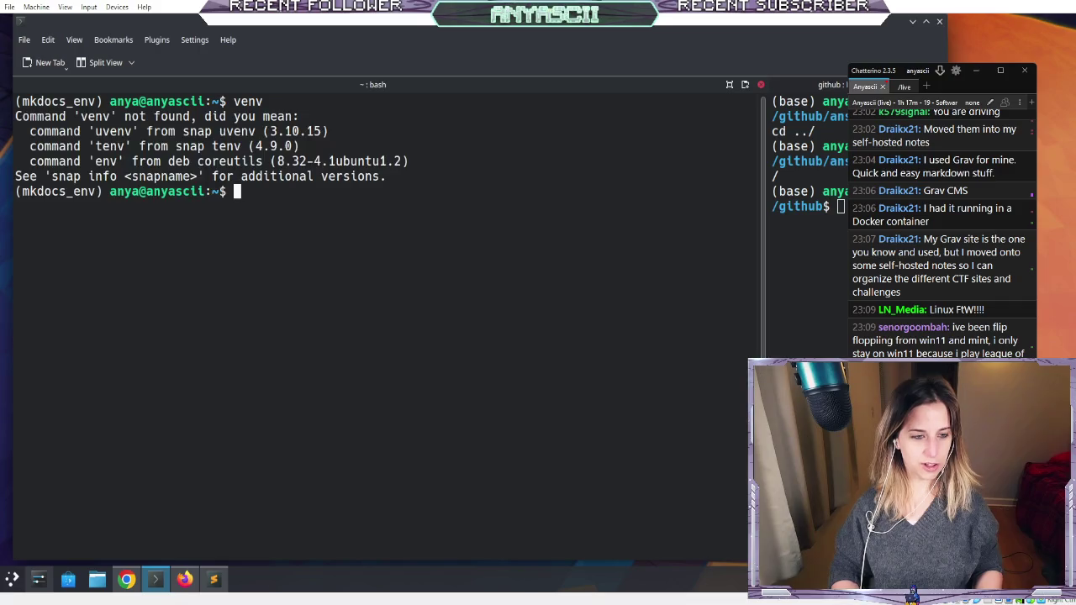
{"action": "type", "text": "lear"}
{"action": "key", "text": "Return"}
{"action": "key", "text": "Return"}
{"action": "key", "text": "Return"}
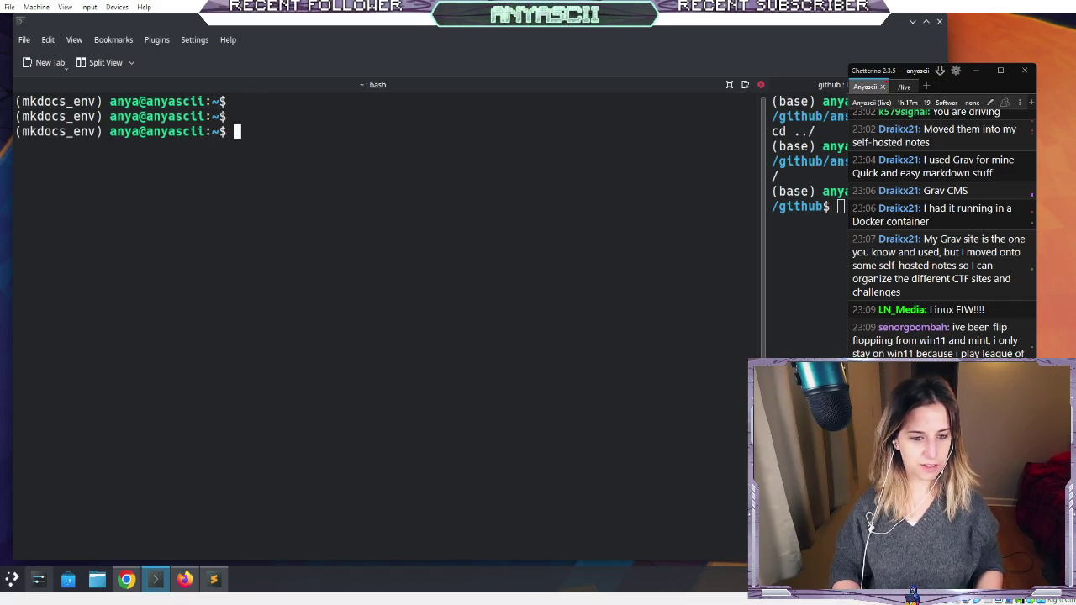
{"action": "type", "text": "conda"}
{"action": "key", "text": "Return"}
{"action": "type", "text": "clear"}
{"action": "key", "text": "Return"}
{"action": "key", "text": "Return"}
{"action": "key", "text": "Return"}
{"action": "type", "text": "uv"}
{"action": "key", "text": "Return"}
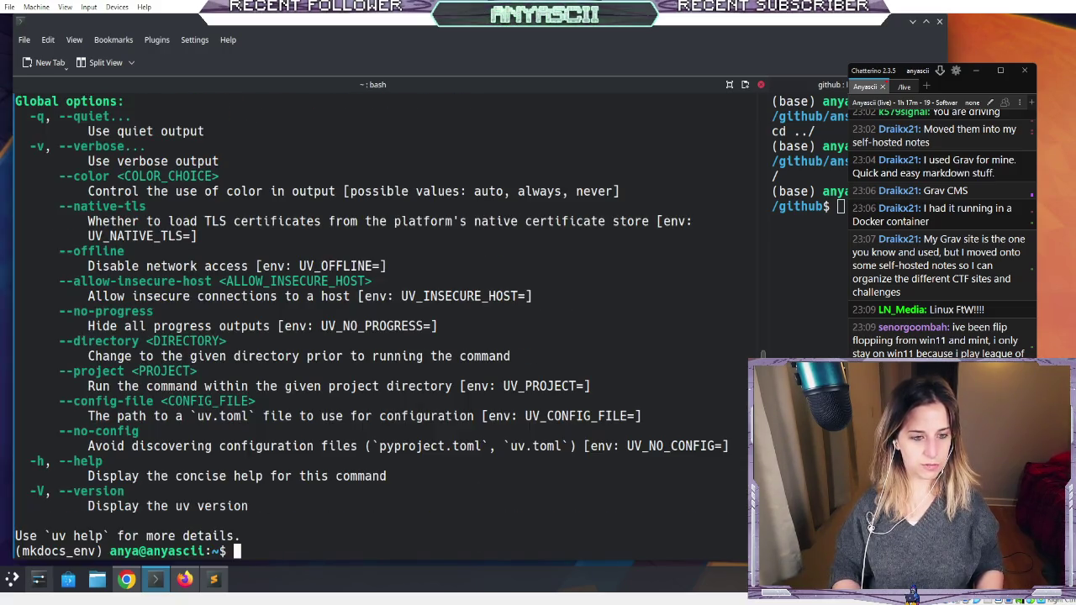
{"action": "type", "text": "clear"}
{"action": "key", "text": "Return"}
{"action": "key", "text": "Return"}
{"action": "key", "text": "Return"}
{"action": "type", "text": "conda"}
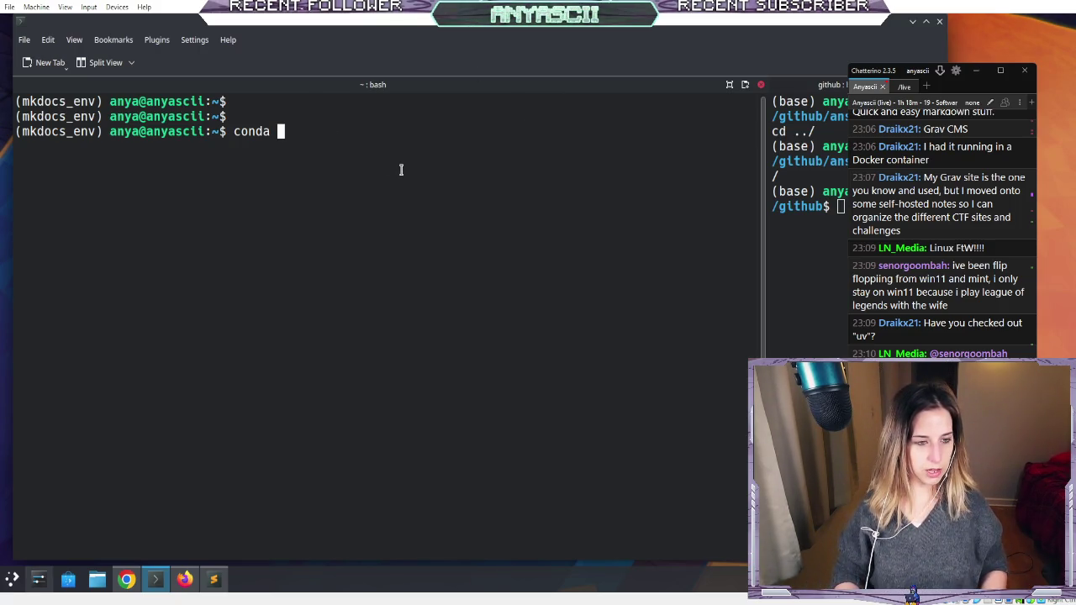
- List the contents of the mkdocs folder with ls -ahl mkdocs/
{"action": "key", "text": "BackSpace"}
{"action": "key", "text": "BackSpace"}
{"action": "key", "text": "BackSpace"}
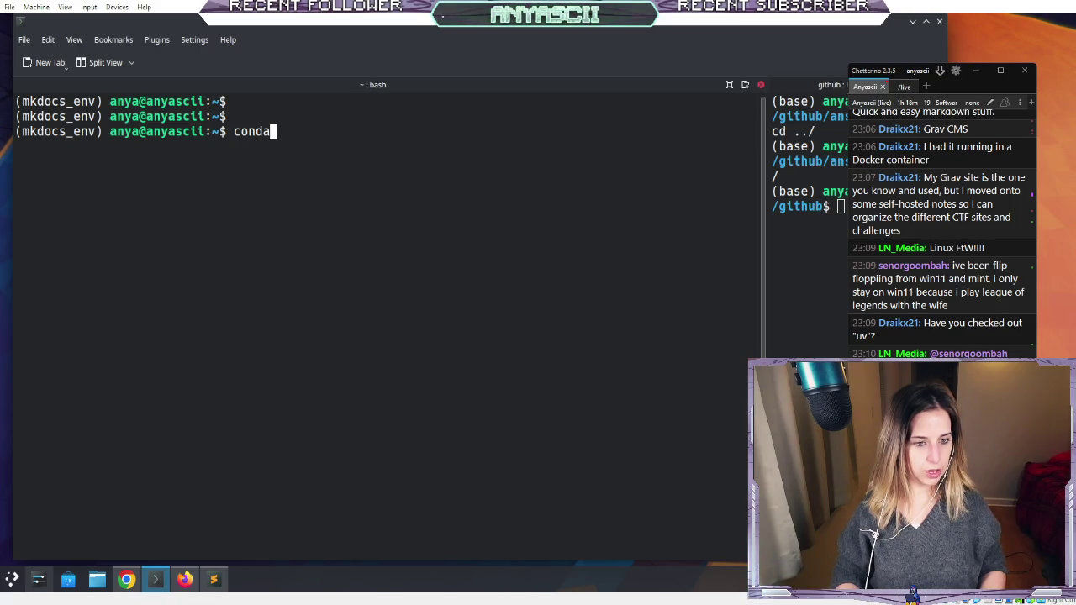
{"action": "type", "text": "mkdocs"}
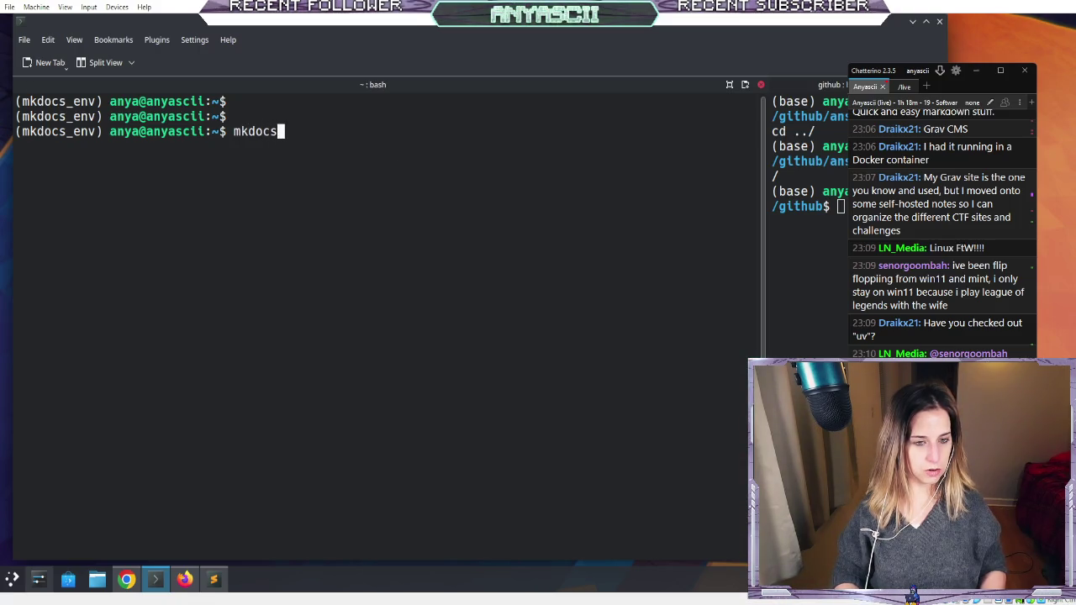
{"action": "key", "text": "BackSpace"}
{"action": "key", "text": "BackSpace"}
{"action": "key", "text": "BackSpace"}
{"action": "type", "text": "ls -ah"}
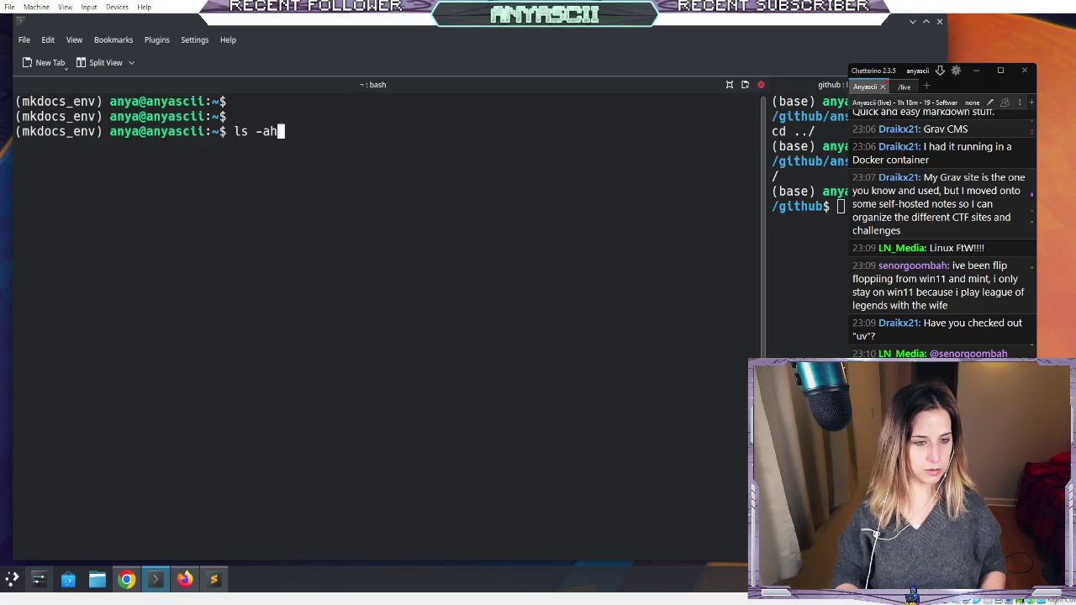
{"action": "type", "text": "l mkdocs/"}
{"action": "key", "text": "Return"}
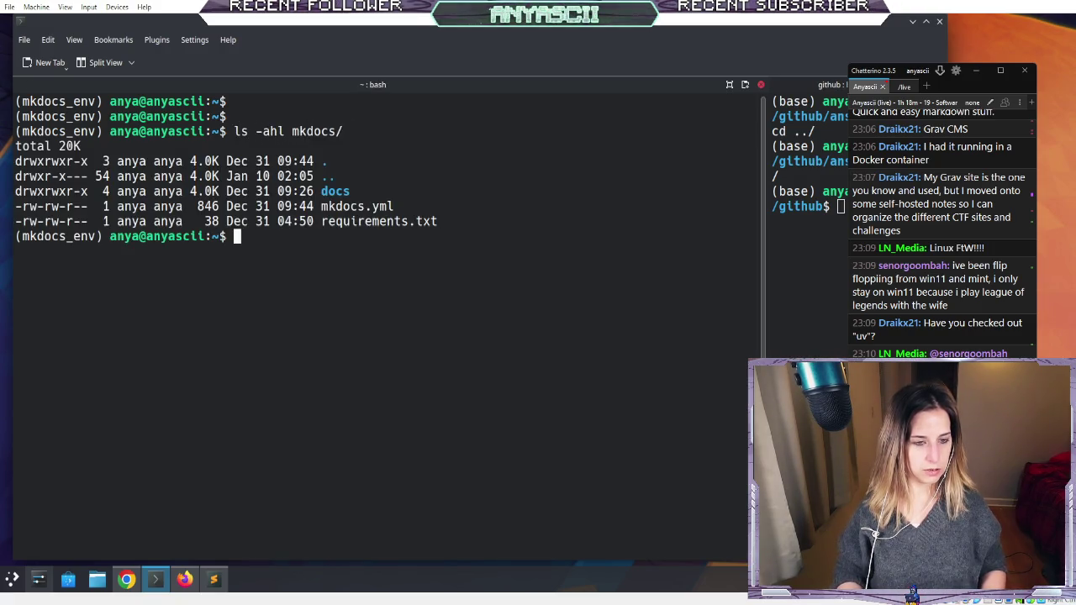
- Move into the mkdocs folder and list it in detail with ll
{"action": "type", "text": "cd mkdocs/"}
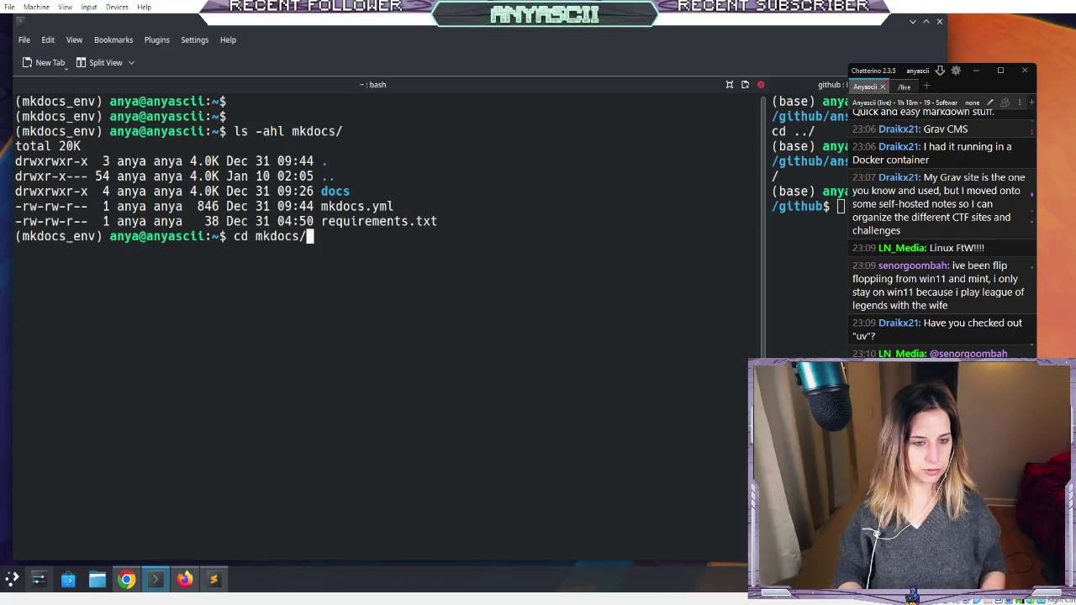
{"action": "key", "text": "Return"}
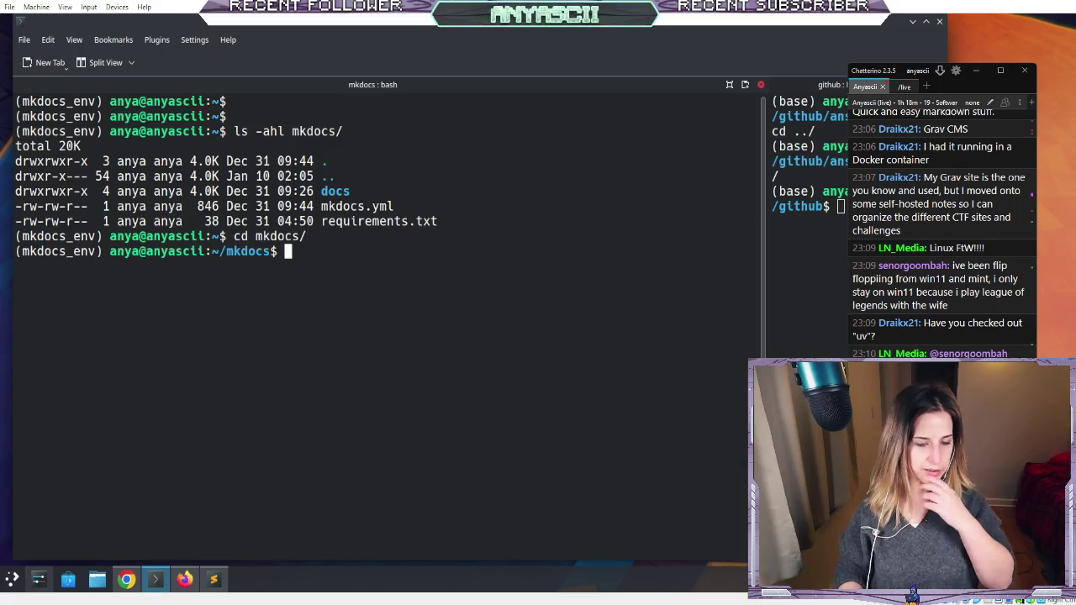
{"action": "type", "text": "ll"}
{"action": "key", "text": "Return"}
{"action": "type", "text": "ls -"}
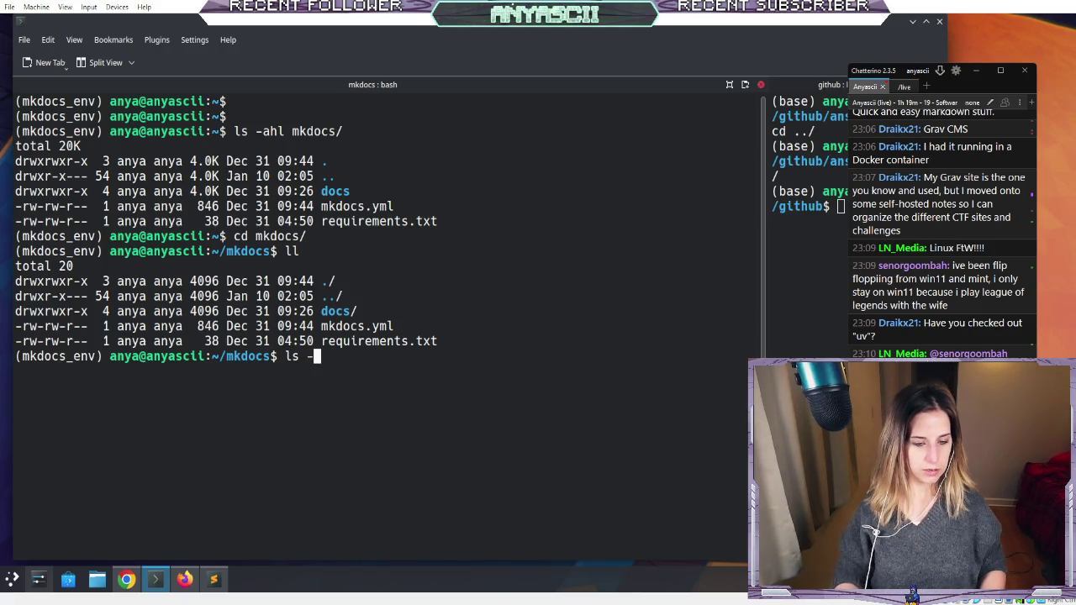
- List the files in the hidden ~/.ssh folder
{"action": "type", "text": "l"}
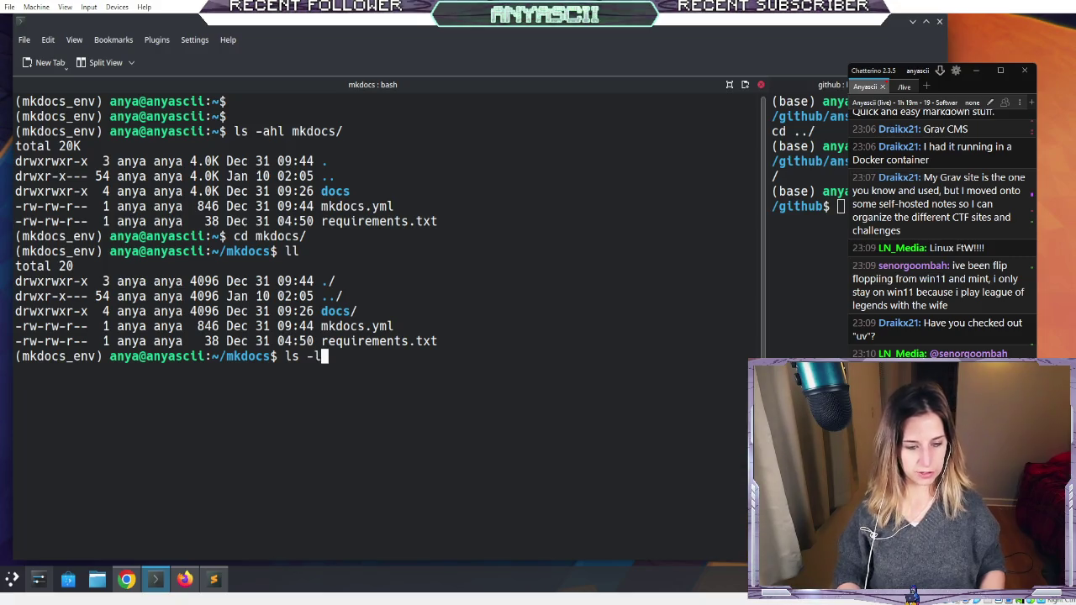
{"action": "type", "text": " ."}
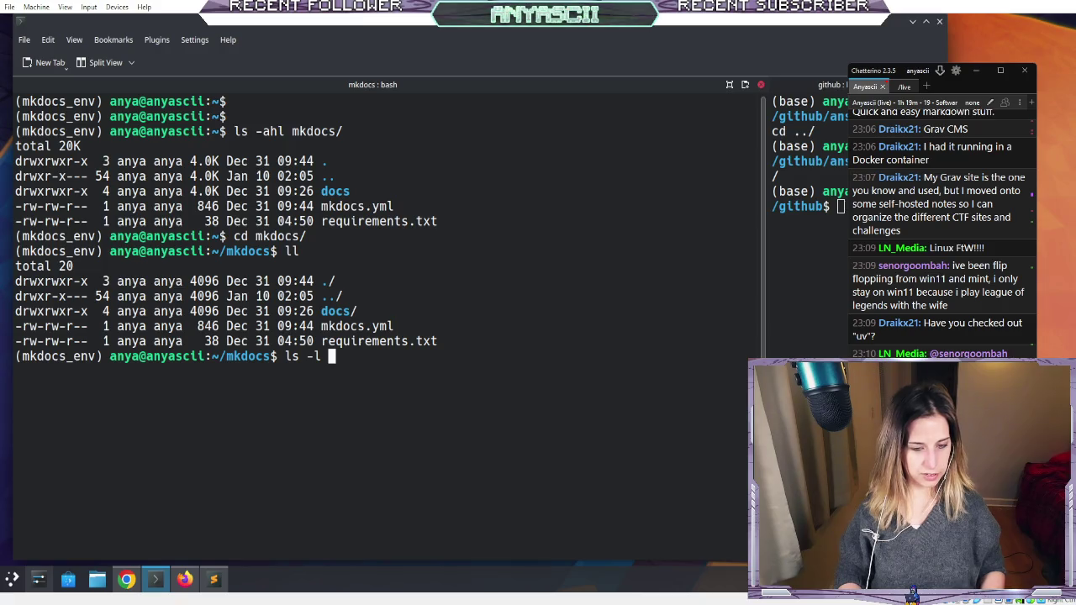
{"action": "type", "text": "~/"}
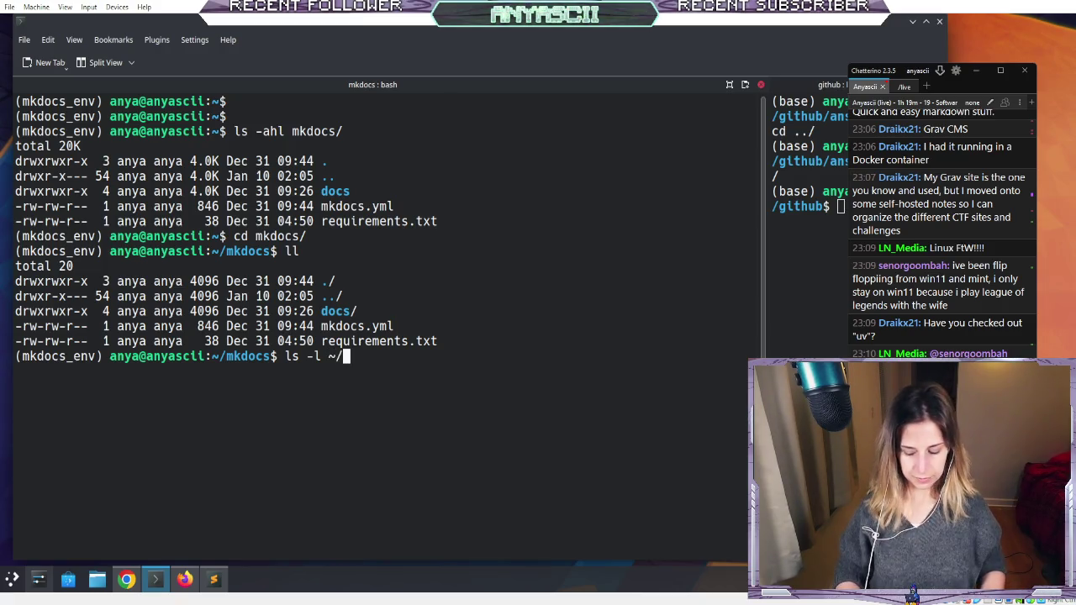
{"action": "type", "text": ".s"}
{"action": "key", "text": "Tab"}
{"action": "key", "text": "Tab"}
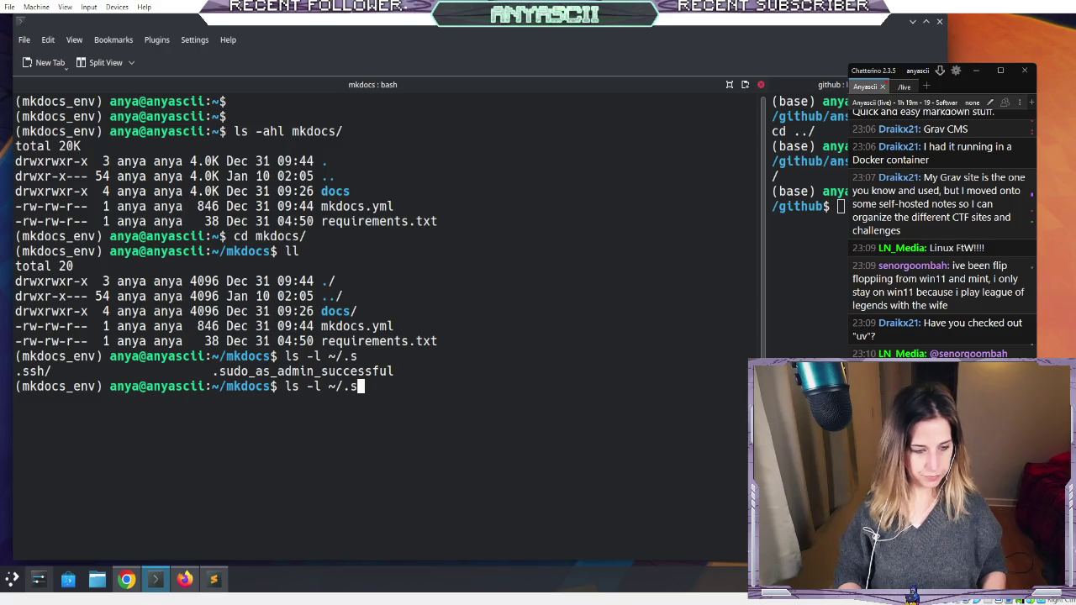
{"action": "type", "text": "s"}
{"action": "key", "text": "Tab"}
{"action": "key", "text": "Return"}
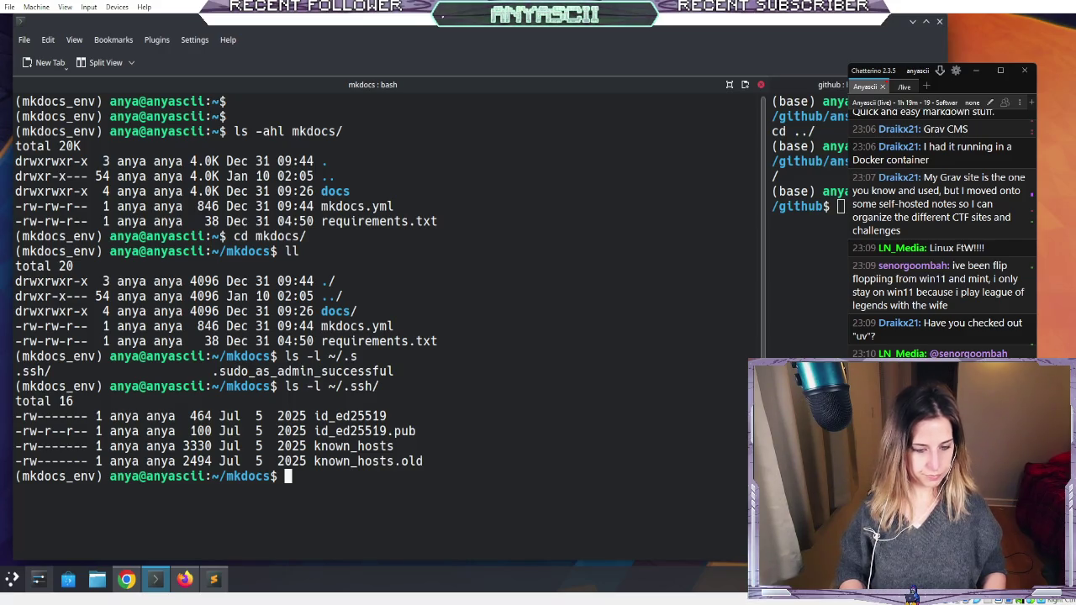
- Clear the terminal and list the mkdocs folder with ls -ahl
{"action": "key", "text": "Up"}
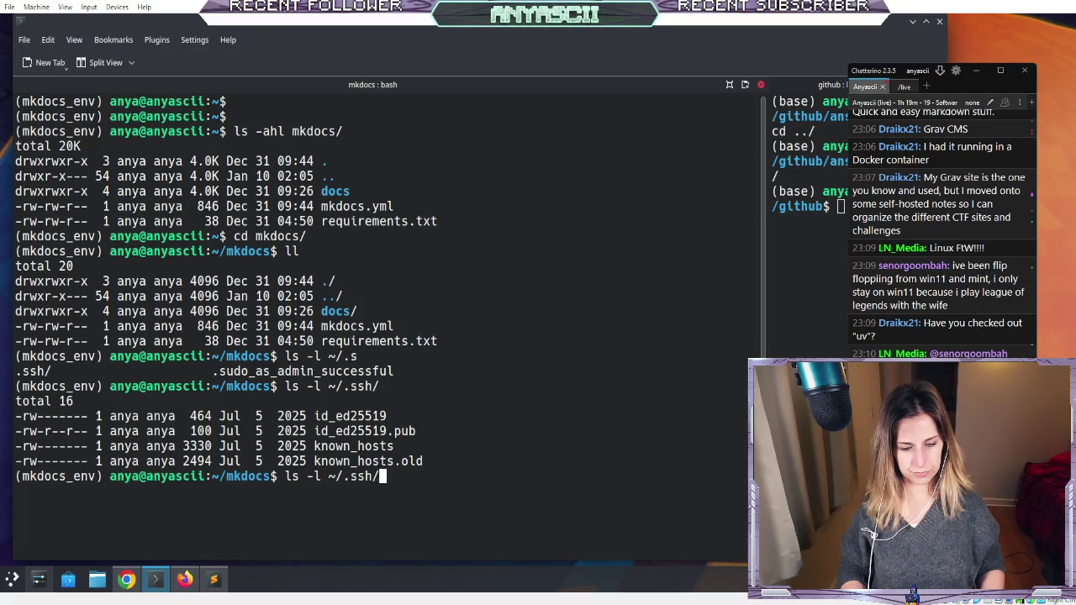
{"action": "key", "text": "BackSpace"}
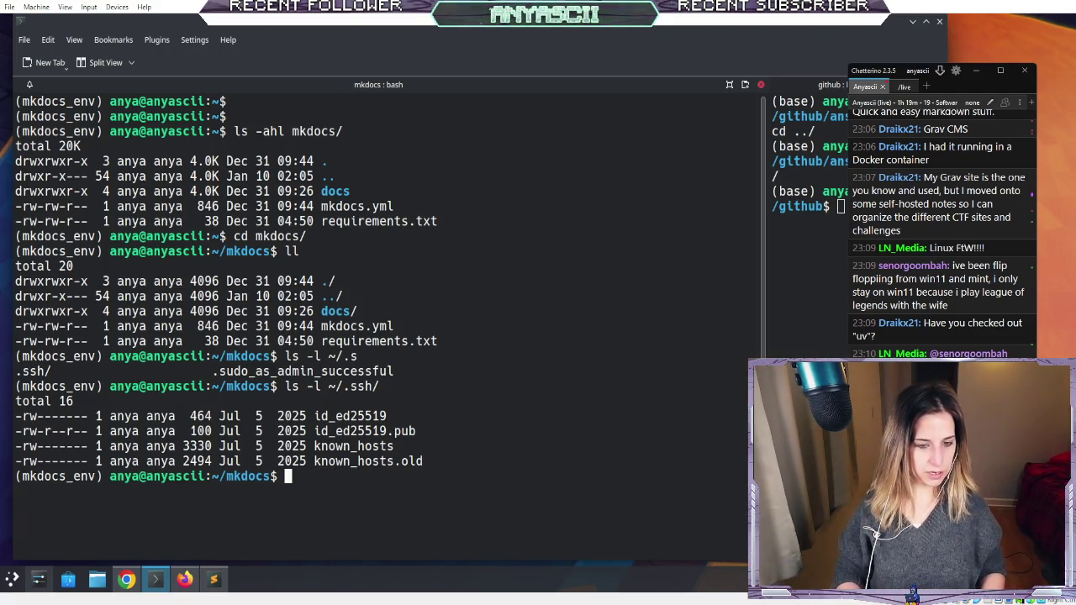
{"action": "type", "text": "clear"}
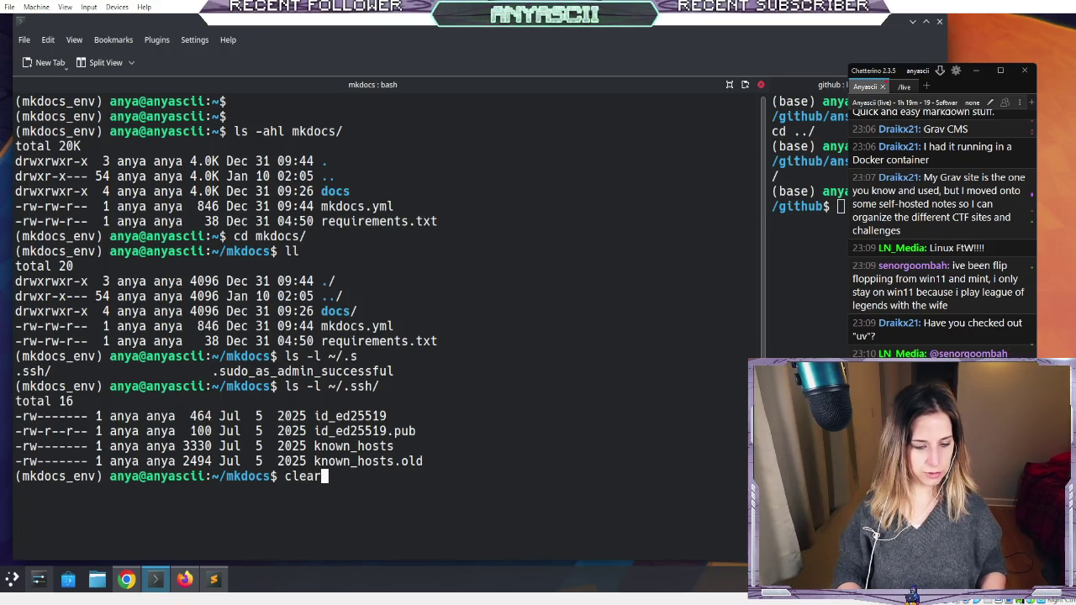
{"action": "key", "text": "Return"}
{"action": "type", "text": "ls -ahl"}
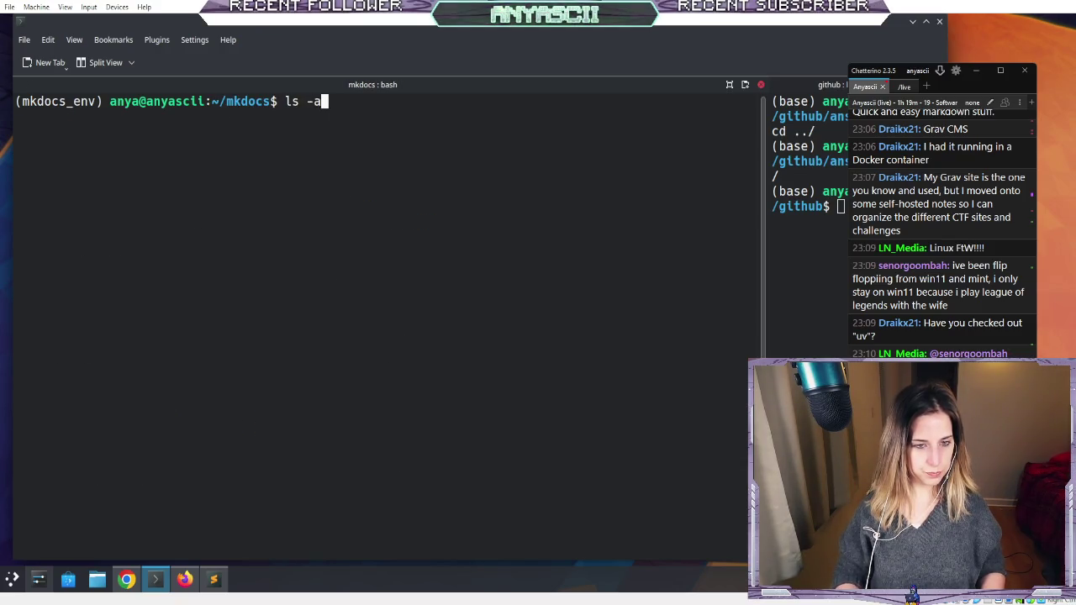
{"action": "key", "text": "Return"}
{"action": "key", "text": "Return"}
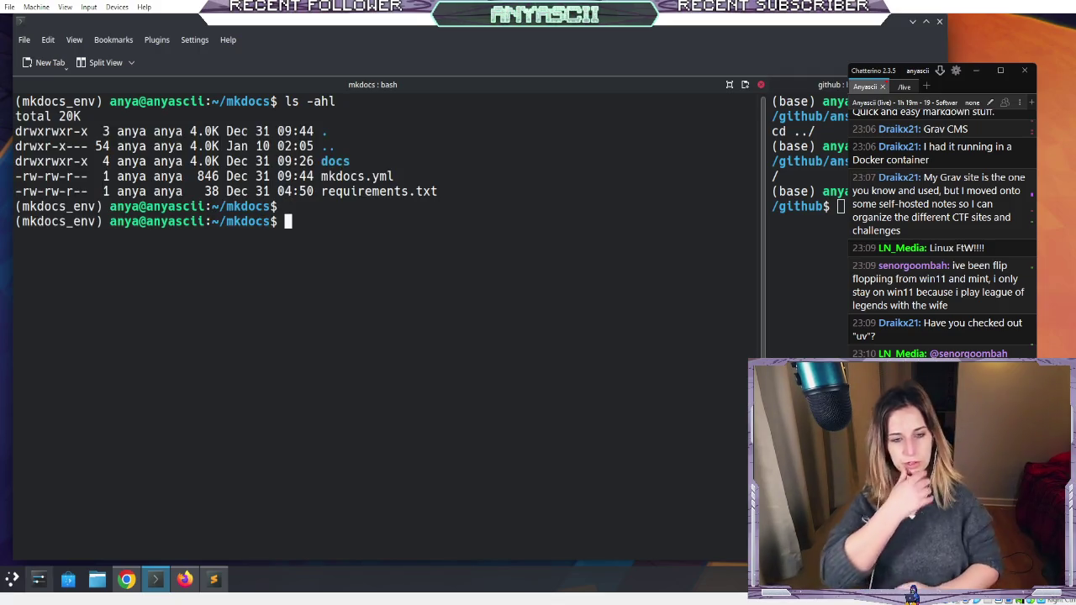
{"action": "left_click", "coordinate": [184, 579]}
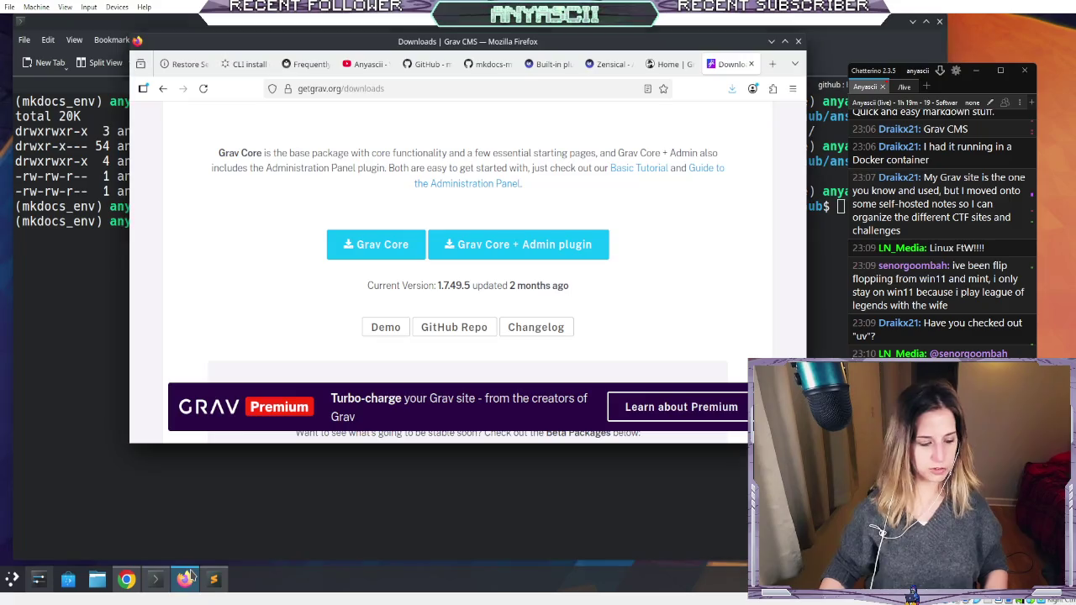
- Search 'mkdocs materials' in a new tab and open the Material for MkDocs result
{"action": "left_click", "coordinate": [770, 65]}
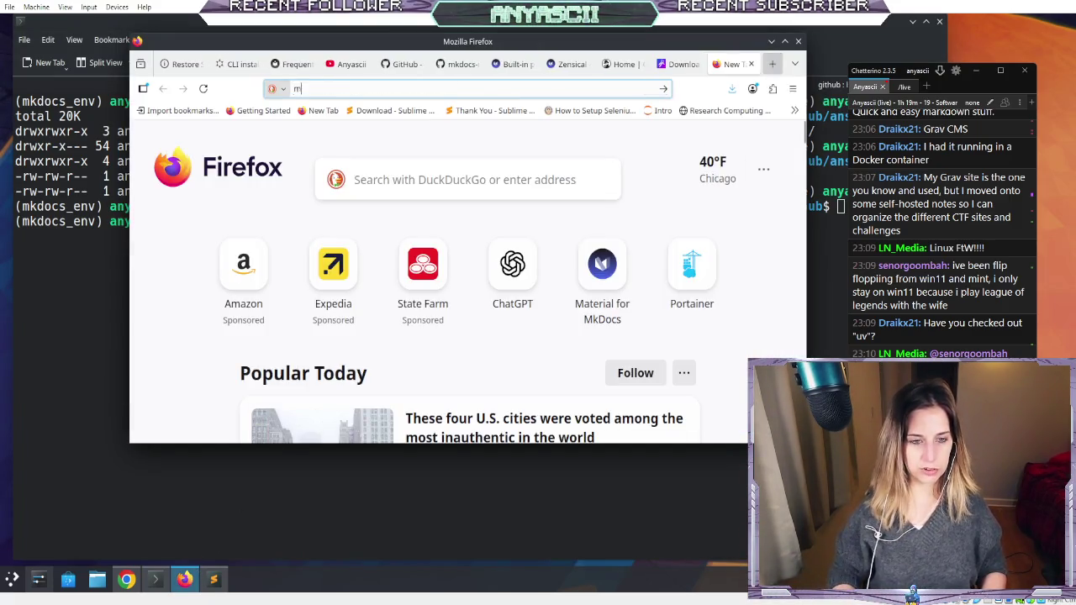
{"action": "type", "text": "mkdocs materials"}
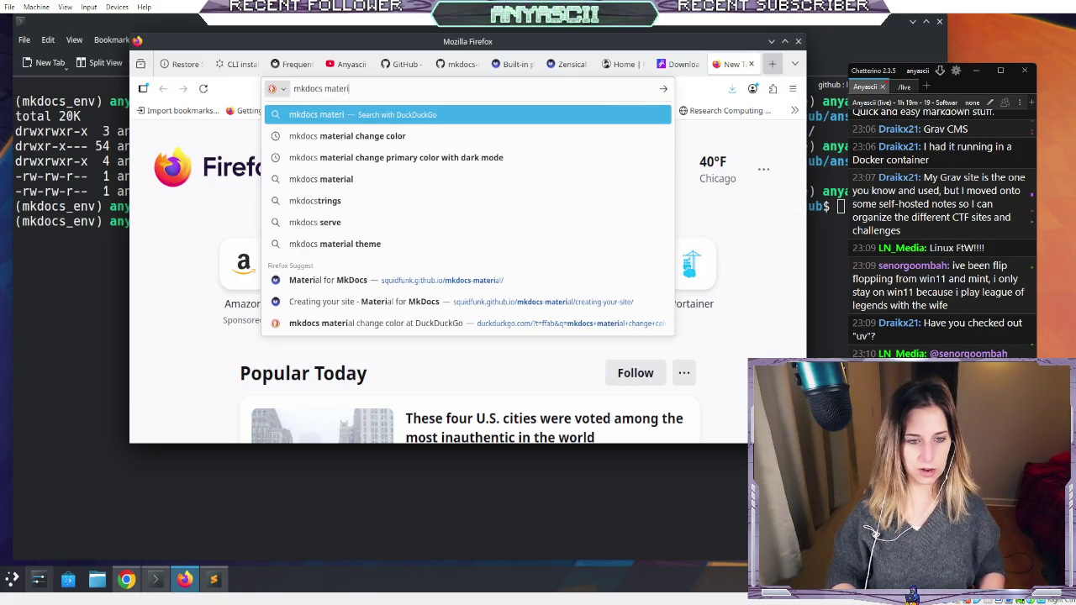
{"action": "key", "text": "Return"}
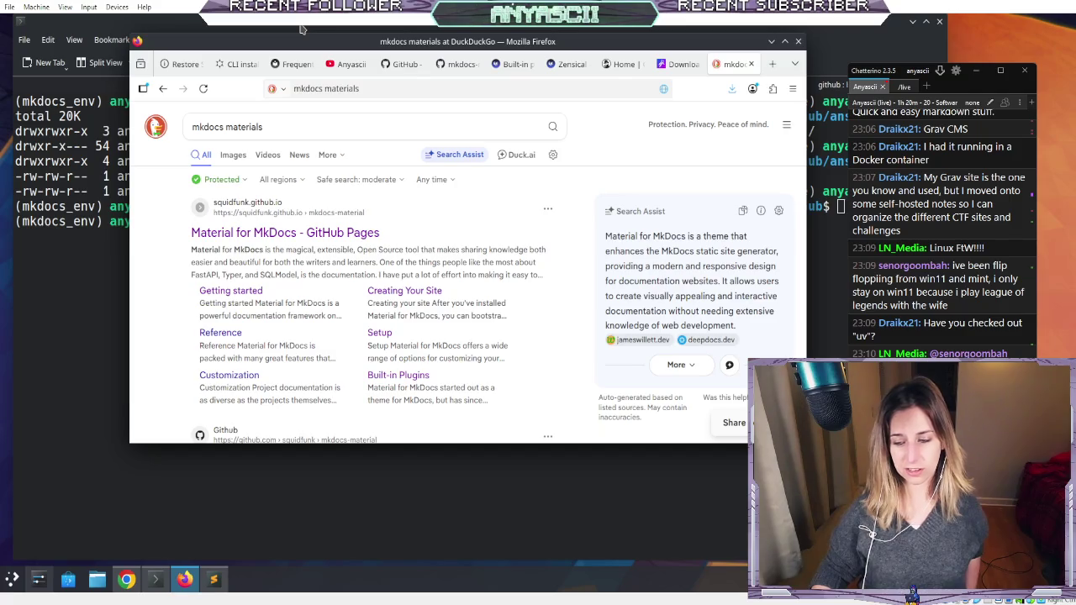
{"action": "left_click", "coordinate": [280, 242]}
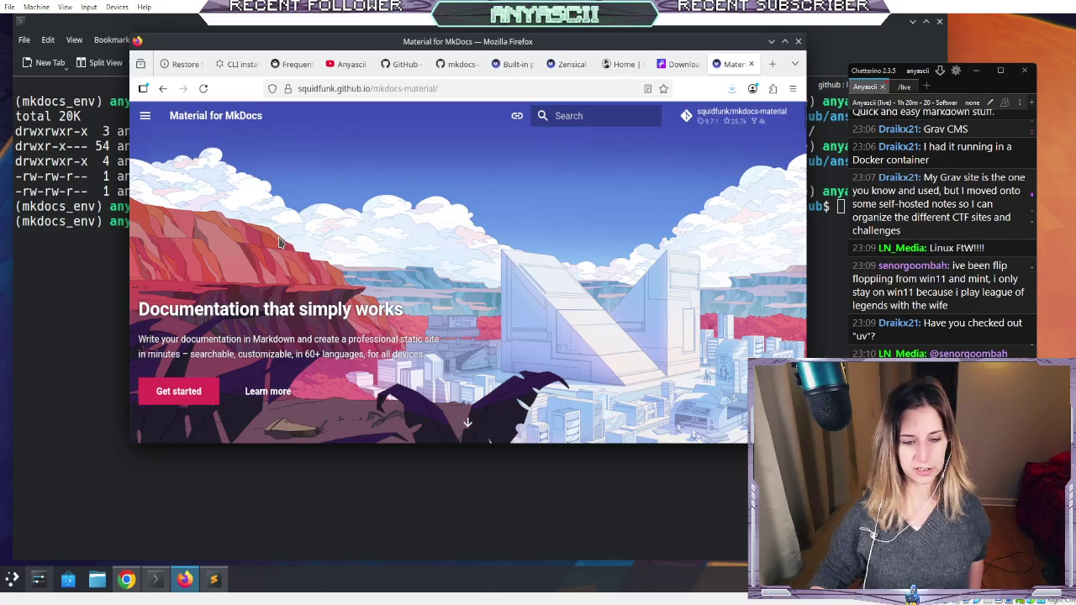
- Skim the Material for MkDocs home page and expand Getting started in the navigation menu
{"action": "scroll", "coordinate": [298, 223], "scroll_direction": "down", "scroll_amount": 5}
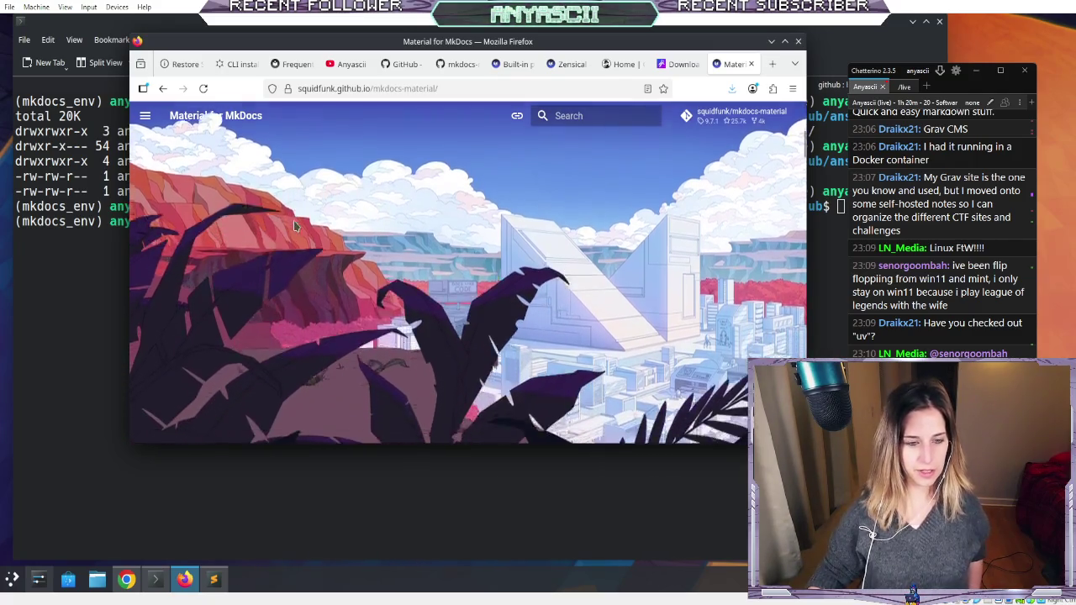
{"action": "scroll", "coordinate": [296, 229], "scroll_direction": "down", "scroll_amount": 3}
{"action": "scroll", "coordinate": [297, 230], "scroll_direction": "up", "scroll_amount": 5}
{"action": "scroll", "coordinate": [297, 230], "scroll_direction": "down", "scroll_amount": 5}
{"action": "scroll", "coordinate": [298, 231], "scroll_direction": "up", "scroll_amount": 2}
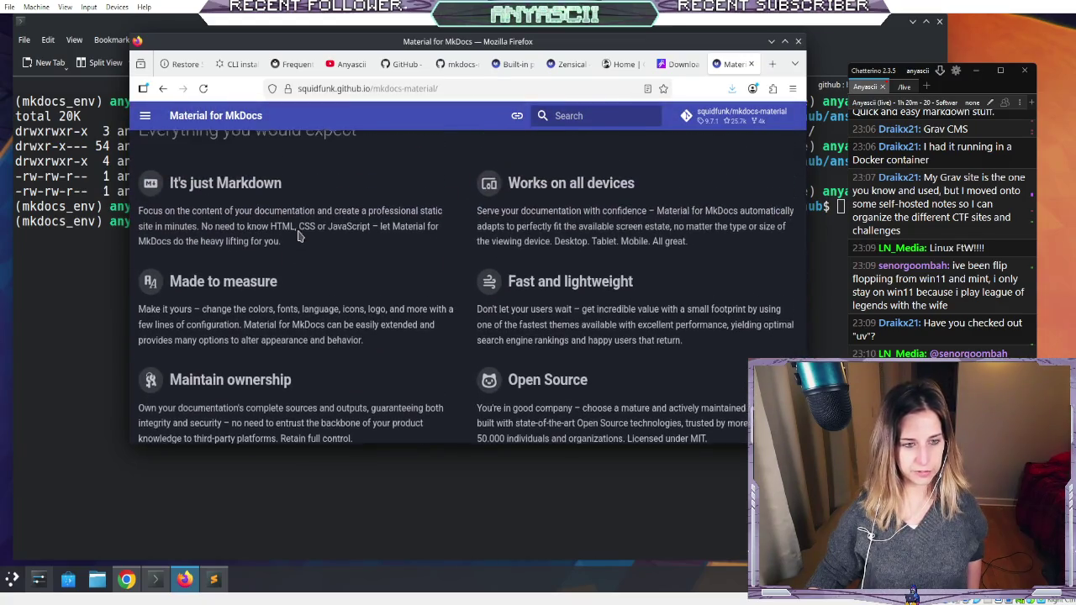
{"action": "scroll", "coordinate": [299, 235], "scroll_direction": "down", "scroll_amount": 6}
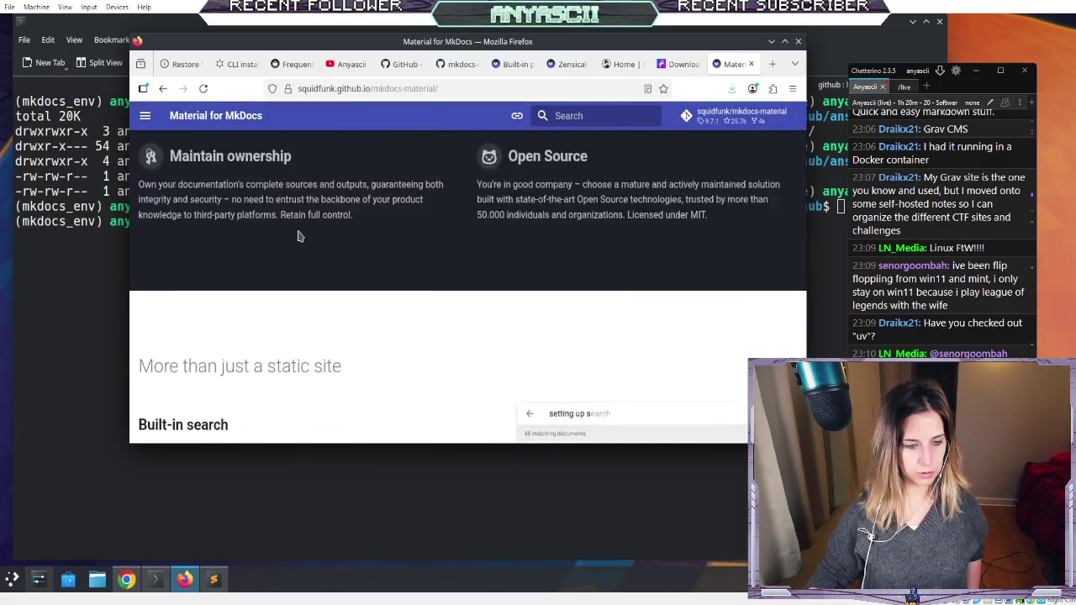
{"action": "scroll", "coordinate": [298, 234], "scroll_direction": "down", "scroll_amount": 1}
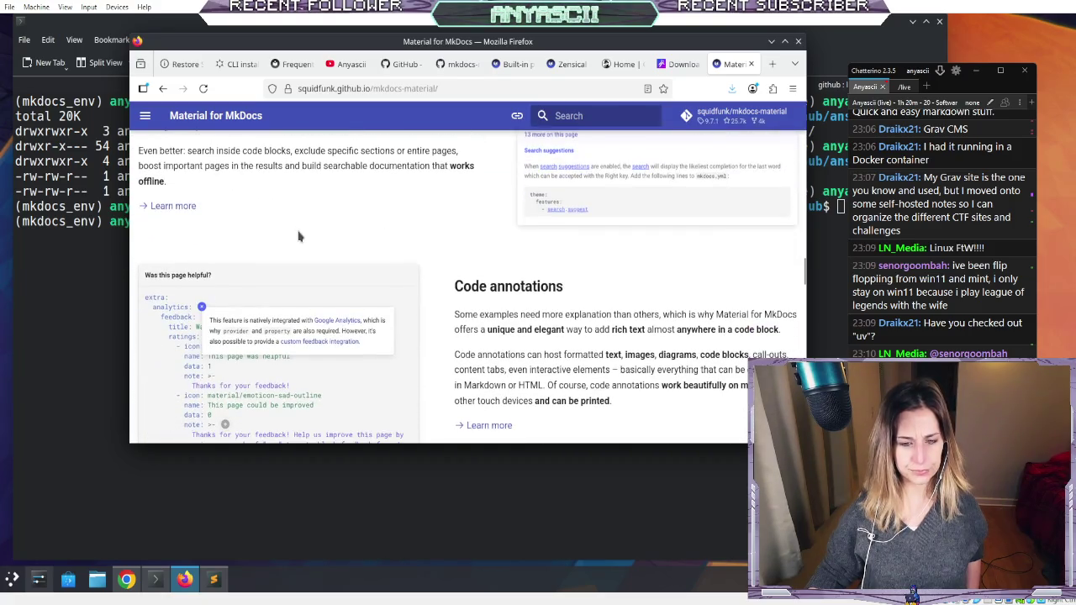
{"action": "scroll", "coordinate": [298, 236], "scroll_direction": "down", "scroll_amount": 3}
{"action": "scroll", "coordinate": [299, 236], "scroll_direction": "up", "scroll_amount": 3}
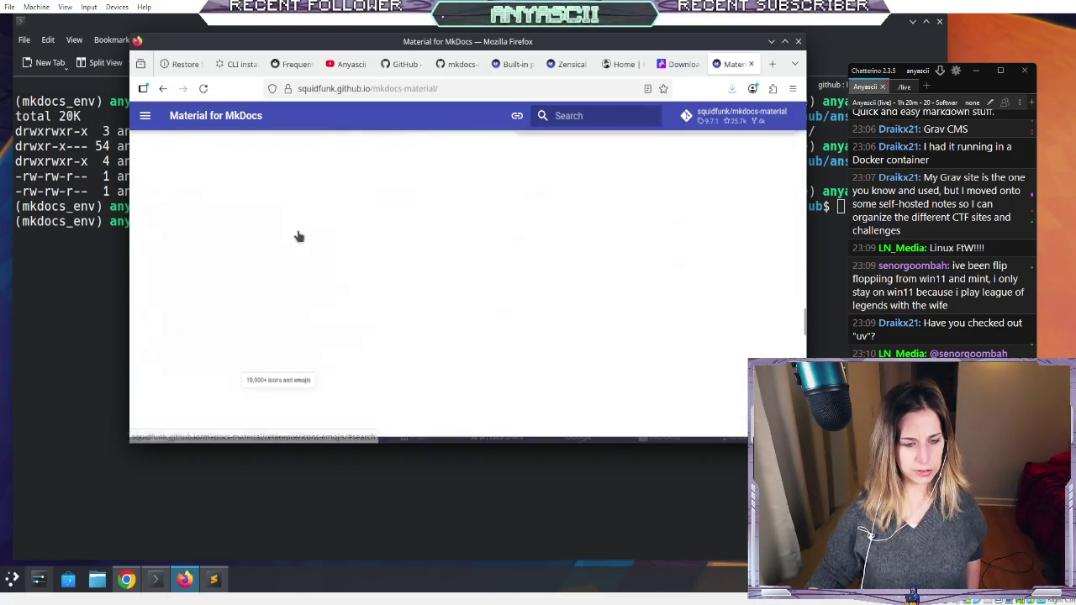
{"action": "scroll", "coordinate": [298, 236], "scroll_direction": "up", "scroll_amount": 15}
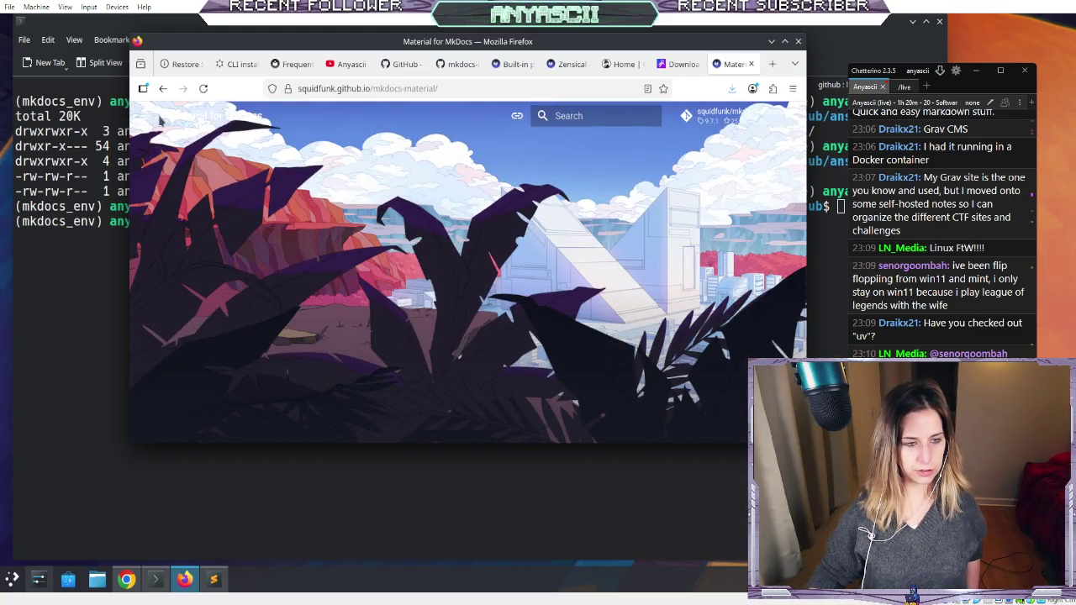
{"action": "left_click", "coordinate": [158, 118]}
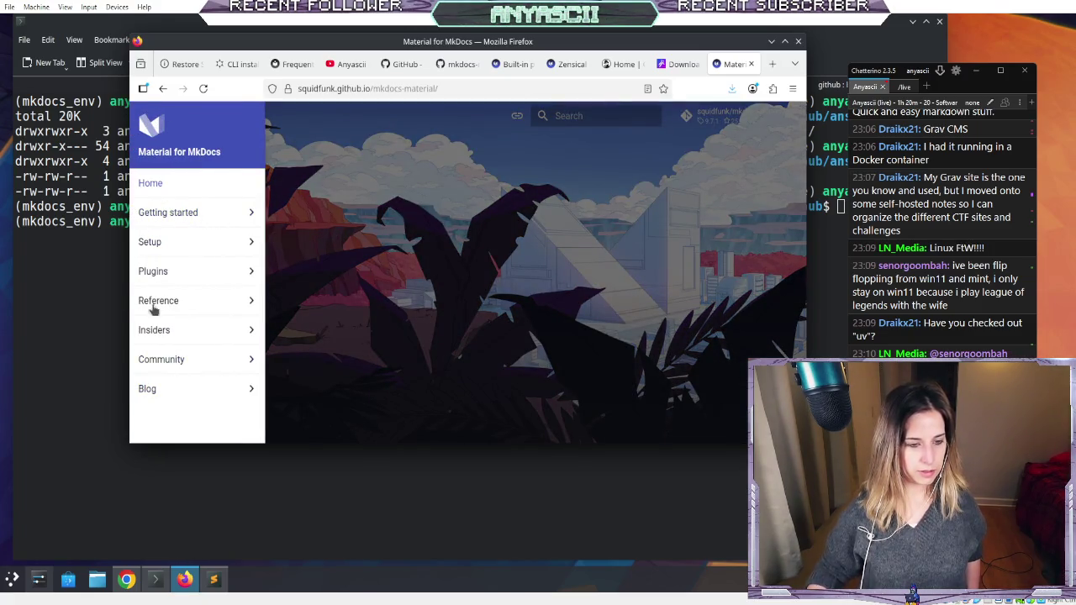
{"action": "left_click", "coordinate": [176, 213]}
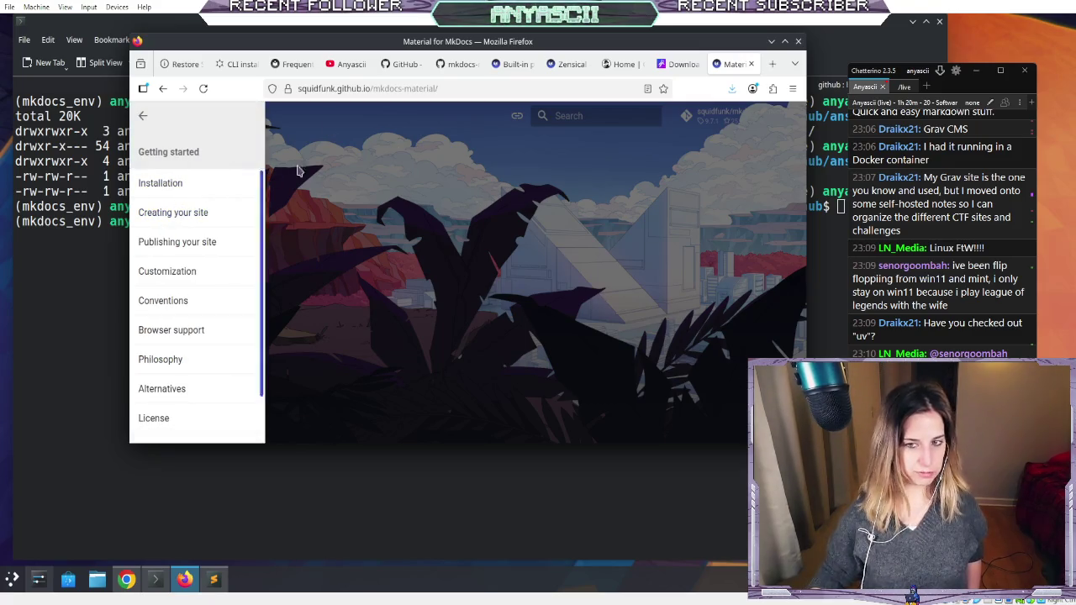
- Open the Creating your site page and read its minimal configuration section
{"action": "scroll", "coordinate": [160, 235], "scroll_direction": "down", "scroll_amount": 1}
{"action": "scroll", "coordinate": [155, 303], "scroll_direction": "up", "scroll_amount": 1}
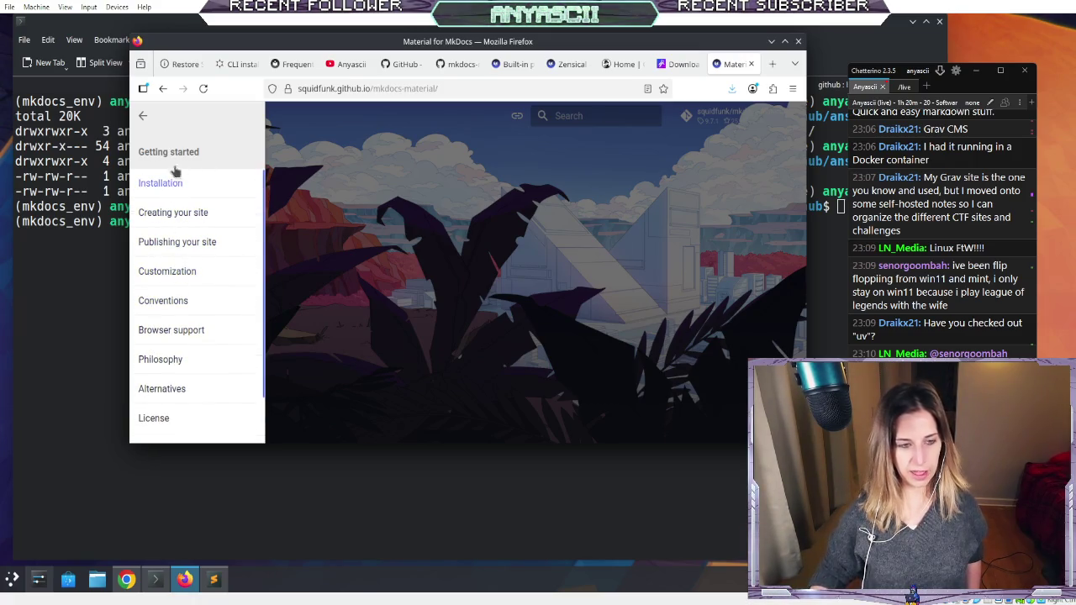
{"action": "left_click", "coordinate": [183, 217]}
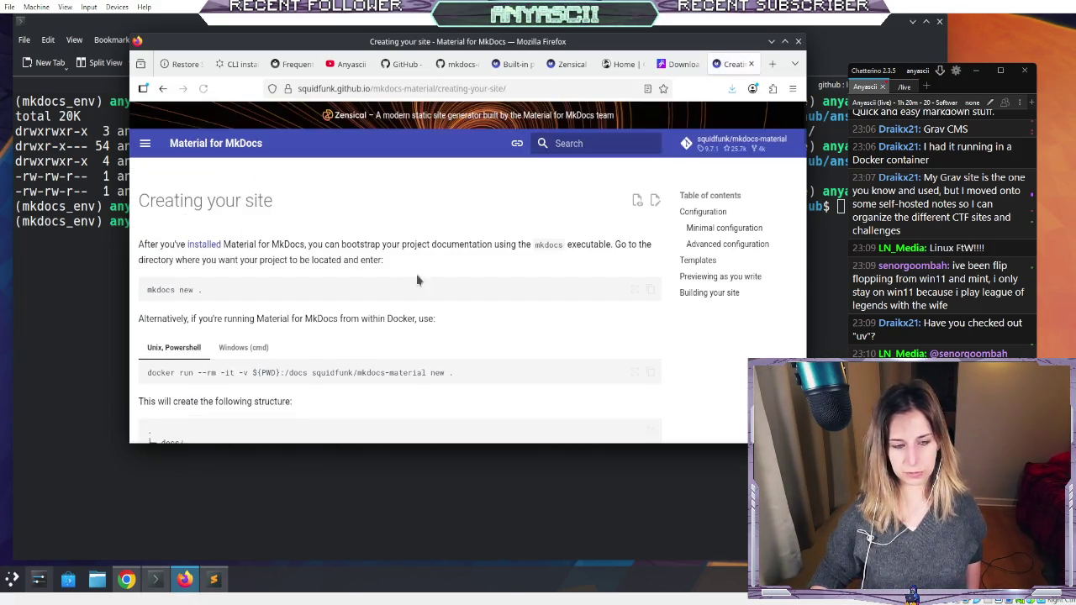
{"action": "double_click", "coordinate": [171, 289]}
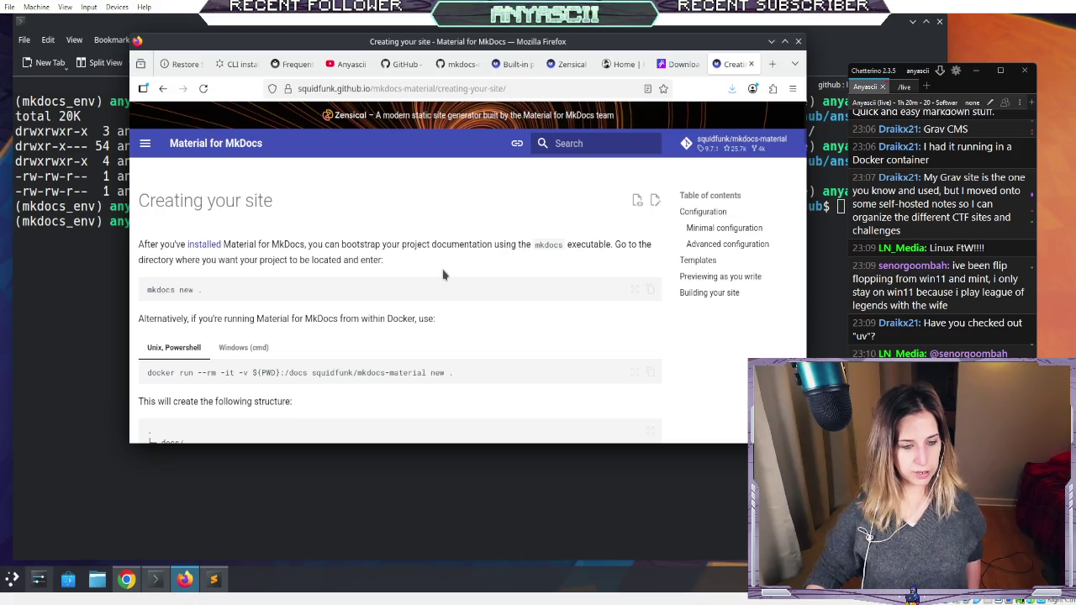
{"action": "scroll", "coordinate": [444, 274], "scroll_direction": "down", "scroll_amount": 6}
{"action": "scroll", "coordinate": [445, 273], "scroll_direction": "up", "scroll_amount": 2}
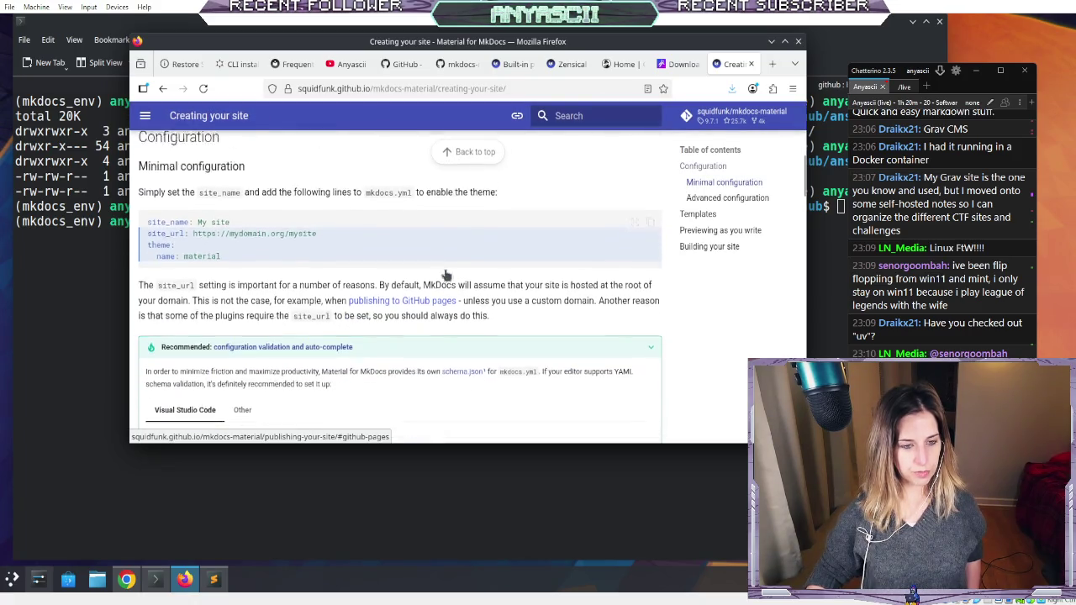
{"action": "scroll", "coordinate": [460, 268], "scroll_direction": "down", "scroll_amount": 3}
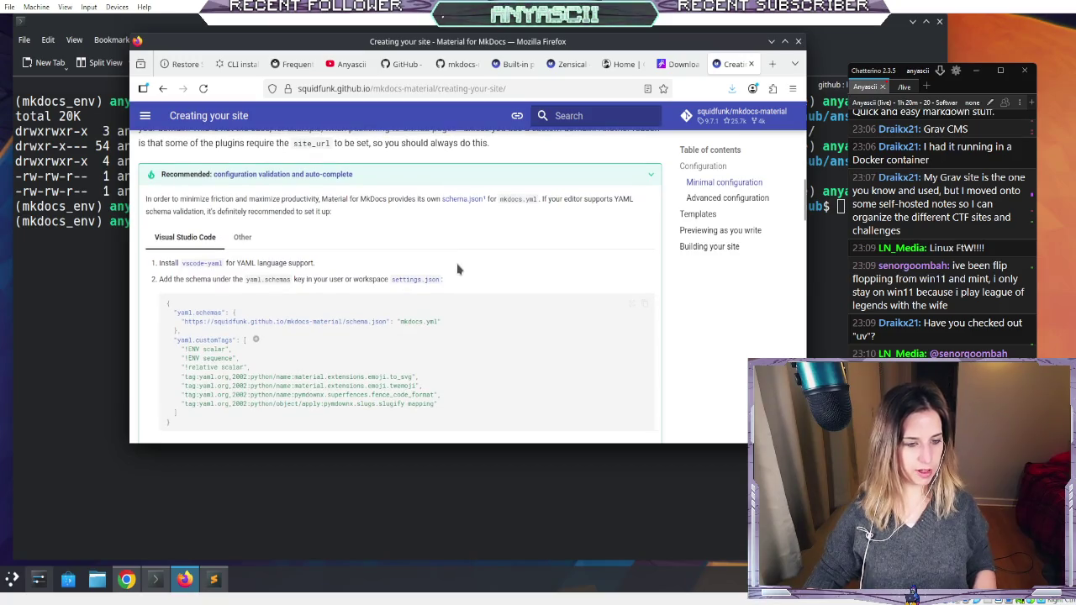
{"action": "left_click", "coordinate": [85, 238]}
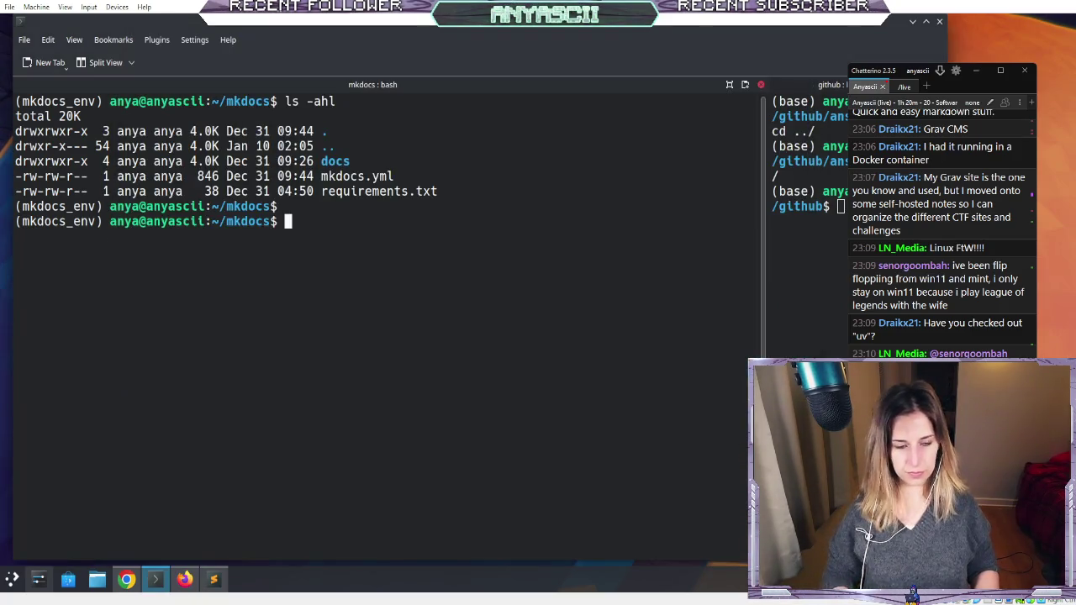
{"action": "left_click", "coordinate": [312, 221]}
{"action": "type", "text": "ls -ahl"}
- Print the contents of mkdocs.yml with cat
{"action": "key", "text": "BackSpace"}
{"action": "key", "text": "BackSpace"}
{"action": "key", "text": "BackSpace"}
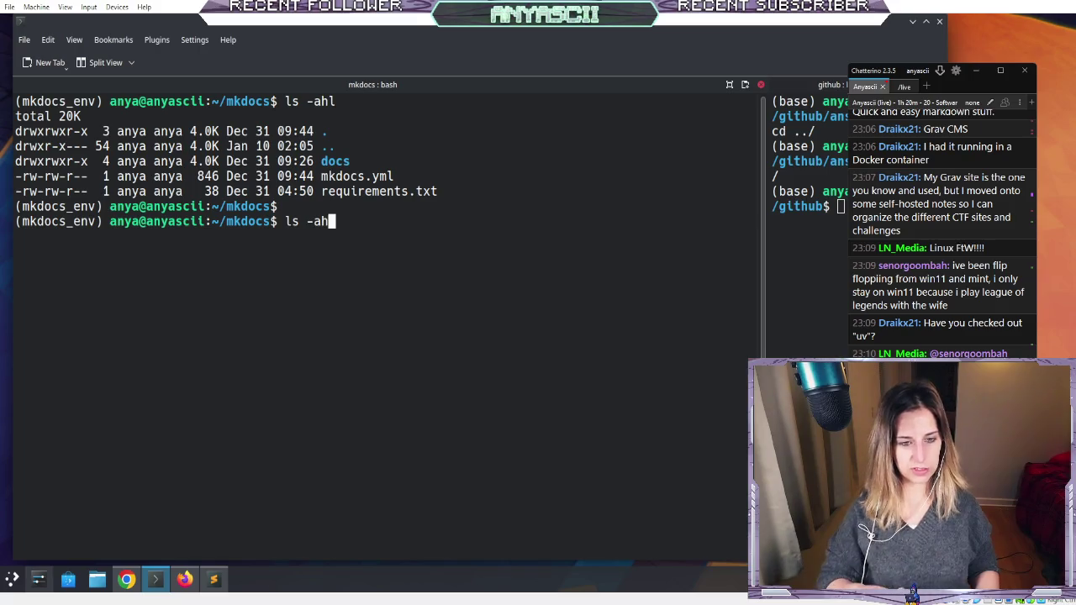
{"action": "double_click", "coordinate": [357, 176]}
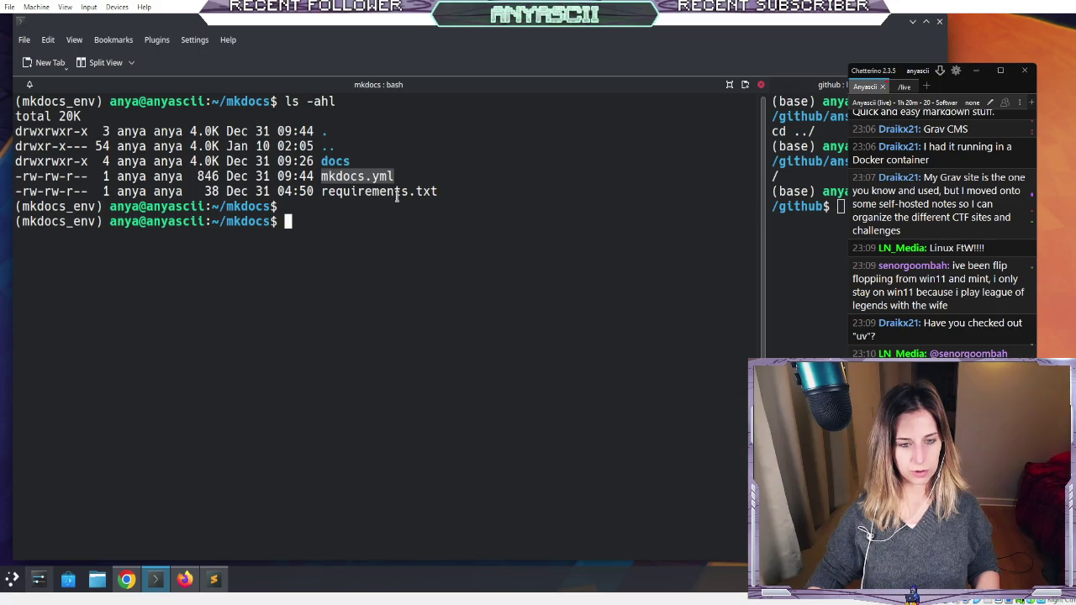
{"action": "type", "text": "cat mkdocs.yml"}
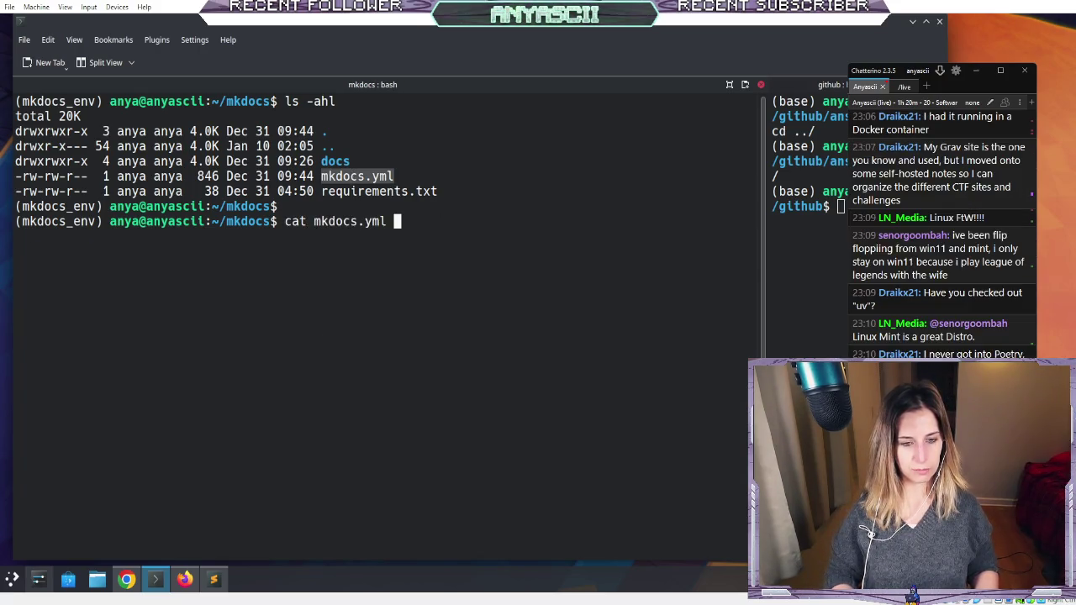
{"action": "key", "text": "Return"}
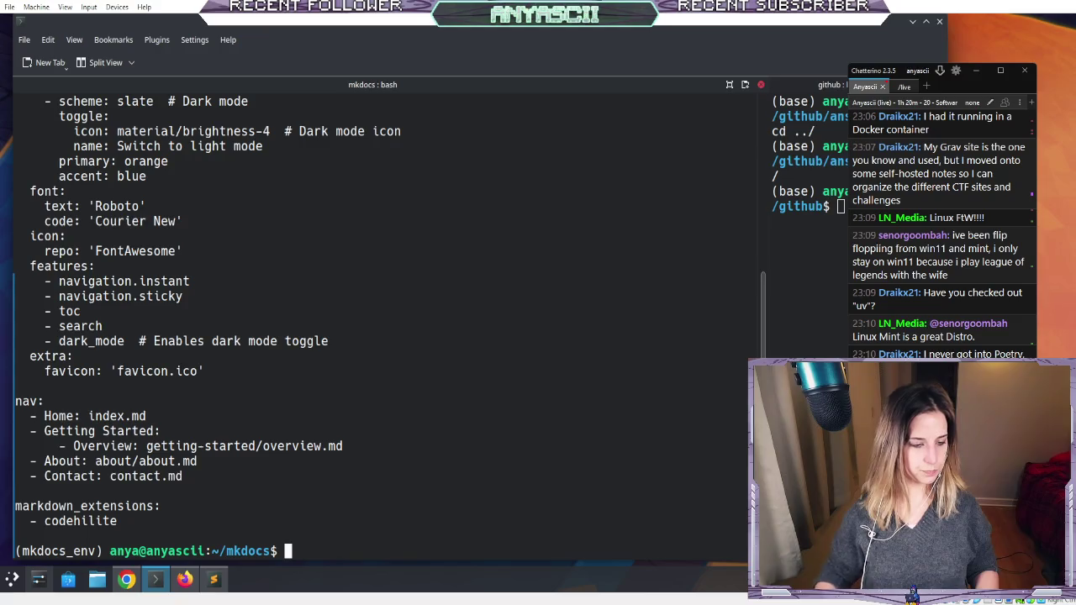
- Review the theme, palette and icon settings in the mkdocs.yml output
{"action": "scroll", "coordinate": [272, 376], "scroll_direction": "up", "scroll_amount": 5}
{"action": "scroll", "coordinate": [285, 382], "scroll_direction": "down", "scroll_amount": 3}
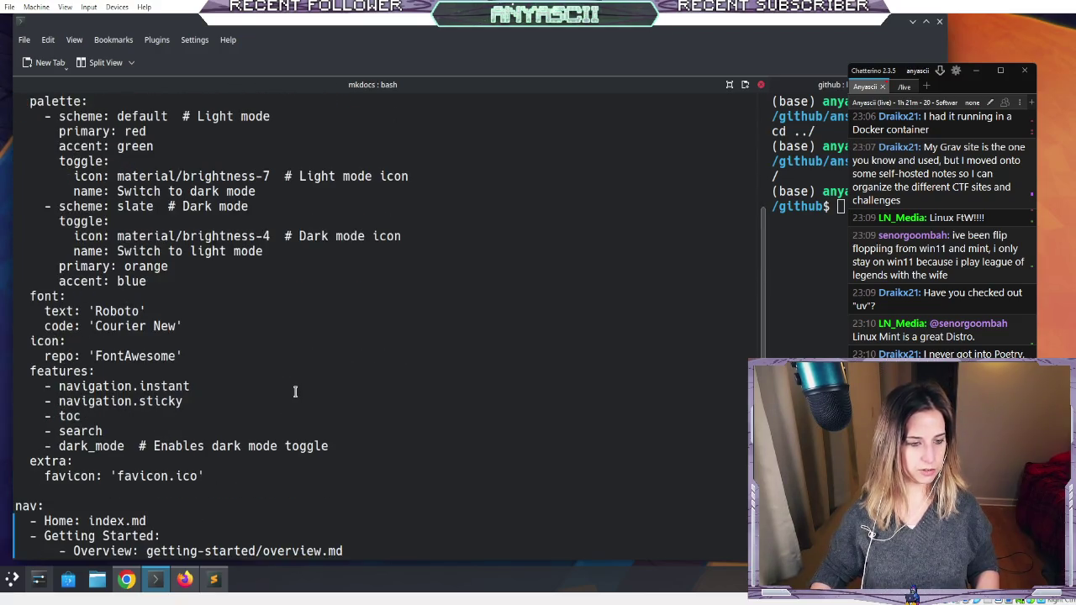
{"action": "scroll", "coordinate": [296, 390], "scroll_direction": "up", "scroll_amount": 1}
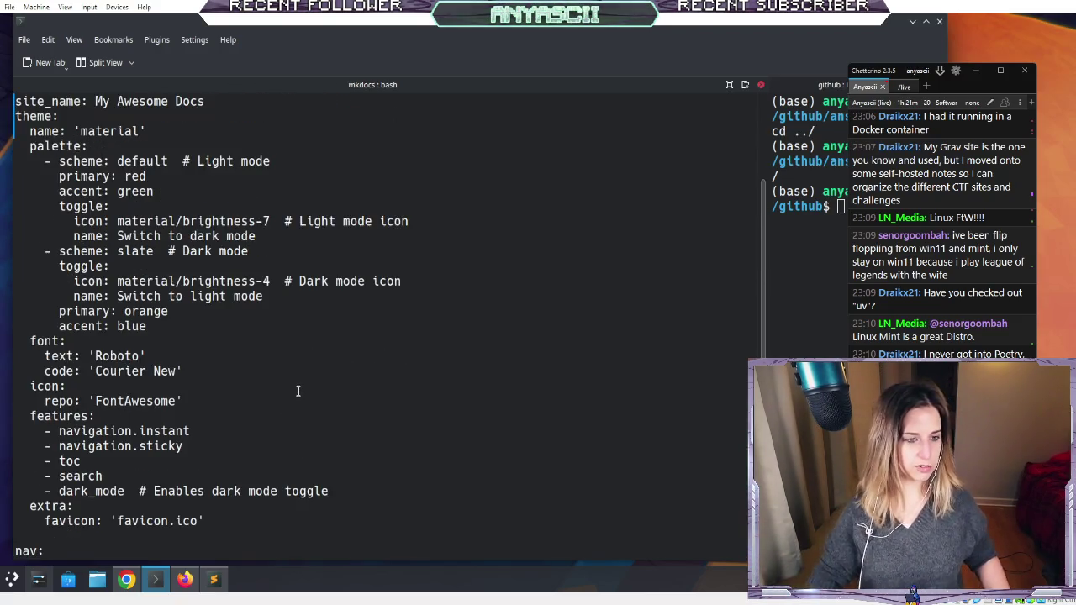
{"action": "scroll", "coordinate": [297, 391], "scroll_direction": "up", "scroll_amount": 1}
{"action": "scroll", "coordinate": [296, 392], "scroll_direction": "down", "scroll_amount": 1}
{"action": "scroll", "coordinate": [297, 392], "scroll_direction": "up", "scroll_amount": 1}
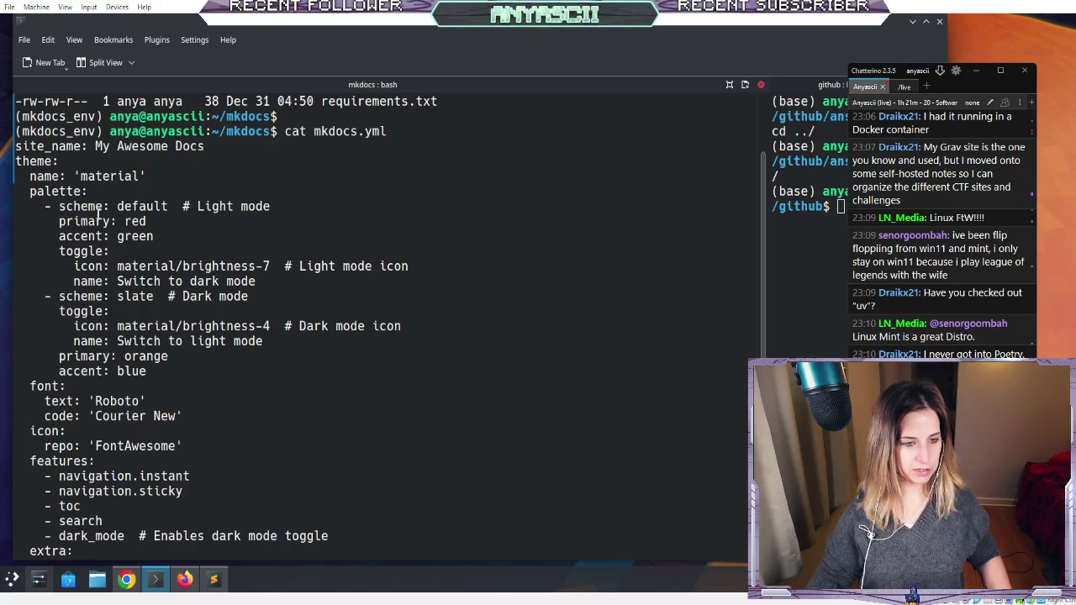
{"action": "triple_click", "coordinate": [100, 266]}
{"action": "left_click", "coordinate": [99, 266]}
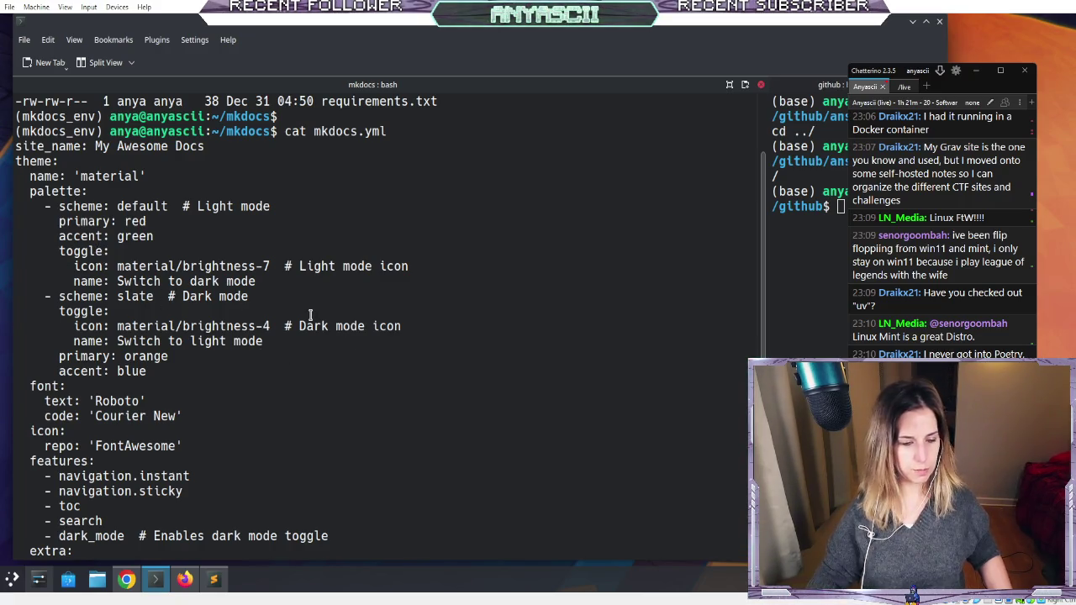
{"action": "scroll", "coordinate": [310, 315], "scroll_direction": "down", "scroll_amount": 5}
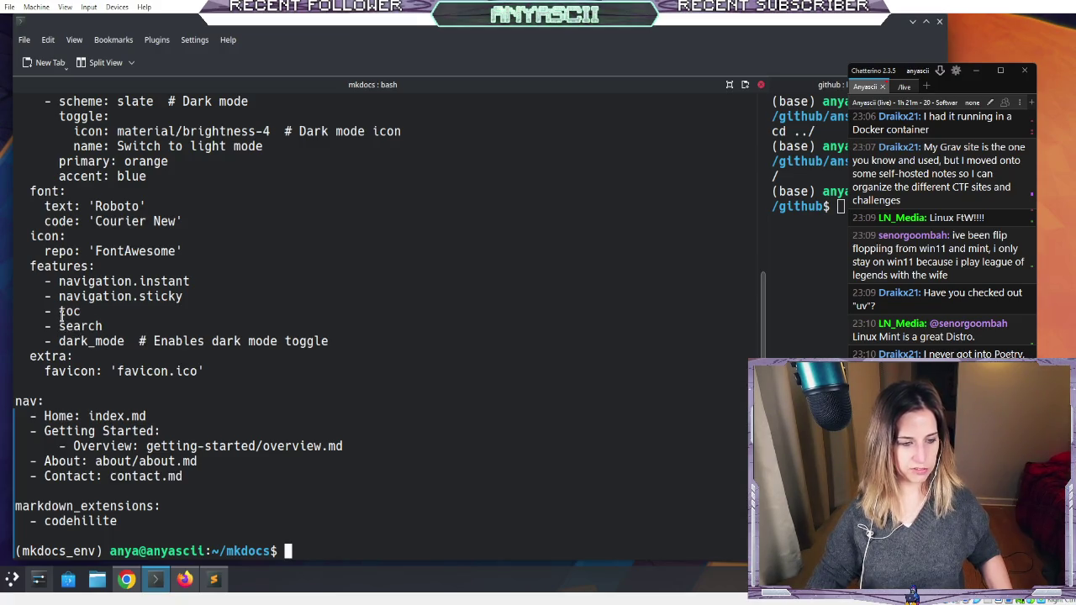
{"action": "left_click", "coordinate": [126, 579]}
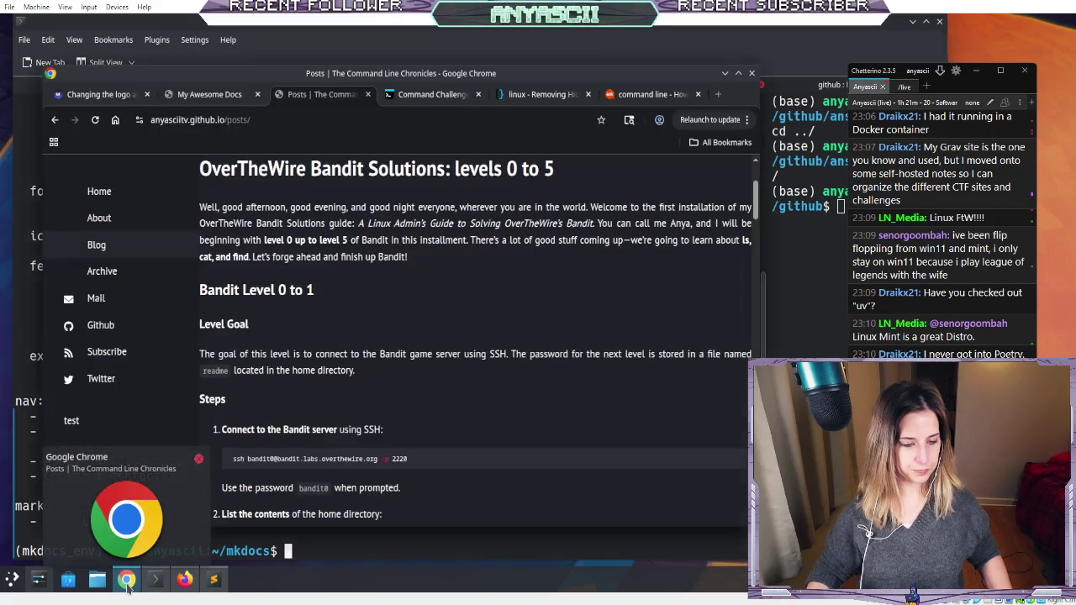
- Close the Bandit blog post tab and switch to the My Awesome Docs preview
{"action": "left_click", "coordinate": [367, 95]}
{"action": "left_click", "coordinate": [218, 96]}
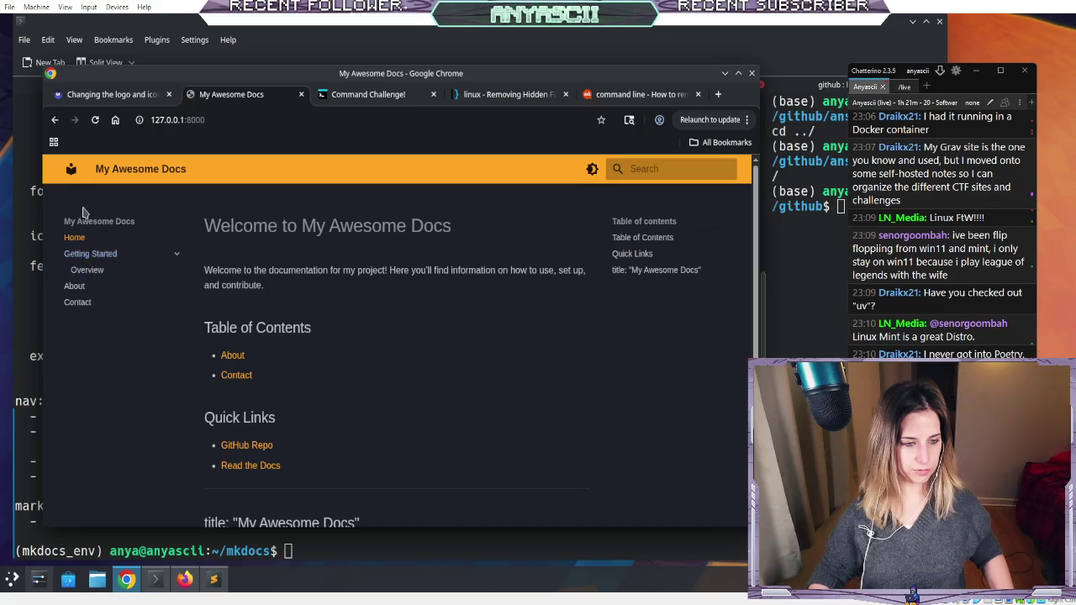
{"action": "left_click", "coordinate": [28, 193]}
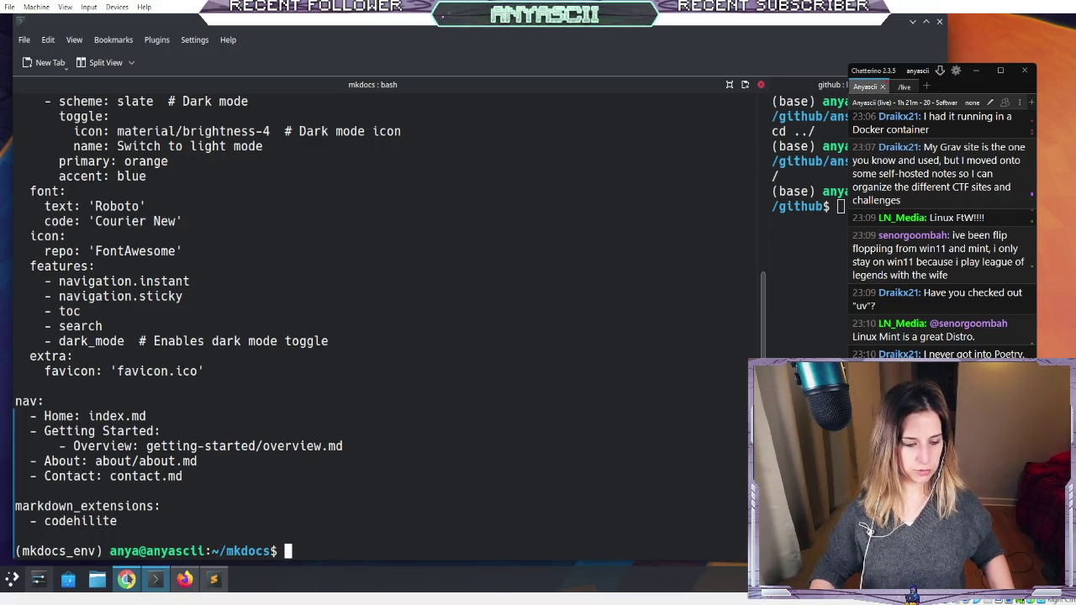
{"action": "left_click", "coordinate": [126, 580]}
- Toggle the docs site between light and dark themes three times and open its search
{"action": "left_click", "coordinate": [593, 169]}
{"action": "left_click", "coordinate": [593, 169]}
{"action": "left_click", "coordinate": [592, 169]}
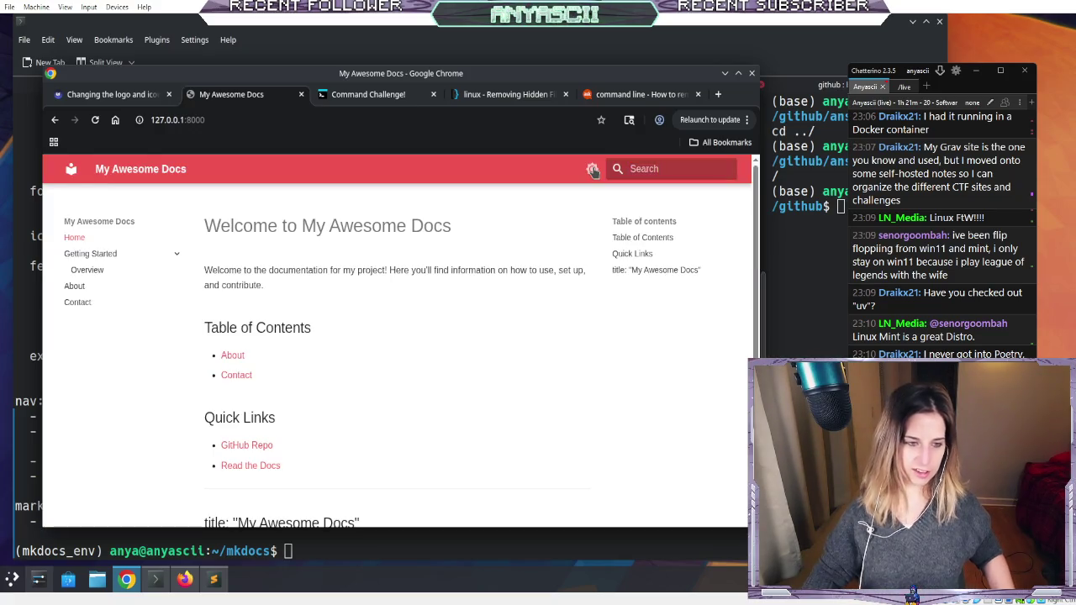
{"action": "left_click", "coordinate": [592, 169]}
{"action": "left_click", "coordinate": [593, 169]}
{"action": "left_click", "coordinate": [593, 169]}
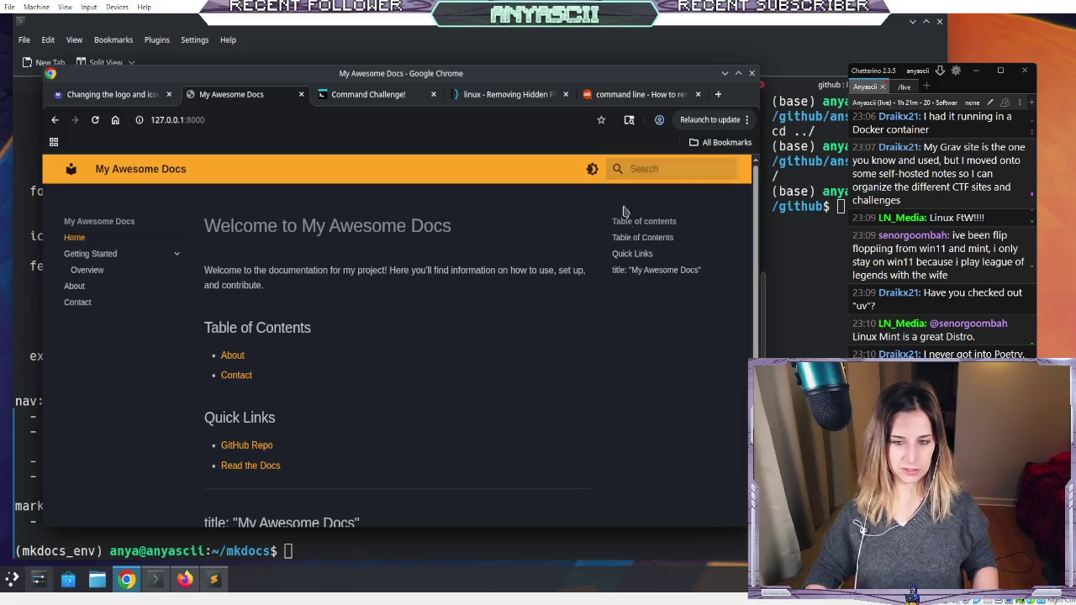
{"action": "left_click", "coordinate": [649, 168]}
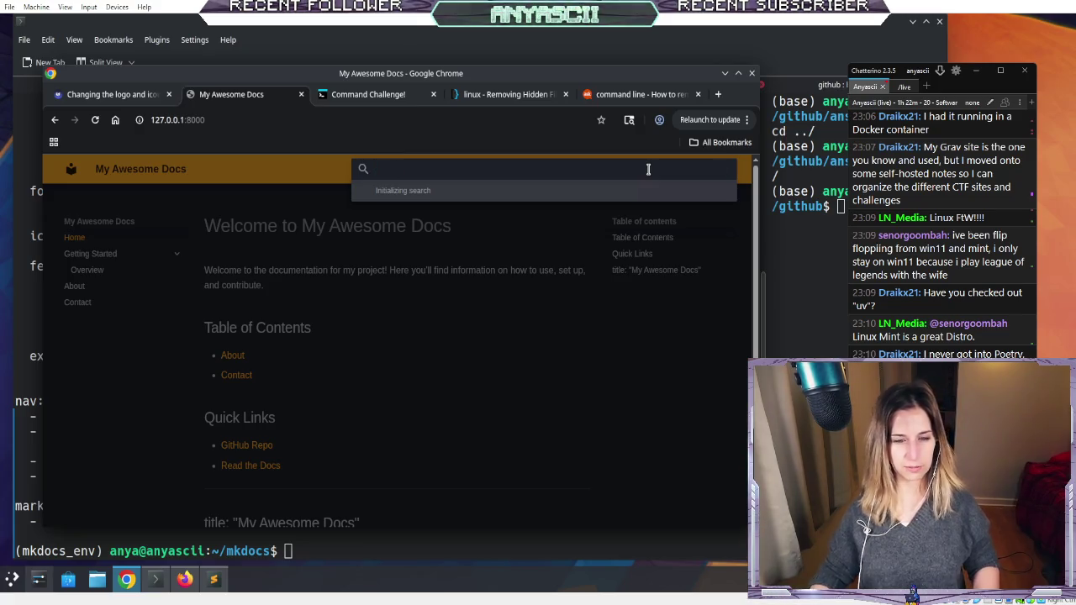
{"action": "key", "text": "alt+Tab"}
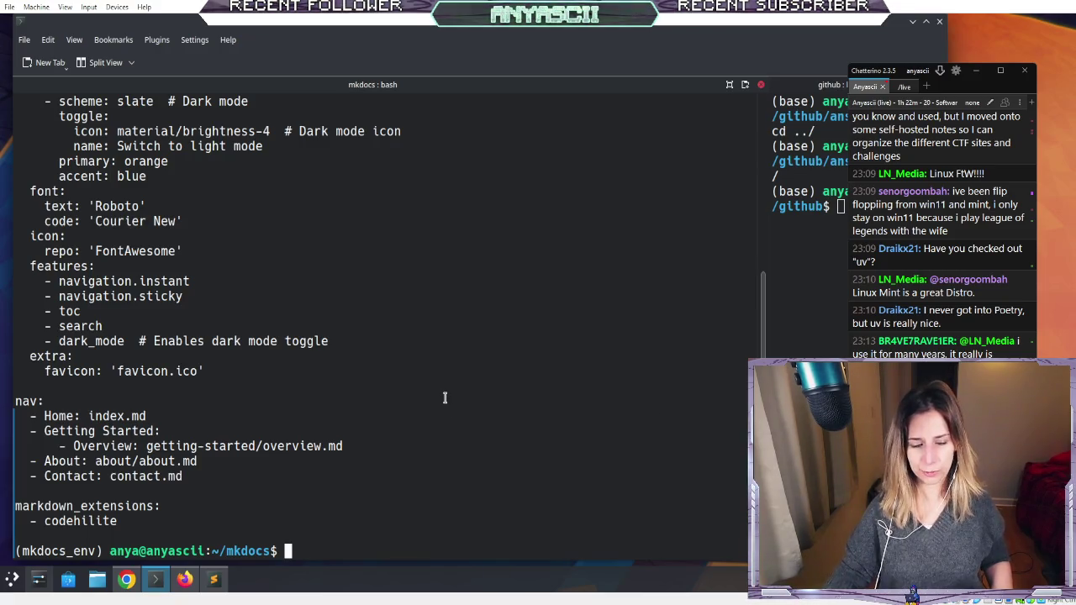
- Clear the terminal, change into docs/ and show its directory tree
{"action": "type", "text": "cl"}
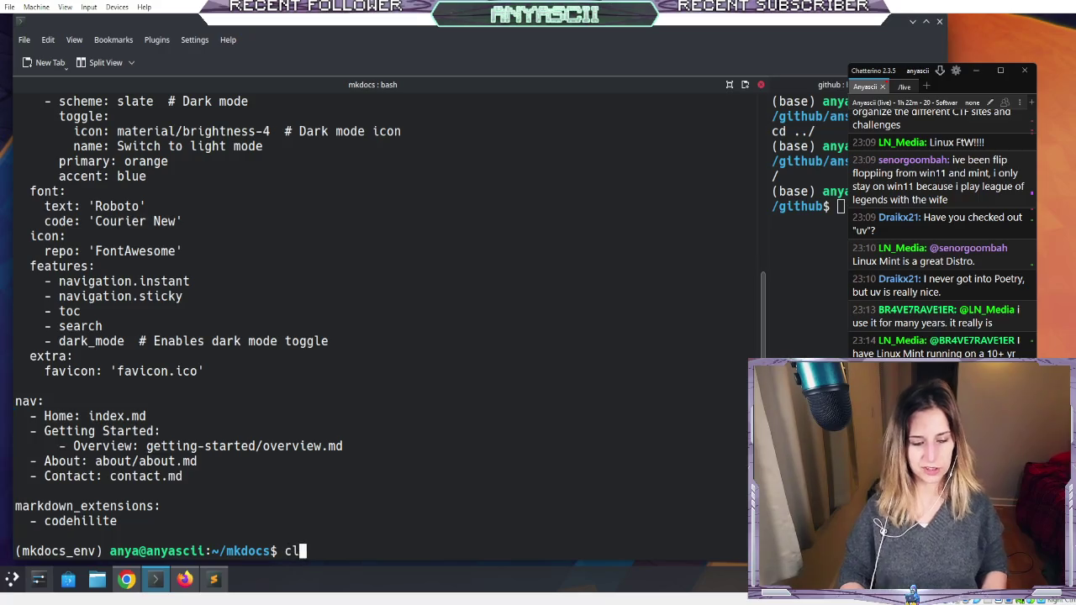
{"action": "type", "text": "ear"}
{"action": "key", "text": "Return"}
{"action": "key", "text": "Return"}
{"action": "key", "text": "Return"}
{"action": "key", "text": "Return"}
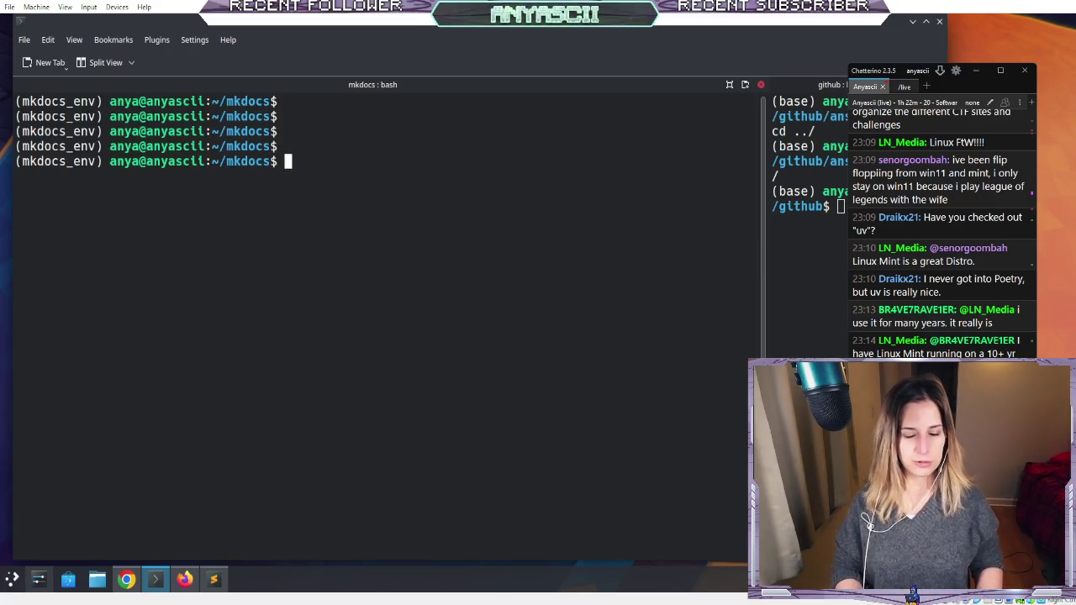
{"action": "type", "text": "c"}
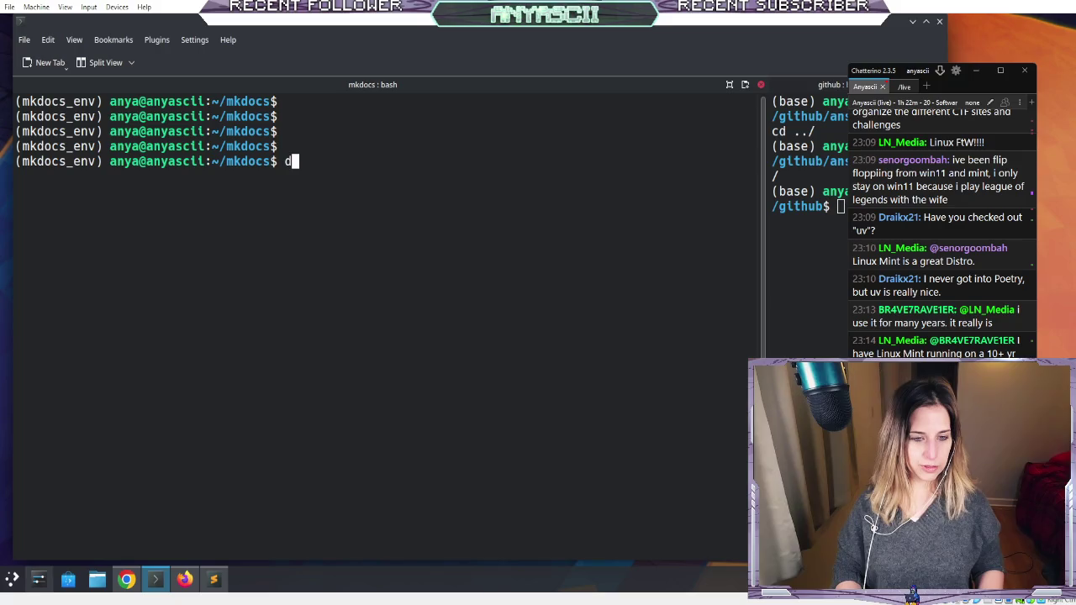
{"action": "type", "text": "d docs/"}
{"action": "key", "text": "Return"}
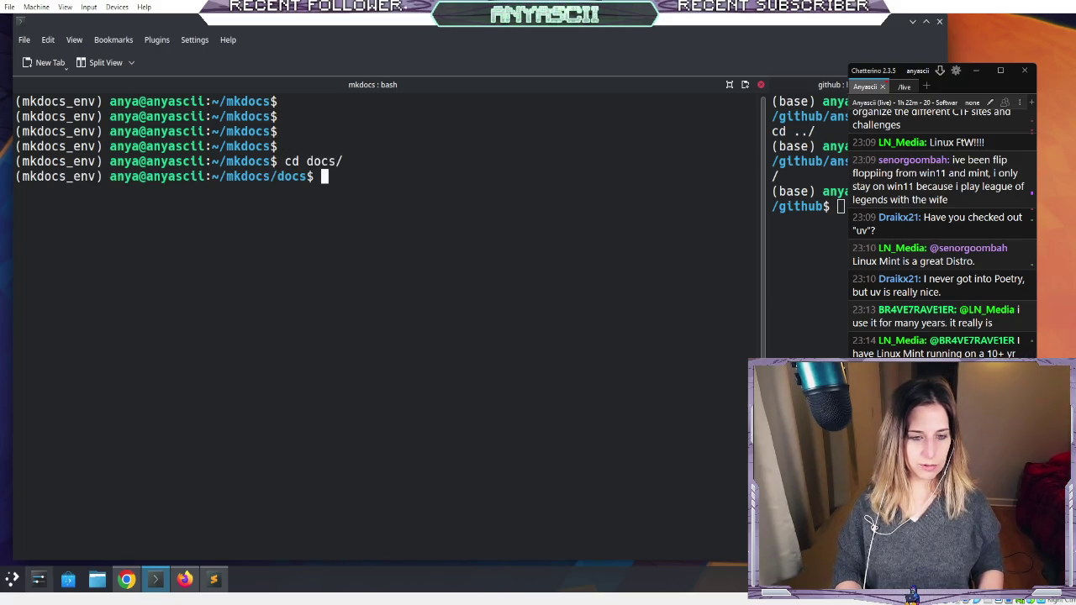
{"action": "type", "text": "tree"}
{"action": "key", "text": "Return"}
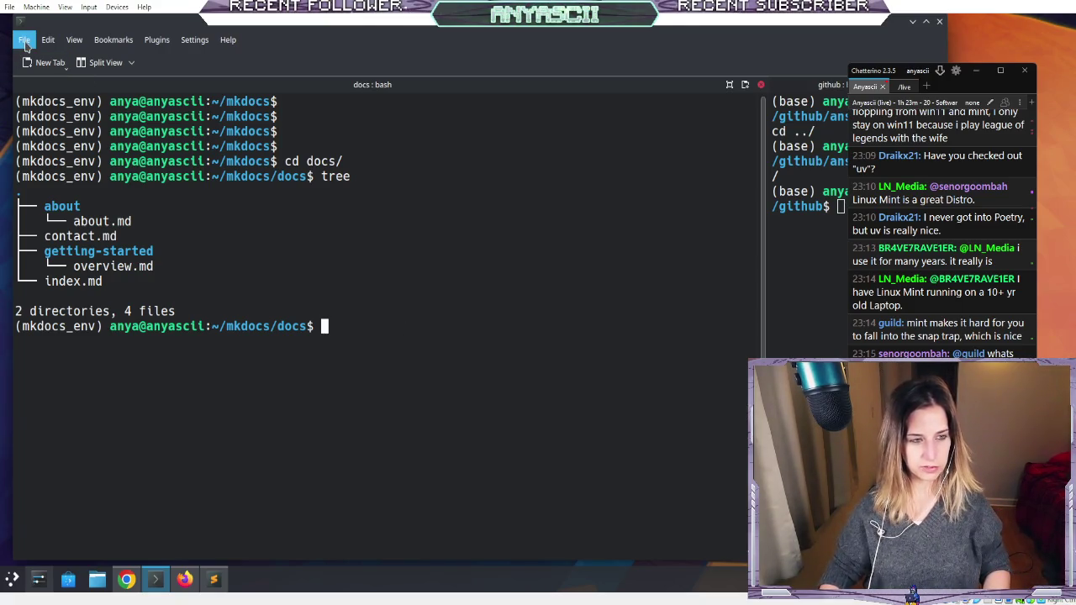
- Open a second Konsole tab with enlarged text, then return to the tree output
{"action": "left_click", "coordinate": [59, 76]}
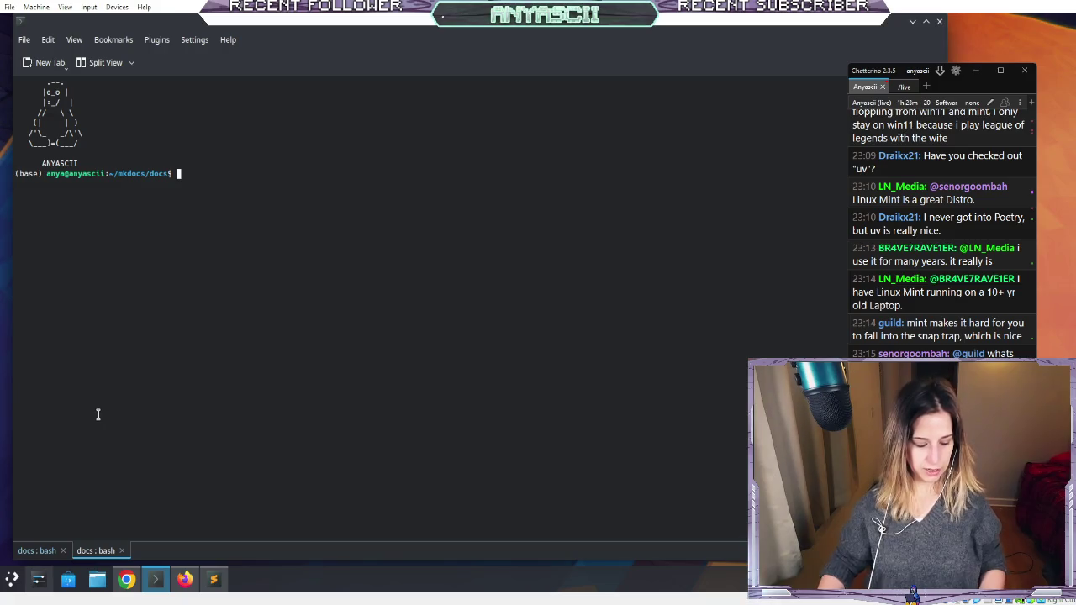
{"action": "key", "text": "ctrl+plus"}
{"action": "key", "text": "ctrl+plus"}
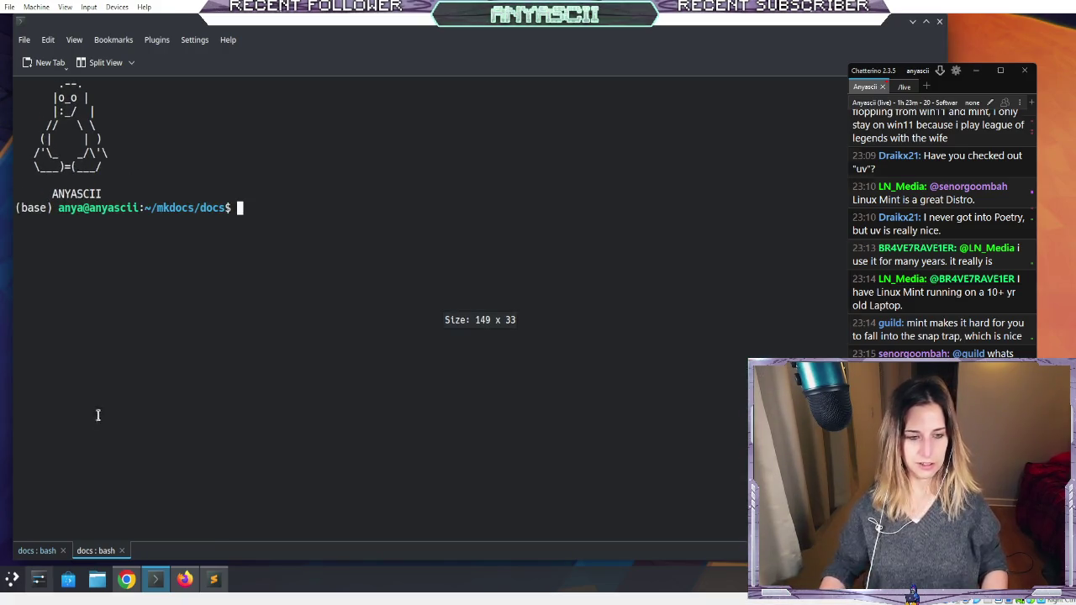
{"action": "left_click", "coordinate": [37, 555]}
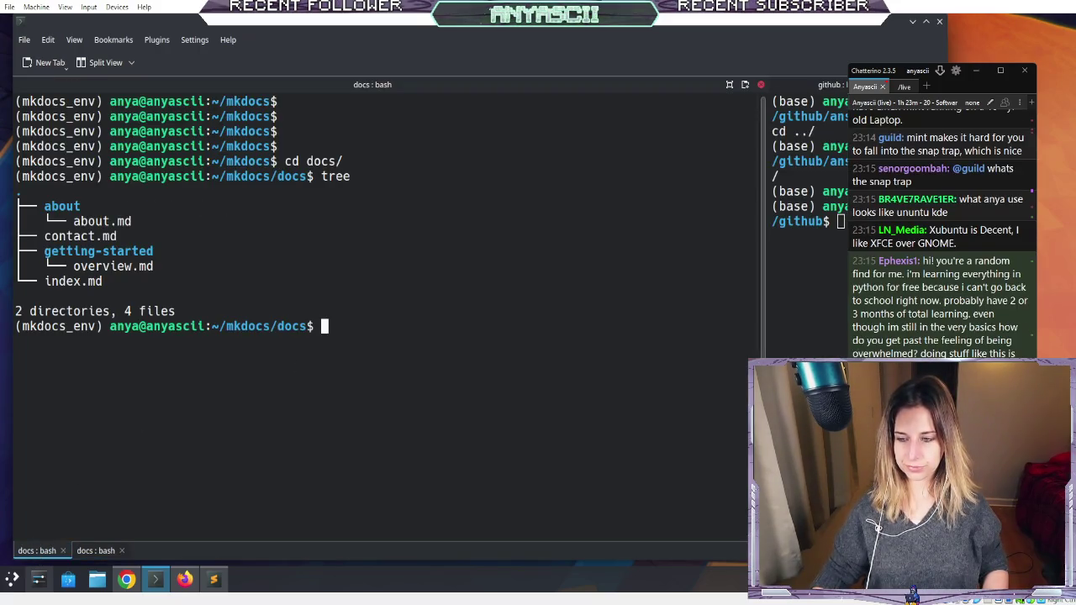
{"action": "scroll", "coordinate": [941, 235], "scroll_direction": "up", "scroll_amount": 2}
{"action": "scroll", "coordinate": [942, 235], "scroll_direction": "up", "scroll_amount": 3}
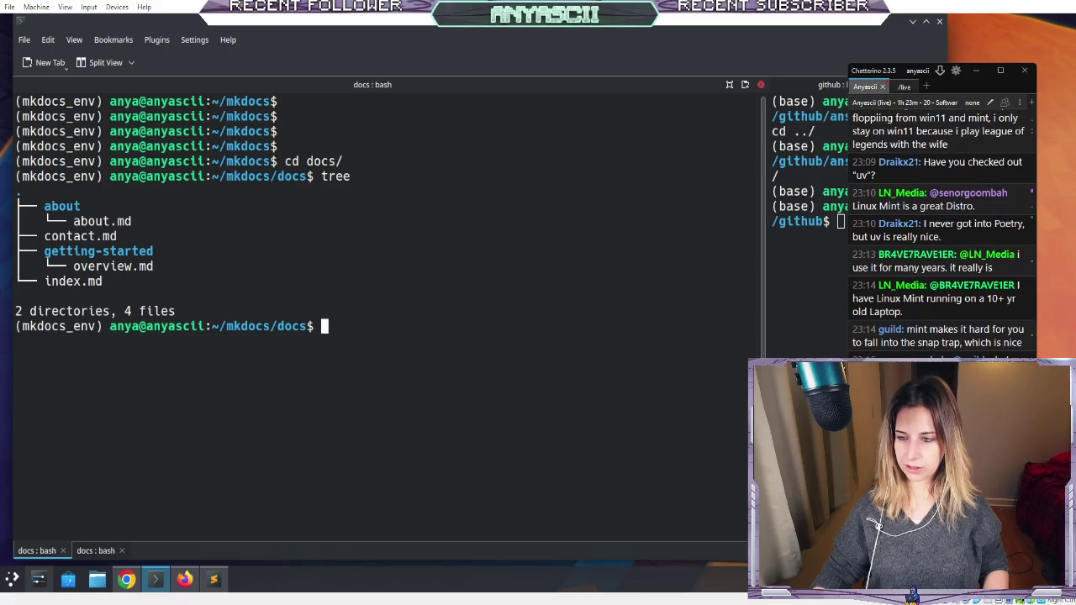
{"action": "scroll", "coordinate": [942, 236], "scroll_direction": "down", "scroll_amount": 6}
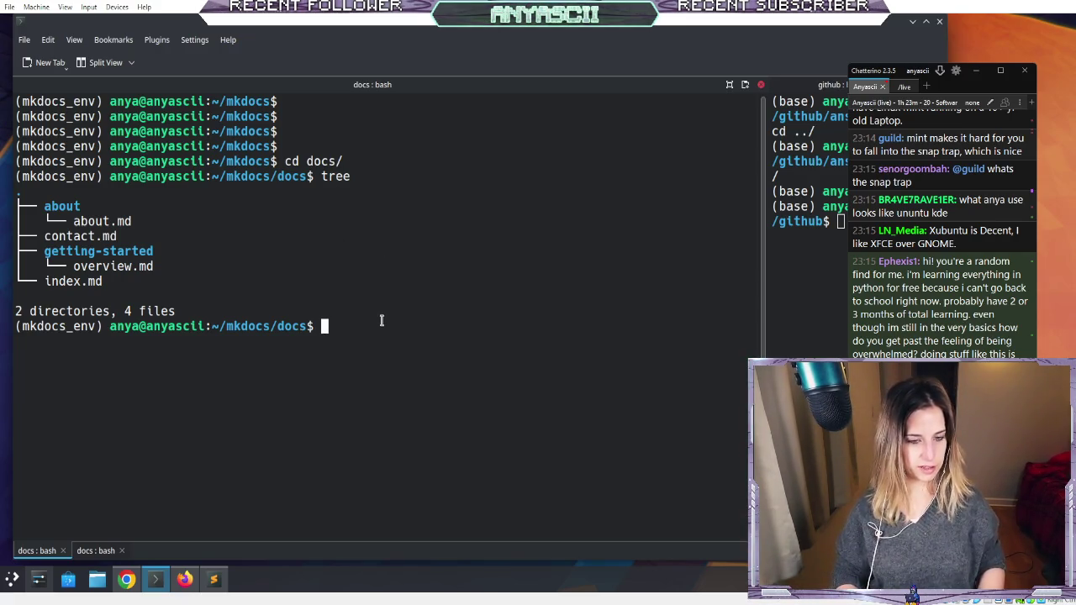
{"action": "type", "text": "cd abou7t"}
- Enter the about folder, list it with ll and print about.md
{"action": "key", "text": "BackSpace"}
{"action": "key", "text": "BackSpace"}
{"action": "type", "text": "t/"}
{"action": "key", "text": "Tab"}
{"action": "key", "text": "Return"}
{"action": "type", "text": "l"}
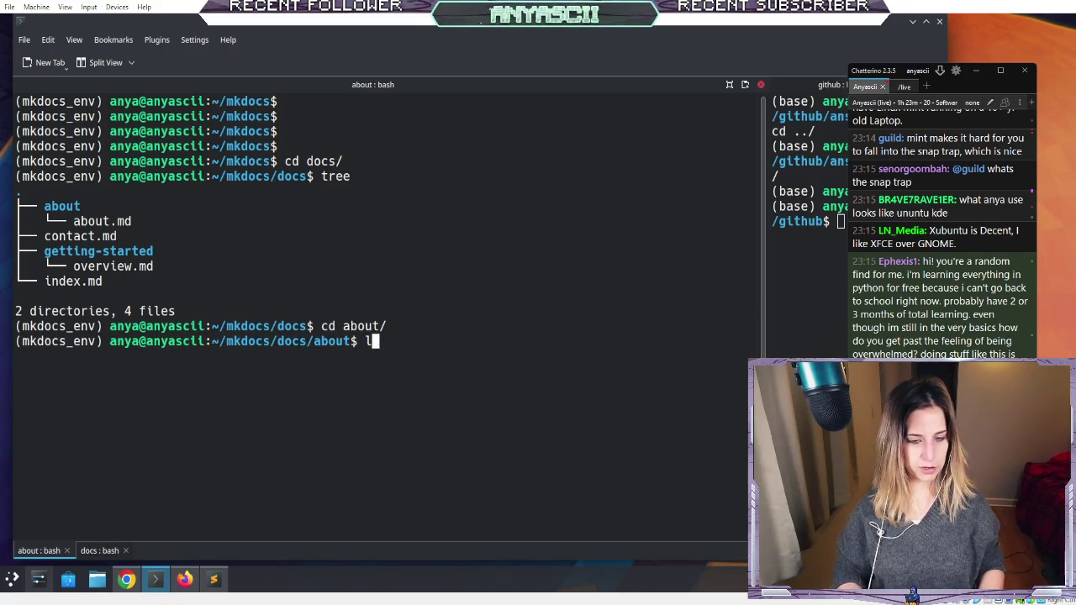
{"action": "type", "text": "l"}
{"action": "key", "text": "Return"}
{"action": "type", "text": "cat about"}
{"action": "key", "text": "Return"}
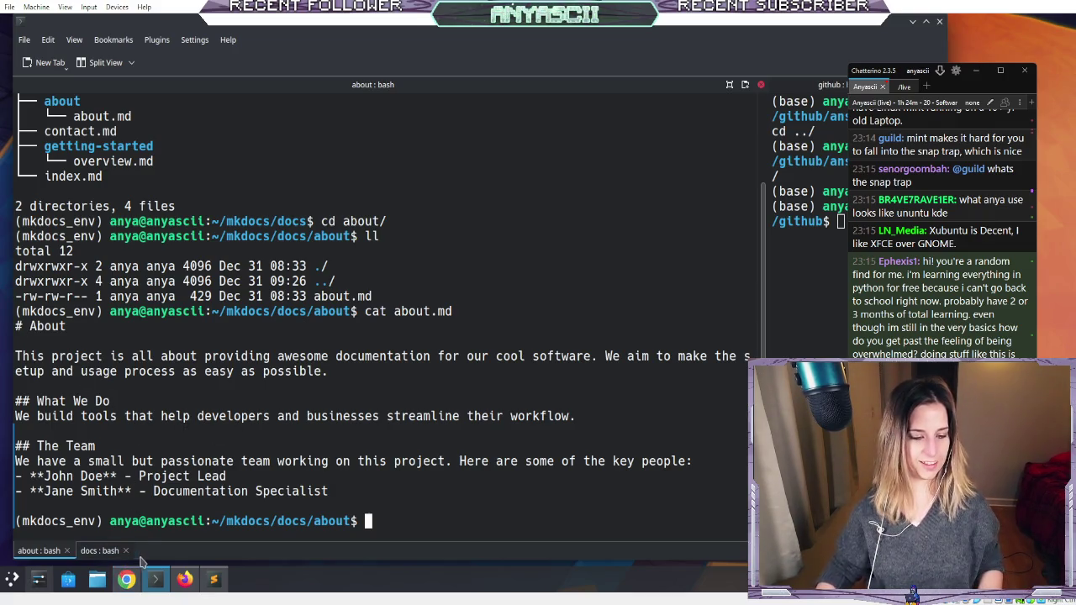
- Dismiss the search overlay and view the docs site's About page in Chrome
{"action": "mouse_move", "coordinate": [122, 589]}
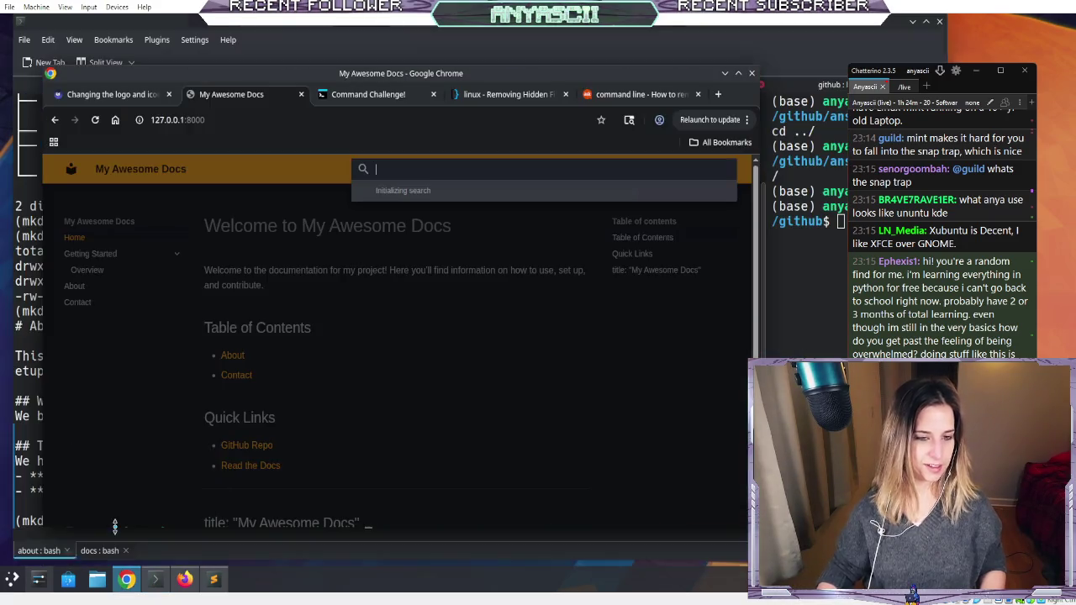
{"action": "left_click", "coordinate": [118, 519]}
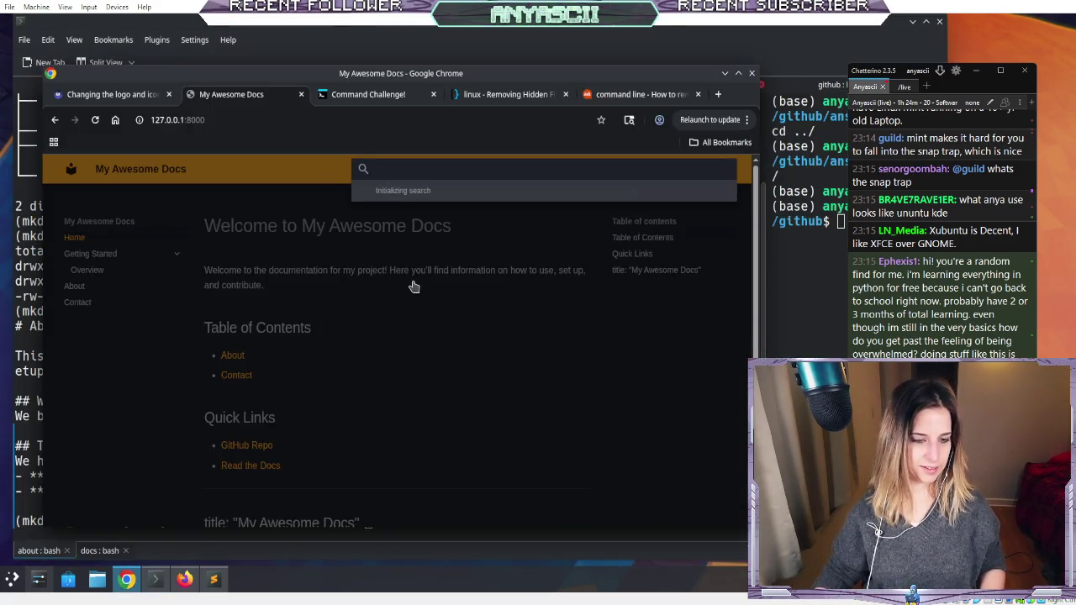
{"action": "left_click", "coordinate": [413, 287]}
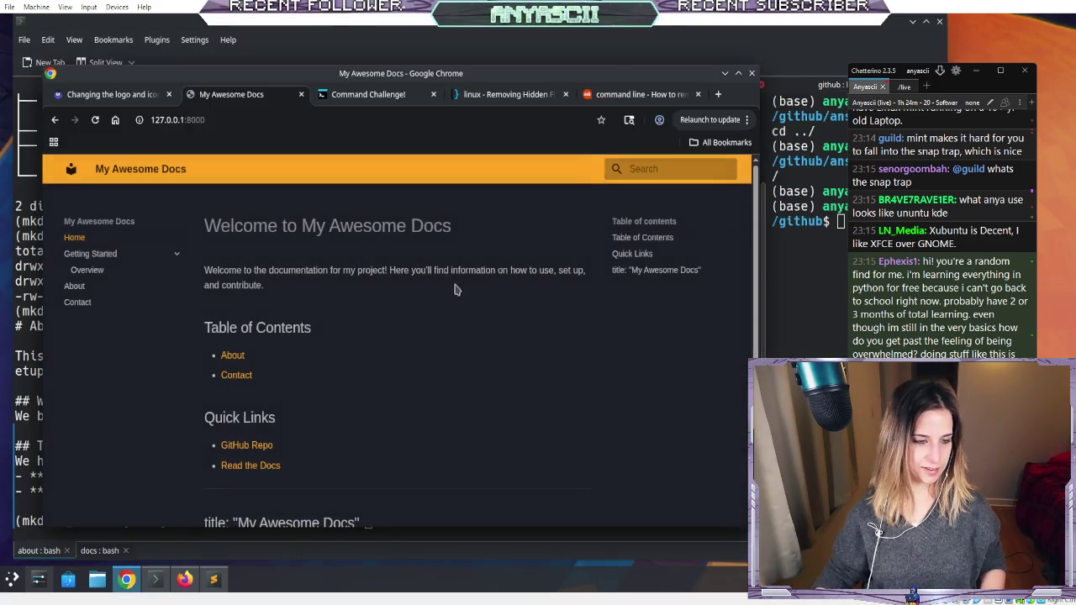
{"action": "left_click", "coordinate": [80, 288]}
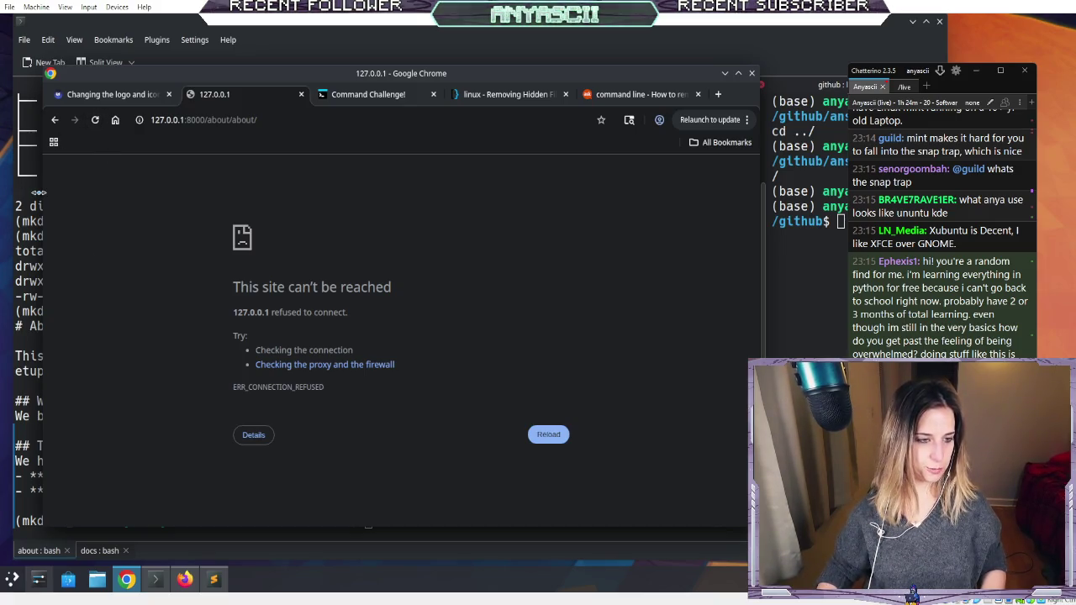
{"action": "left_click", "coordinate": [23, 185]}
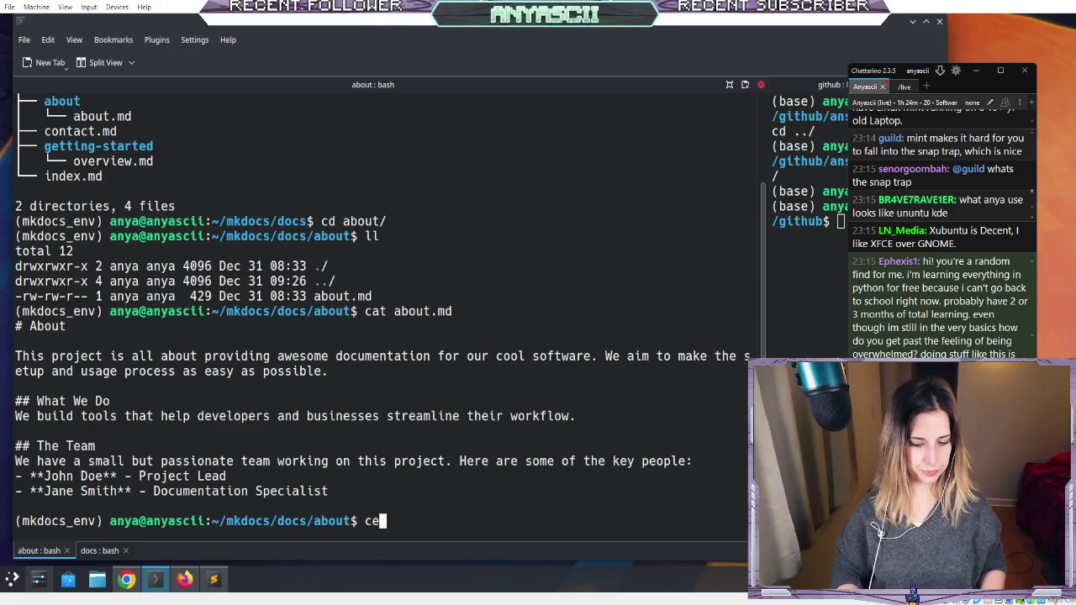
- Print the docs folder's index.md from within the about folder
{"action": "key", "text": "BackSpace"}
{"action": "key", "text": "BackSpace"}
{"action": "key", "text": "BackSpace"}
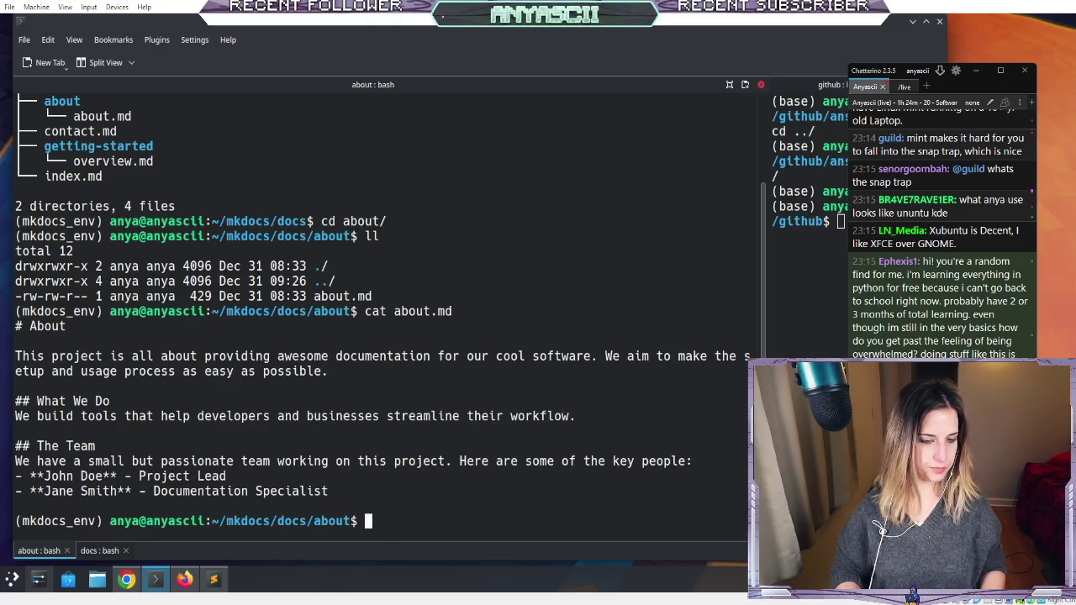
{"action": "type", "text": "cat index."}
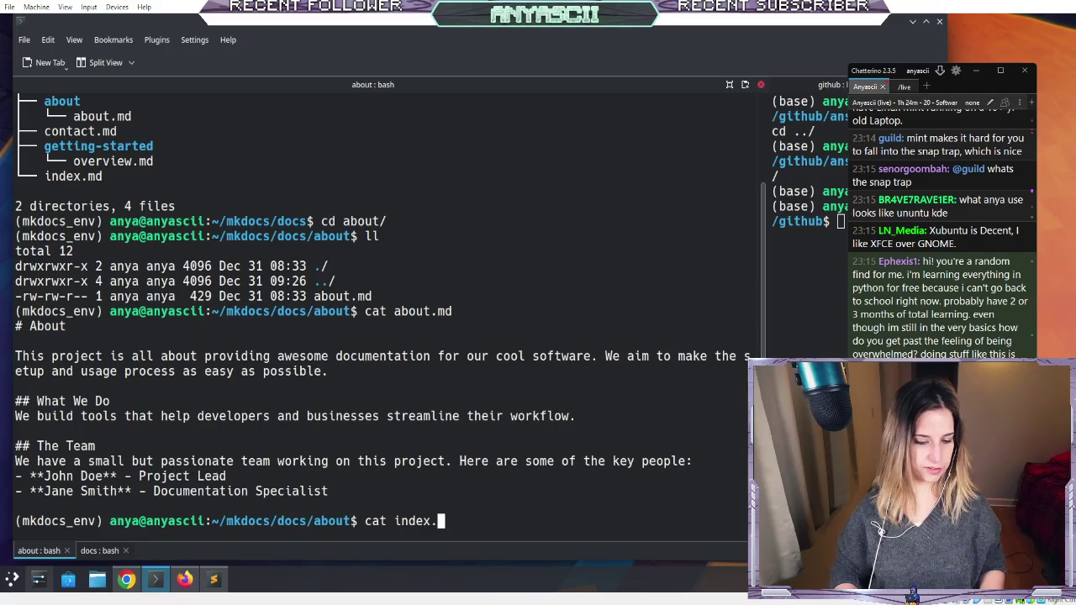
{"action": "key", "text": "Return"}
{"action": "type", "text": "clear"}
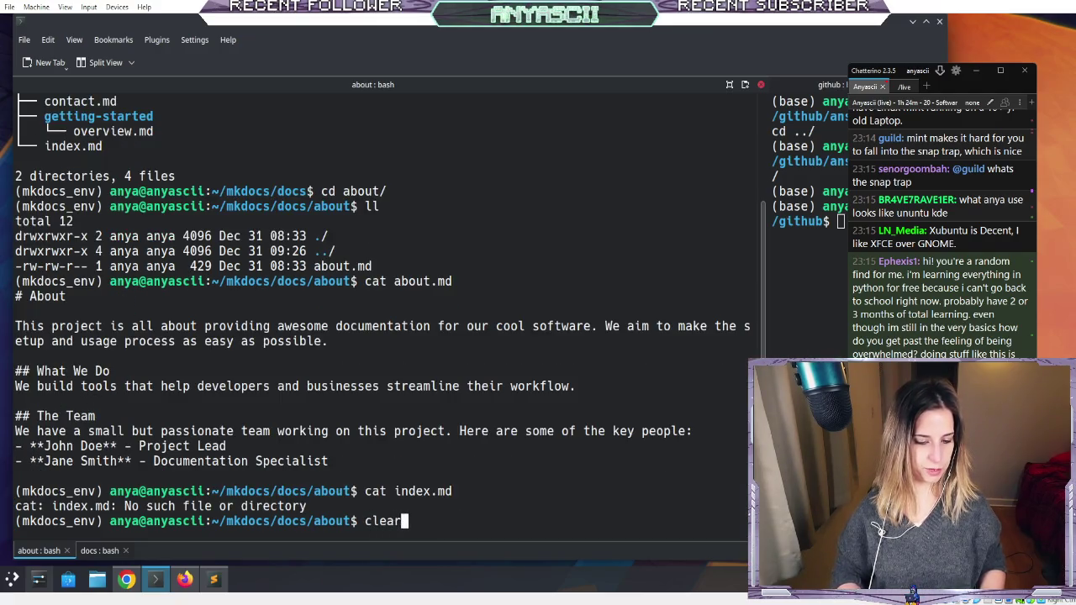
{"action": "key", "text": "Return"}
{"action": "type", "text": "cd ../index"}
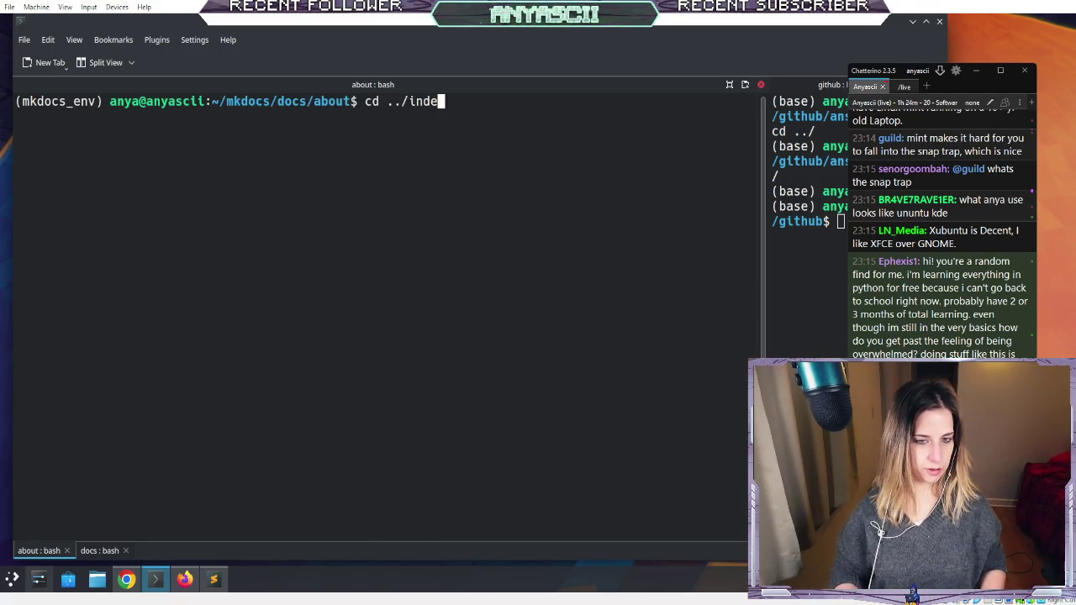
{"action": "key", "text": "BackSpace"}
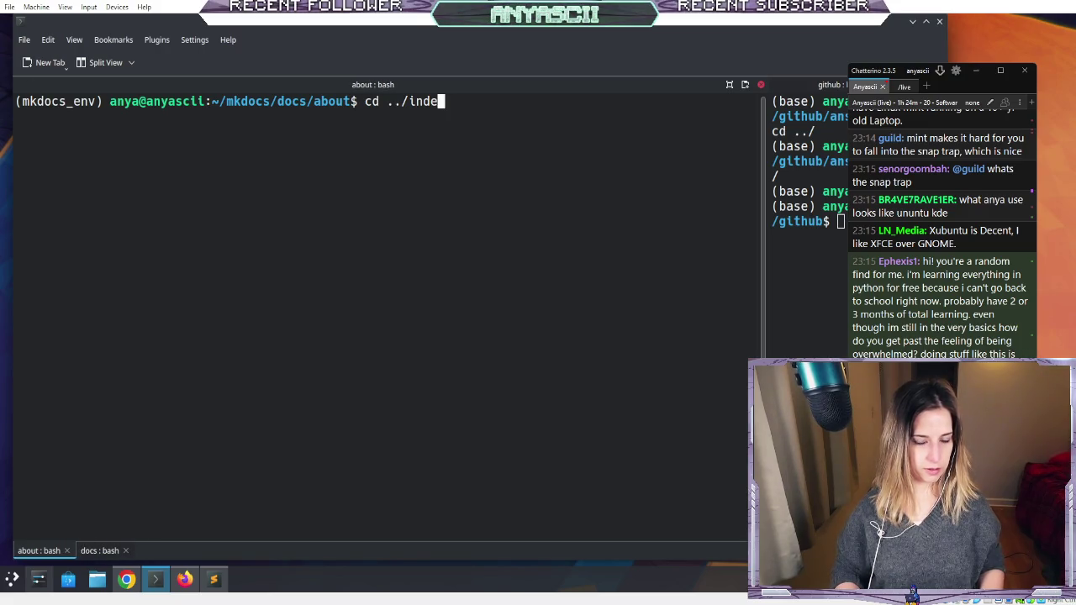
{"action": "key", "text": "BackSpace"}
{"action": "key", "text": "BackSpace"}
{"action": "key", "text": "BackSpace"}
{"action": "type", "text": "cat ."}
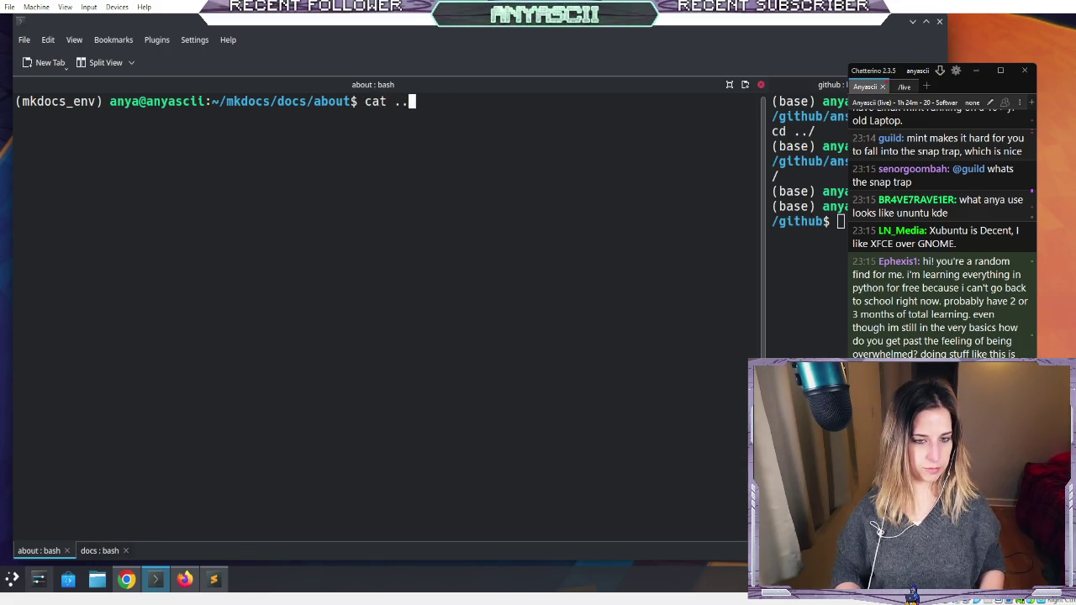
{"action": "key", "text": "Tab"}
{"action": "key", "text": "Tab"}
{"action": "key", "text": "Tab"}
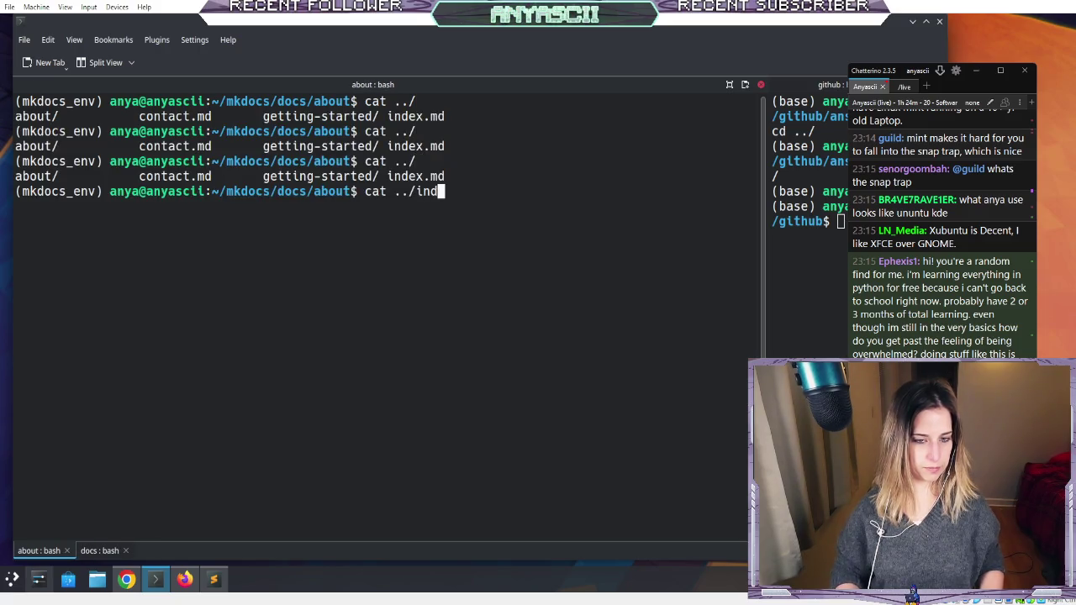
{"action": "key", "text": "Return"}
- Clear the terminal and list the about folder's files with ll and ls
{"action": "type", "text": "clear"}
{"action": "key", "text": "Return"}
{"action": "key", "text": "Return"}
{"action": "key", "text": "Return"}
{"action": "type", "text": "ll"}
{"action": "key", "text": "Return"}
{"action": "type", "text": "ls"}
{"action": "key", "text": "Return"}
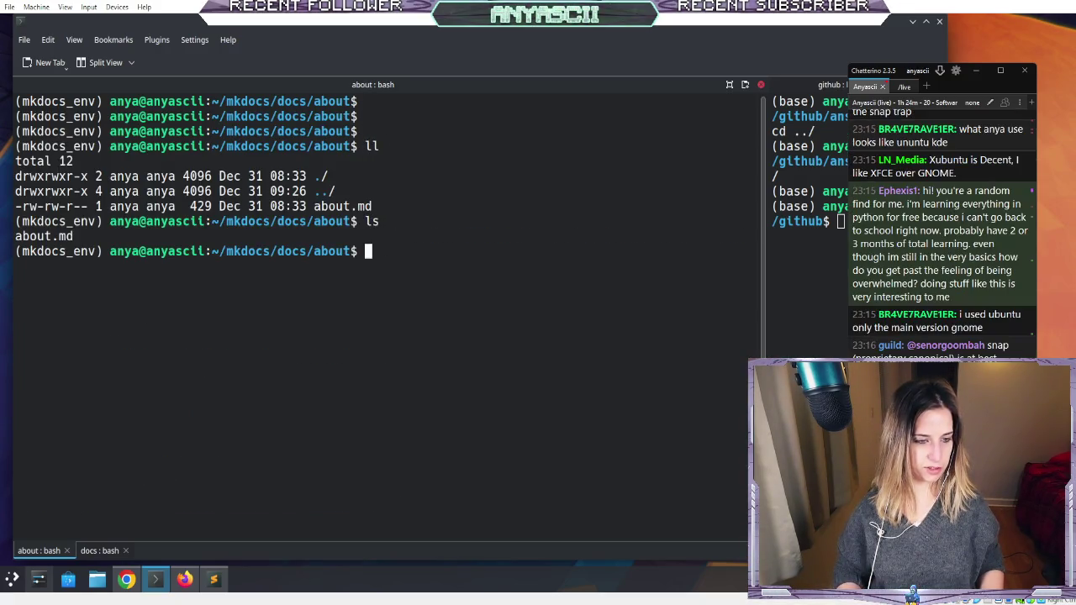
- Go up to the mkdocs project folder with cd ../../ and run mkdocs serve
{"action": "type", "text": "cd ../"}
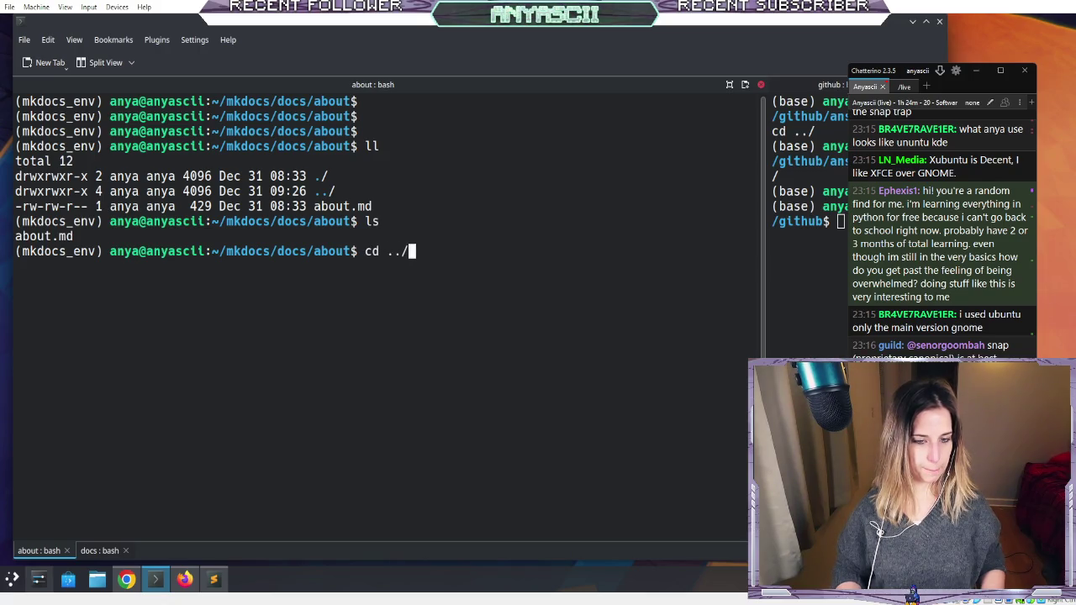
{"action": "type", "text": "../"}
{"action": "key", "text": "Return"}
{"action": "type", "text": "mkdocs serve"}
{"action": "key", "text": "Return"}
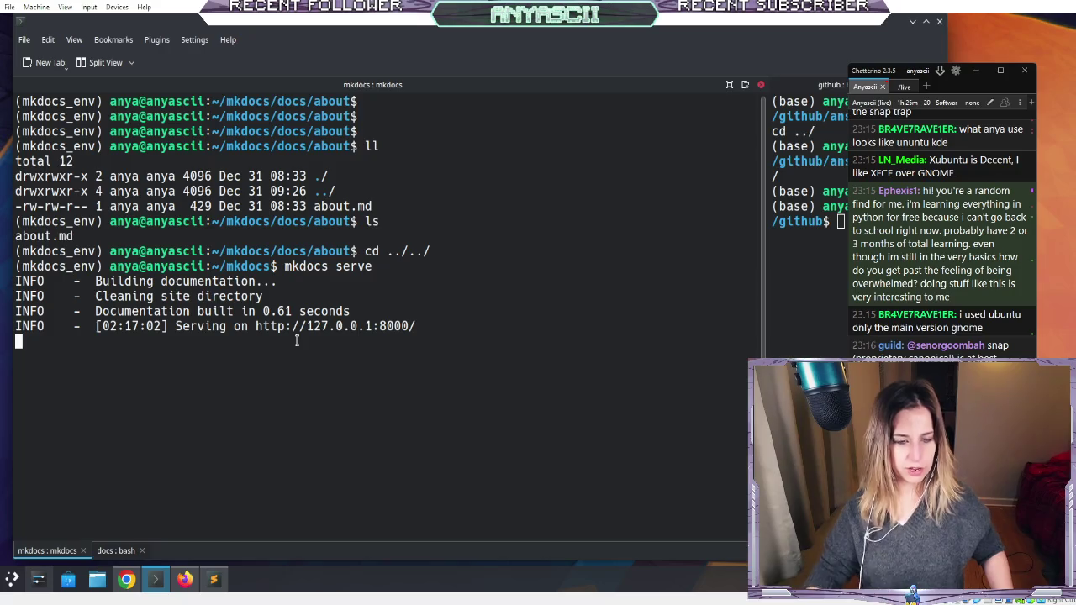
{"action": "right_click", "coordinate": [339, 332]}
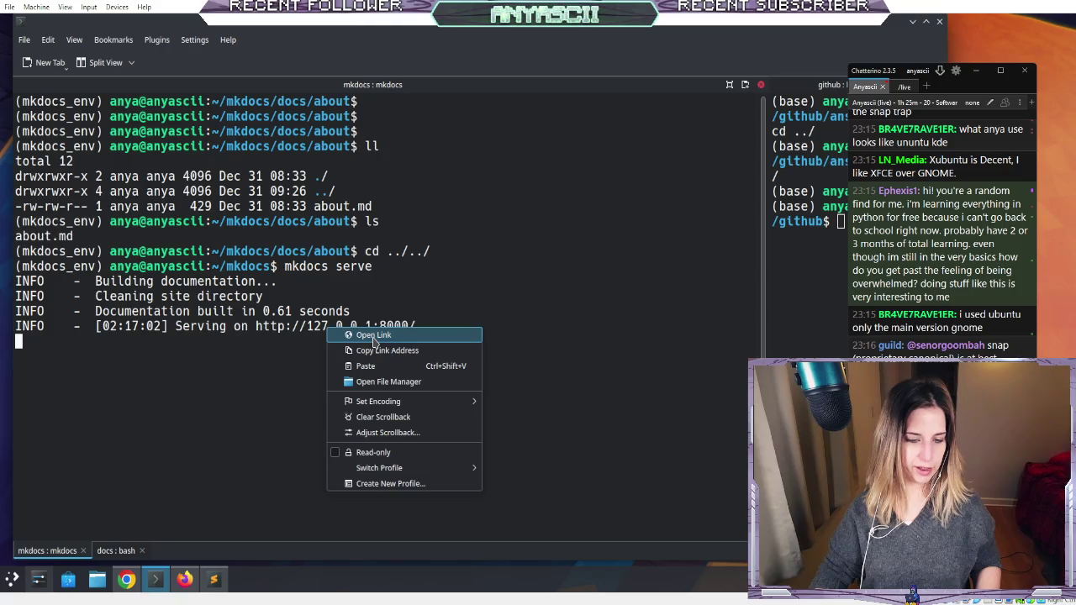
{"action": "left_click", "coordinate": [366, 336]}
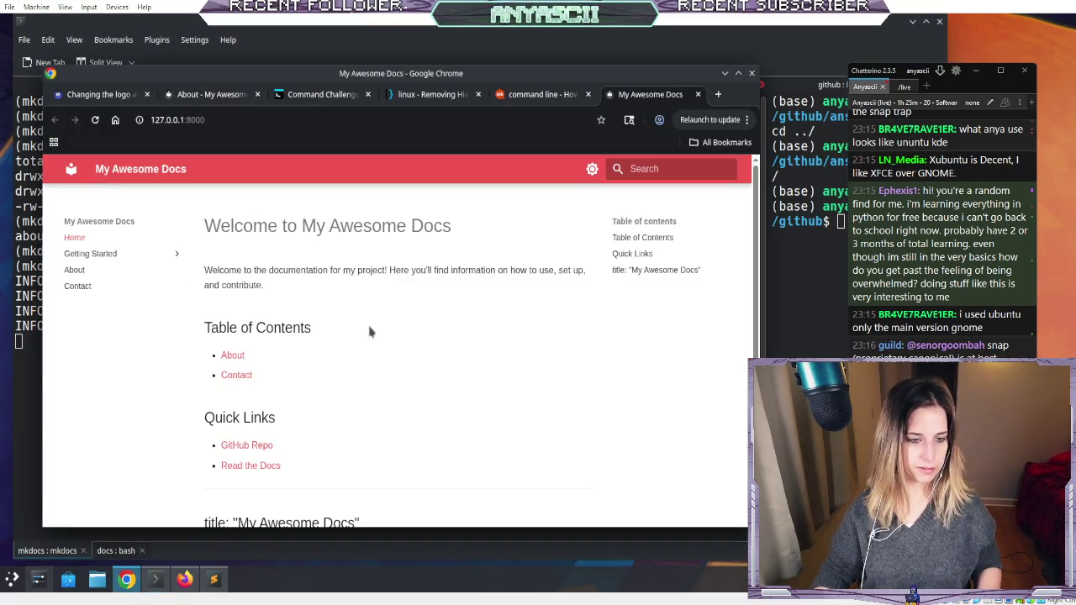
{"action": "scroll", "coordinate": [168, 326], "scroll_direction": "down", "scroll_amount": 3}
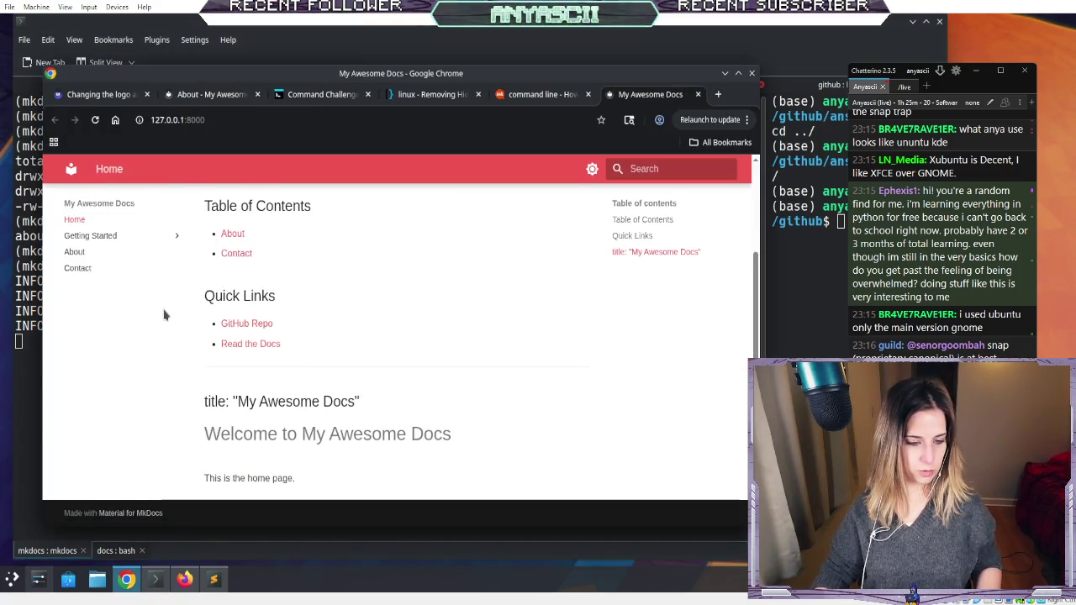
{"action": "left_click", "coordinate": [85, 249]}
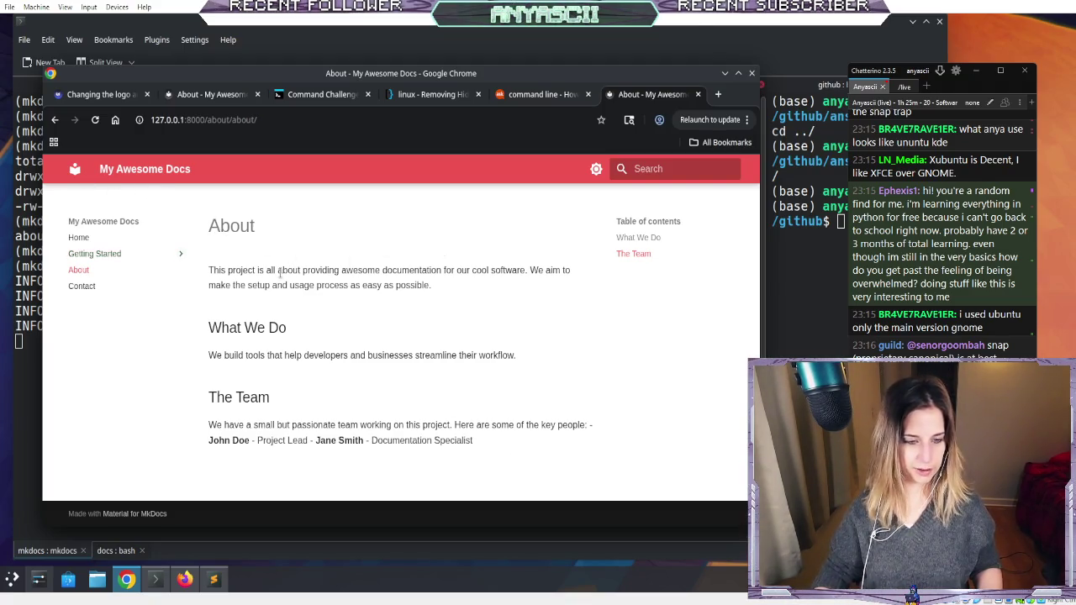
{"action": "left_click", "coordinate": [79, 238]}
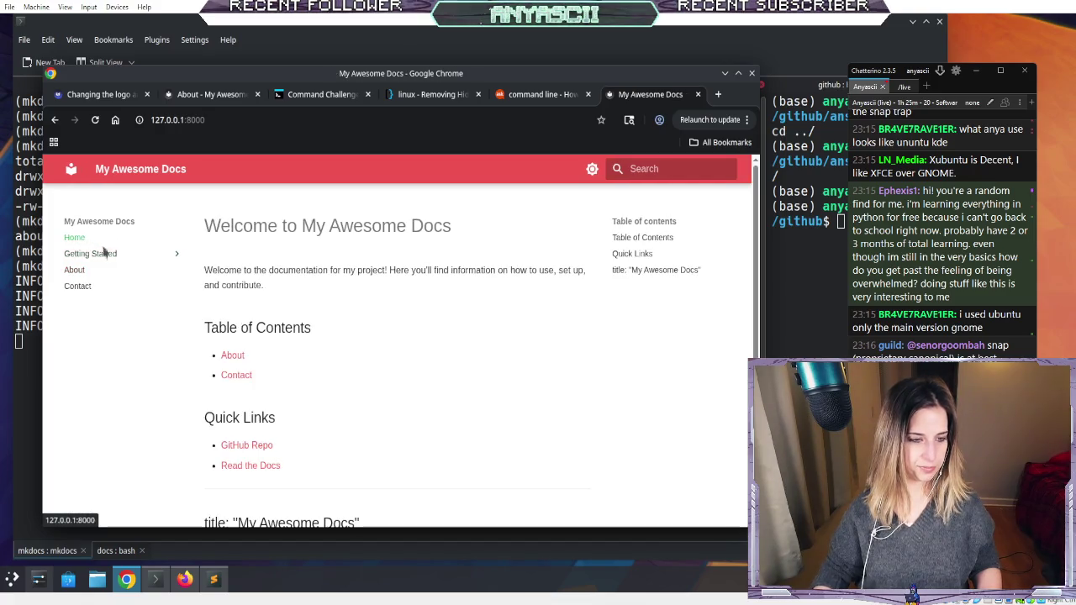
{"action": "scroll", "coordinate": [278, 349], "scroll_direction": "down", "scroll_amount": 2}
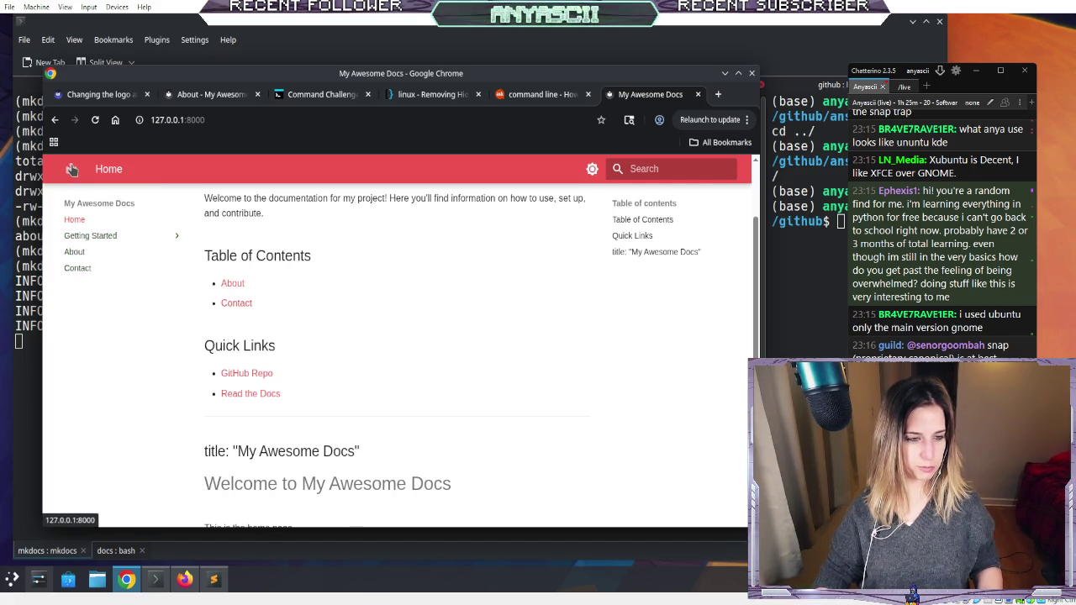
{"action": "left_click", "coordinate": [67, 168]}
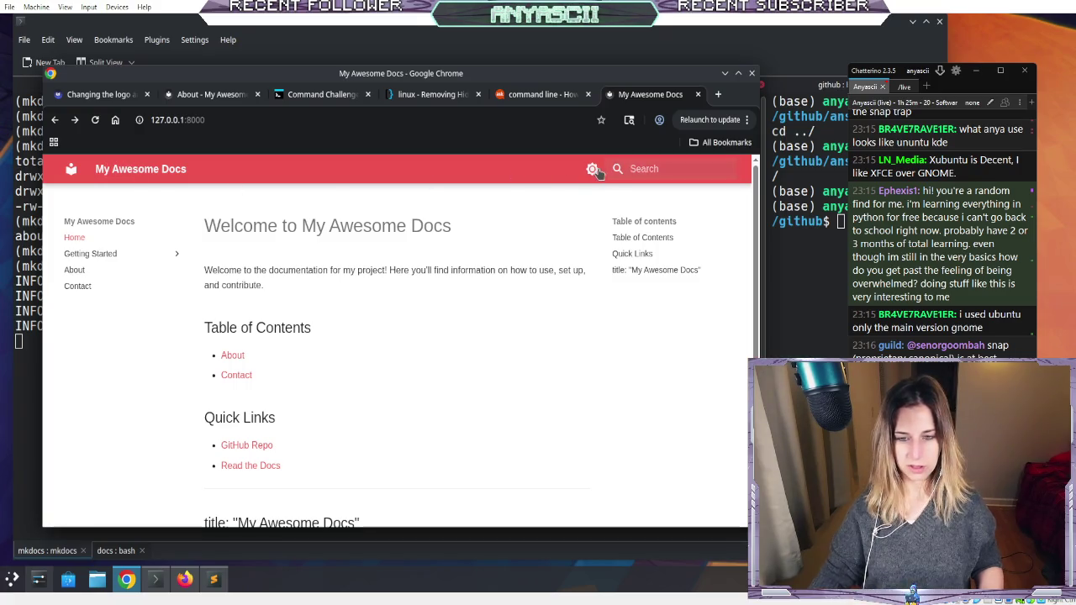
- Switch the site to the dark colour scheme and back to light
{"action": "left_click", "coordinate": [591, 168]}
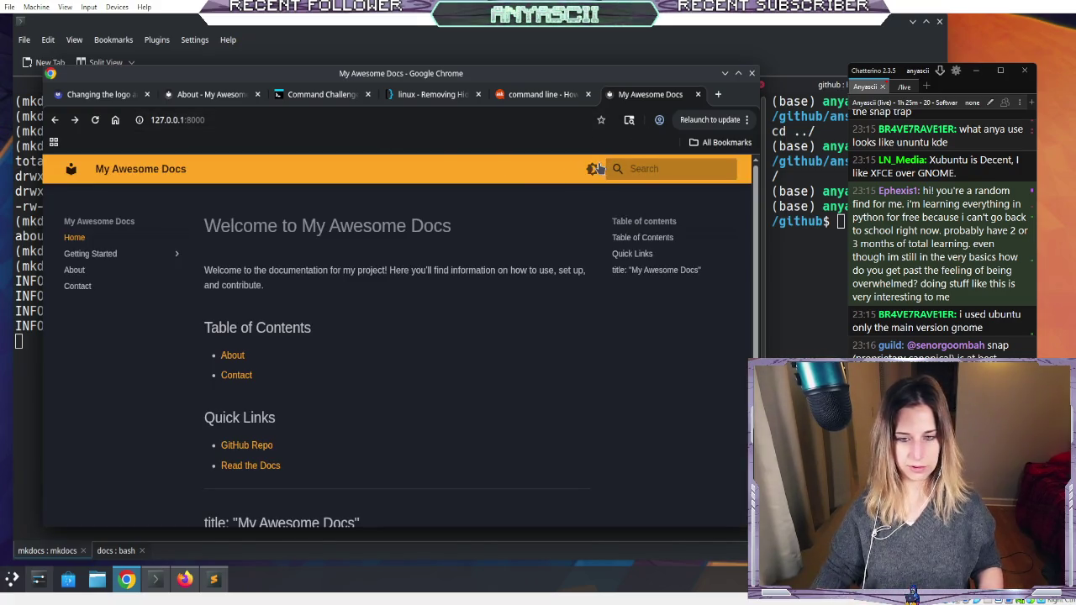
{"action": "left_click", "coordinate": [592, 168]}
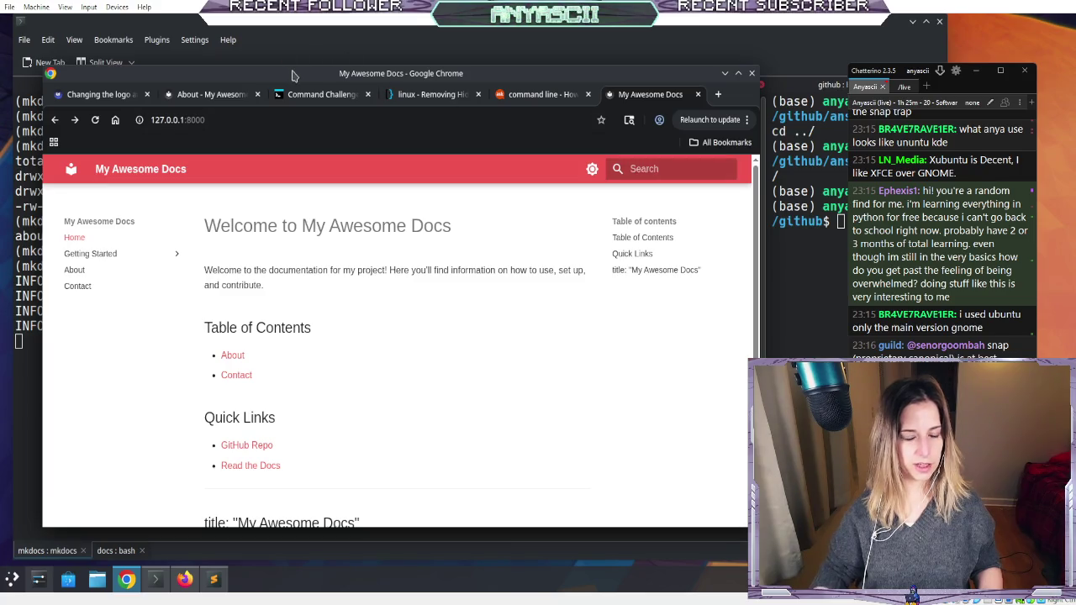
{"action": "left_click_drag", "start_coordinate": [288, 76], "coordinate": [378, 65]}
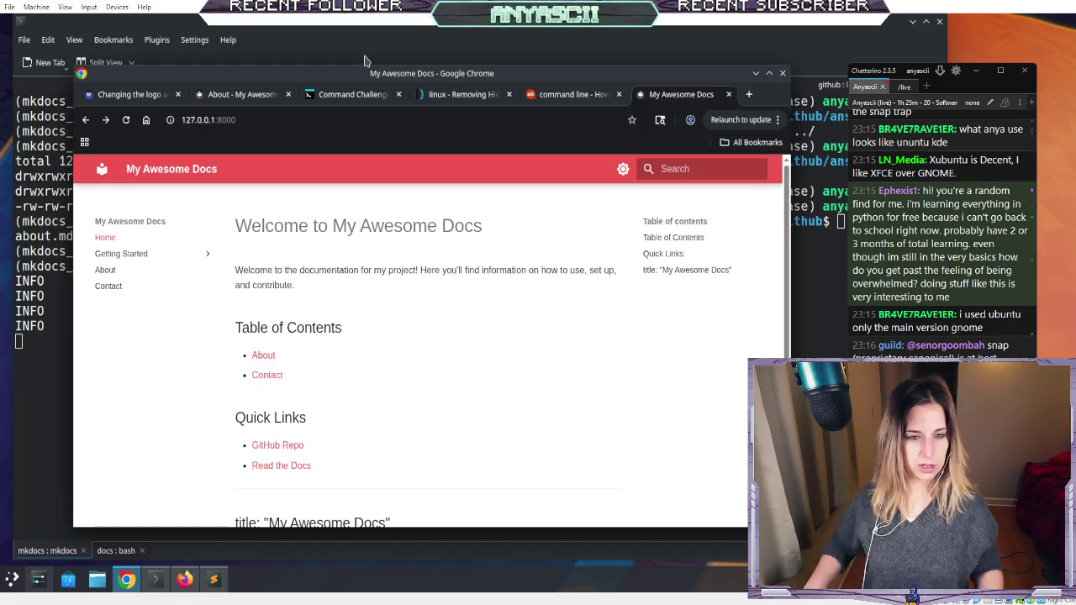
{"action": "left_click", "coordinate": [354, 28]}
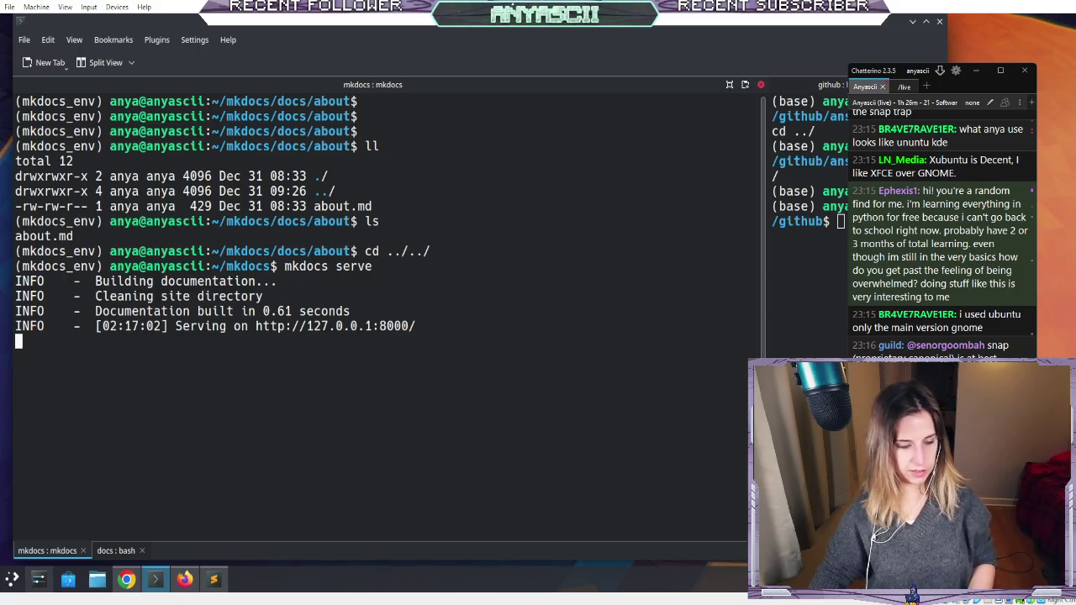
- Stop mkdocs serve with Ctrl+C and run clear
{"action": "key", "text": "ctrl+c"}
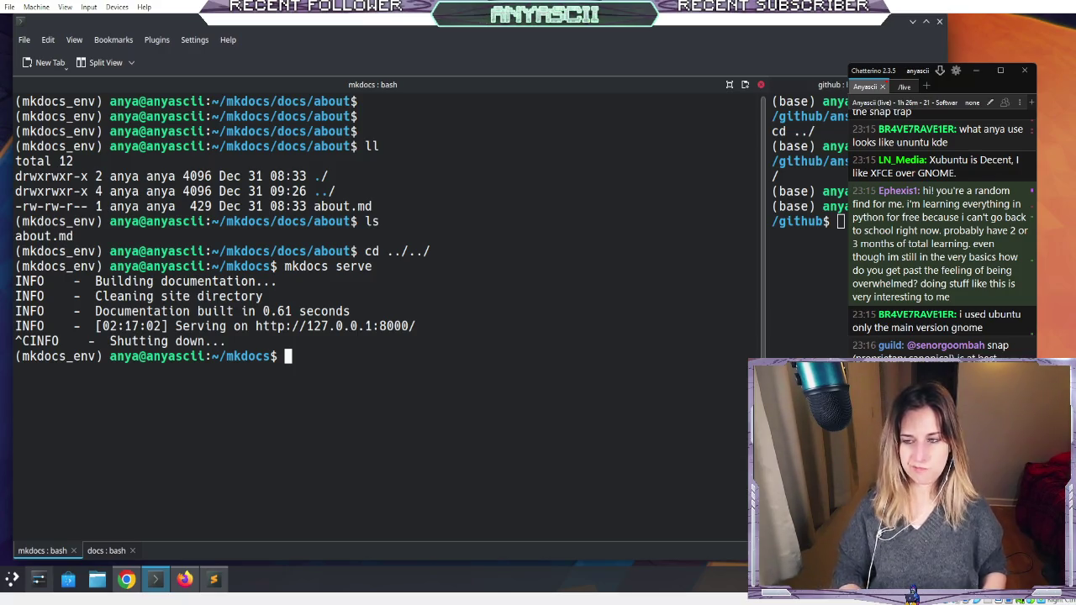
{"action": "type", "text": "clear"}
{"action": "key", "text": "Return"}
{"action": "key", "text": "Return"}
{"action": "key", "text": "Return"}
{"action": "key", "text": "Return"}
{"action": "key", "text": "Return"}
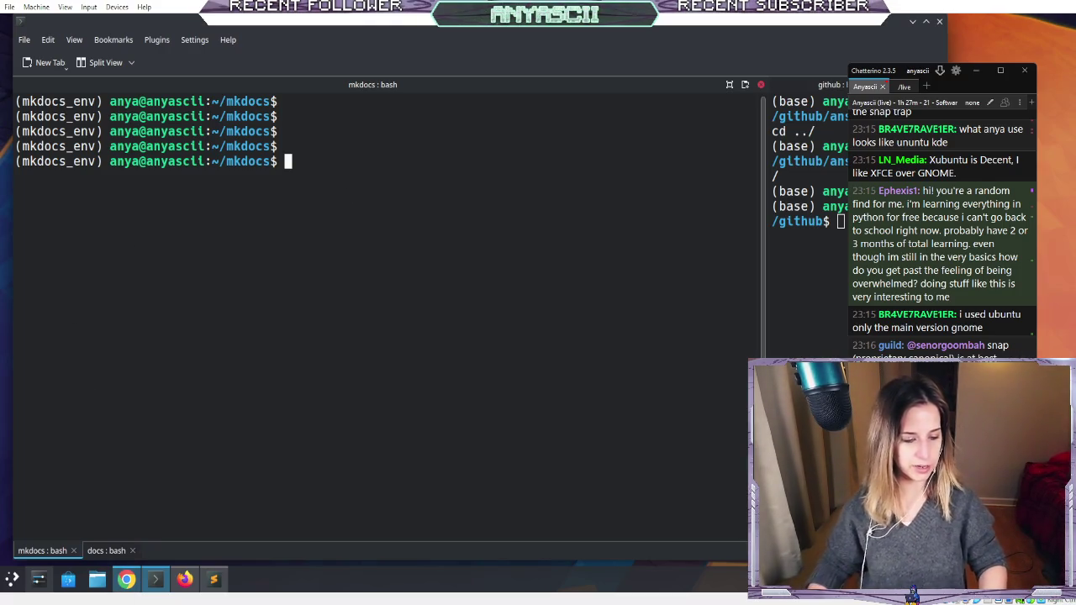
- Reload the local docs page in Firefox and close the unreachable site tab
{"action": "mouse_move", "coordinate": [137, 543]}
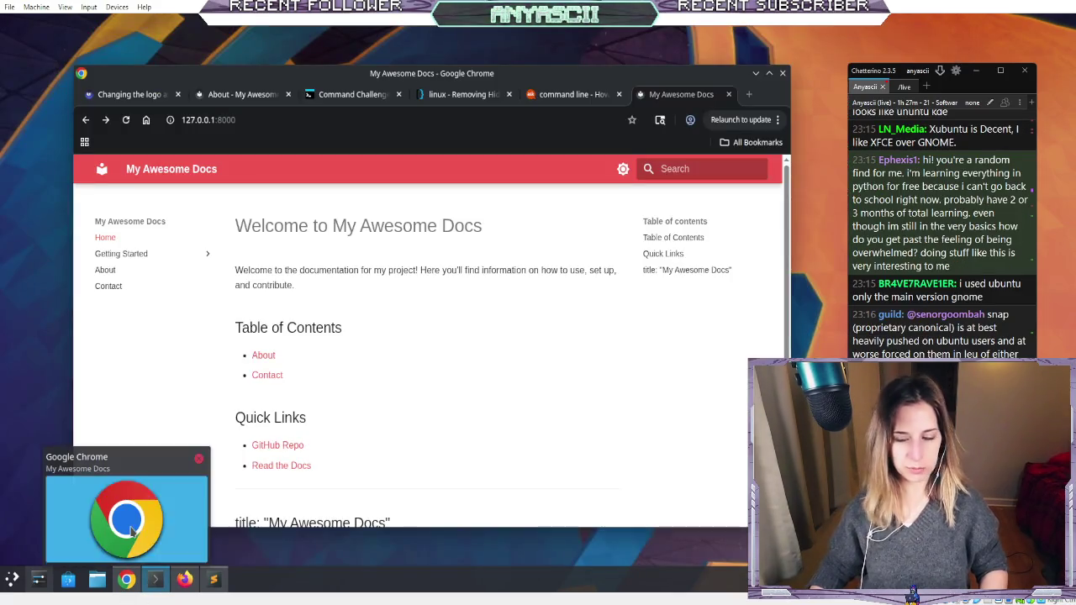
{"action": "left_click", "coordinate": [126, 579]}
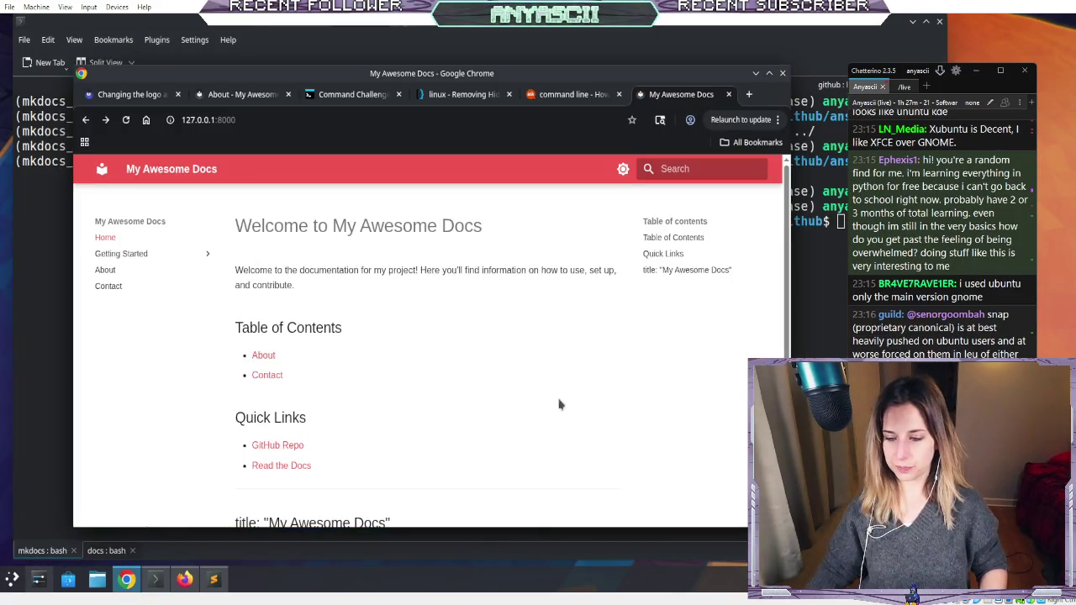
{"action": "key", "text": "ctrl+r"}
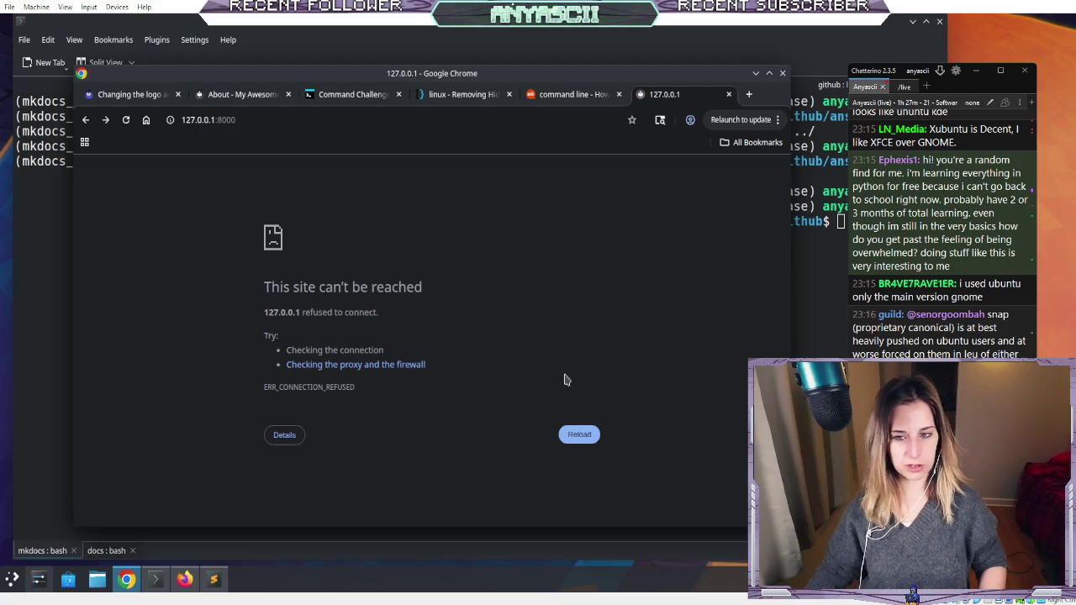
{"action": "left_click", "coordinate": [727, 95]}
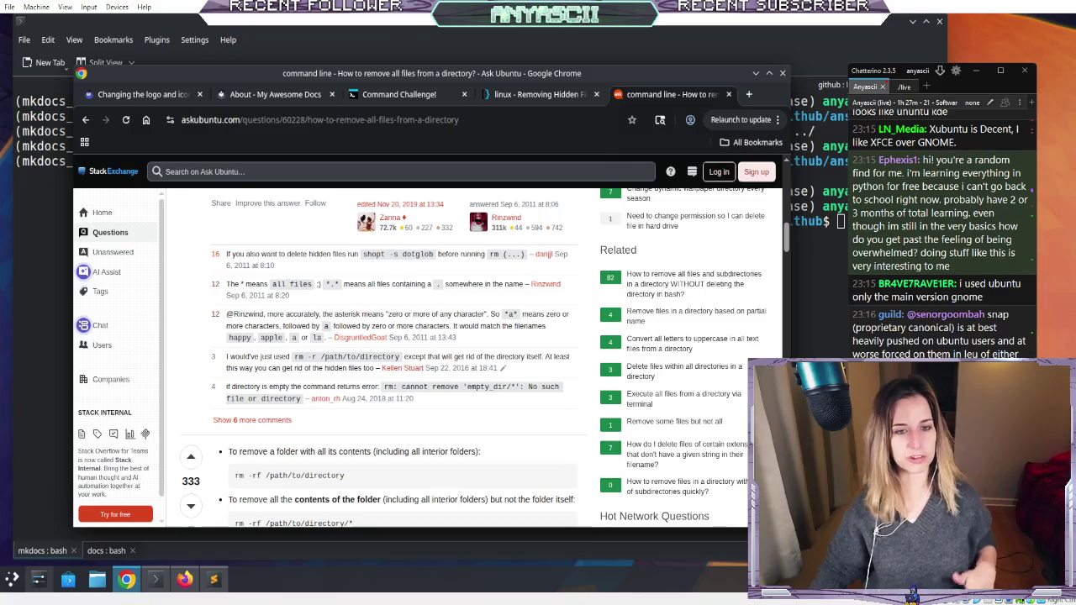
- List the ~/mkdocs folder in detail with ls -ahl
{"action": "left_click", "coordinate": [393, 34]}
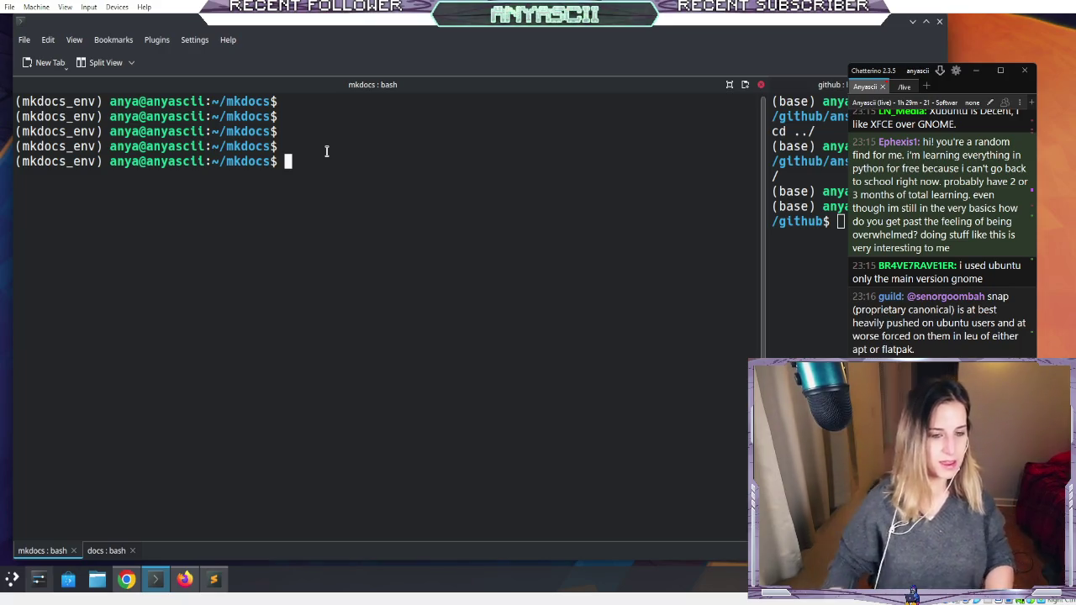
{"action": "type", "text": "ls -ah"}
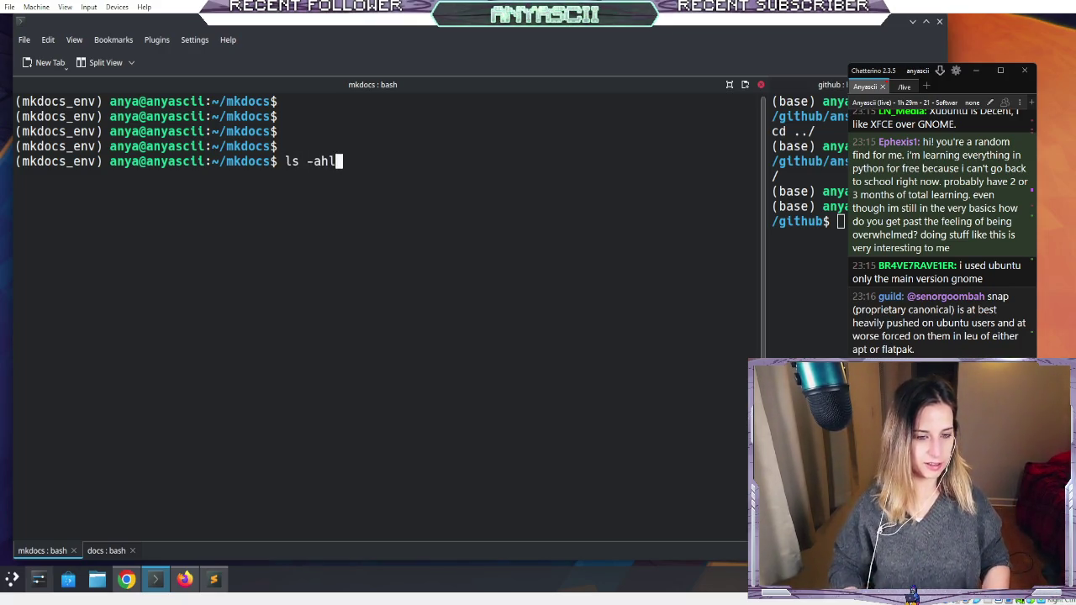
{"action": "type", "text": "l"}
{"action": "key", "text": "Return"}
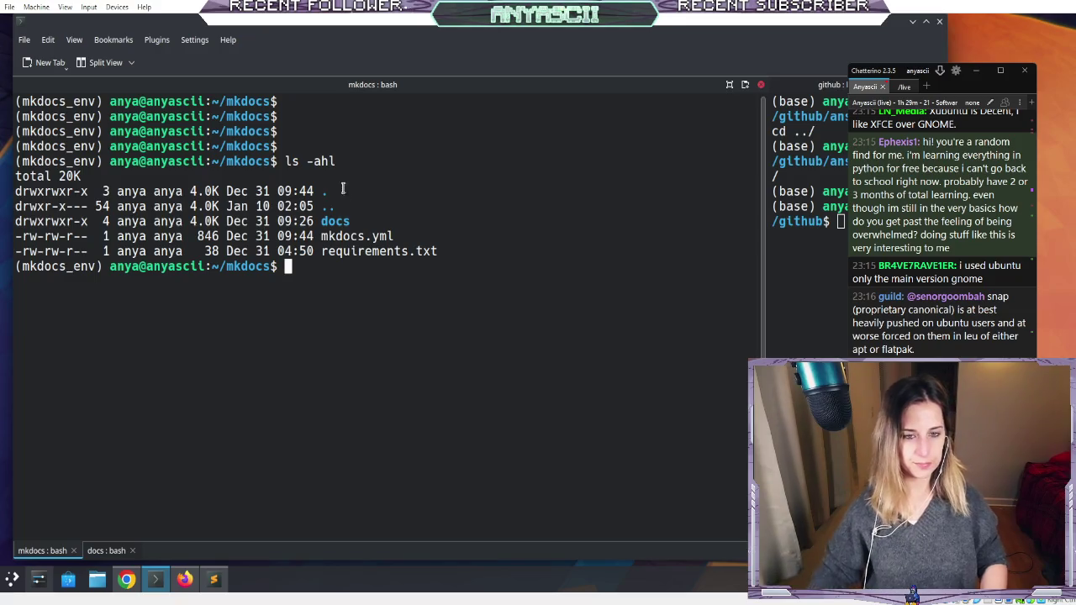
{"action": "left_click", "coordinate": [184, 579]}
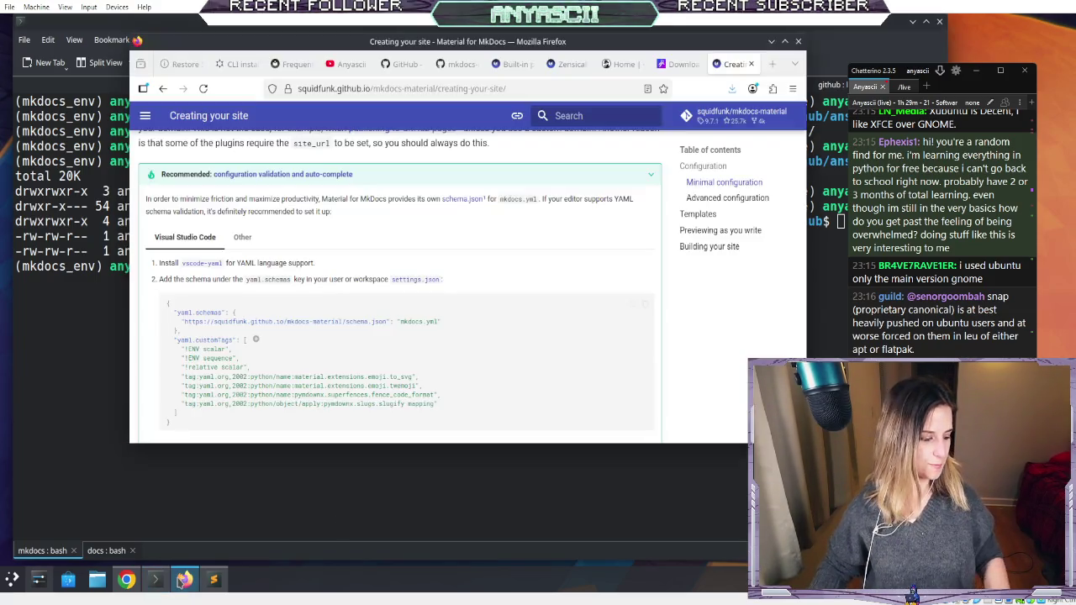
- Open a new Firefox tab beside the 'Creating your site' guide
{"action": "left_click", "coordinate": [773, 64]}
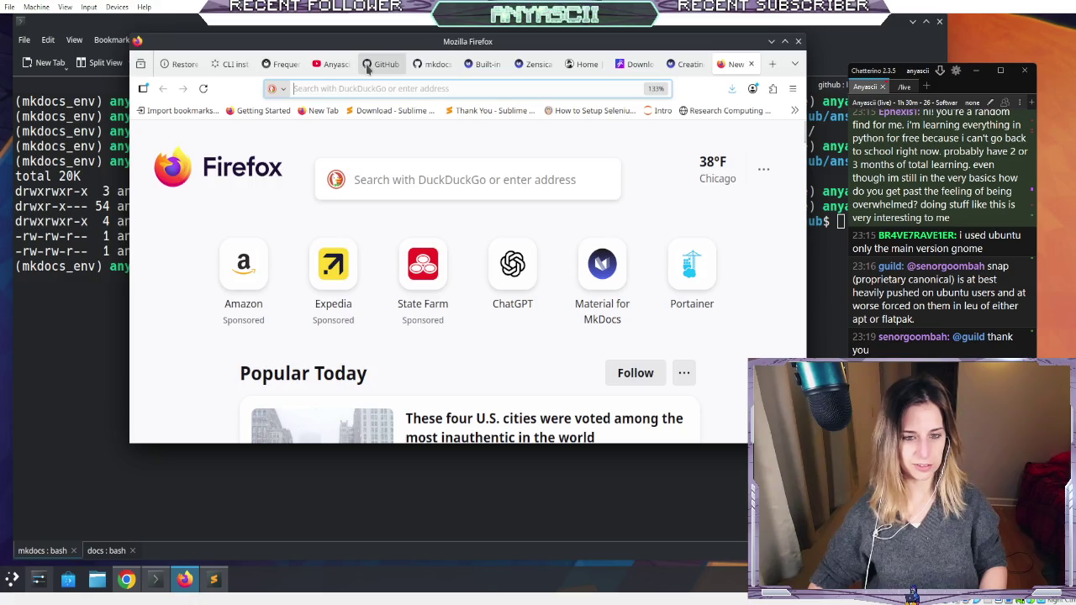
- Go to google.com and start typing 'bandit leve' into the search box
{"action": "left_click", "coordinate": [490, 88]}
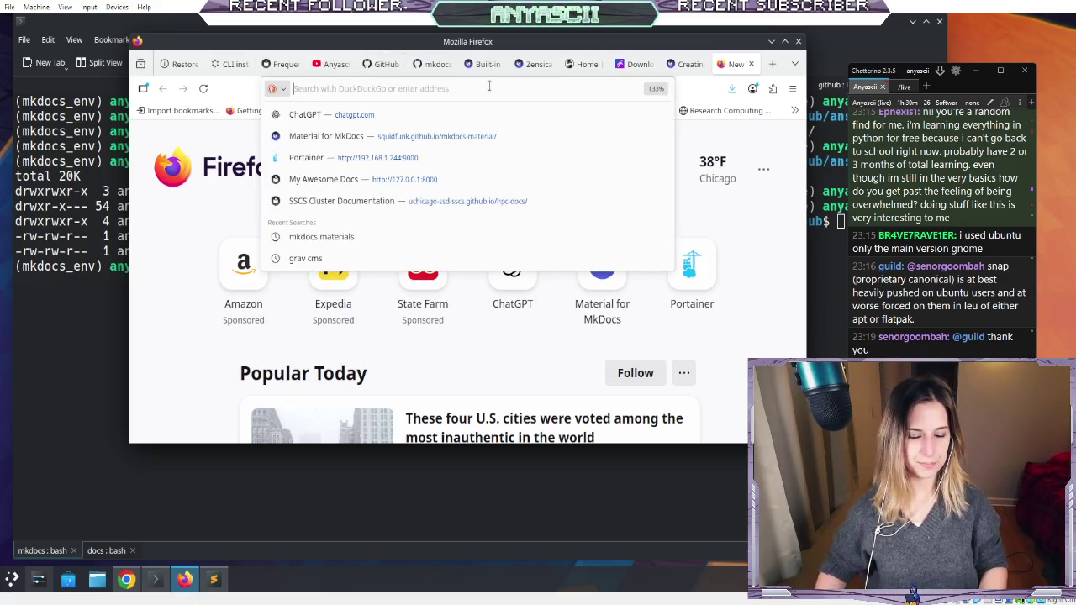
{"action": "type", "text": "google.com"}
{"action": "key", "text": "Return"}
{"action": "type", "text": "bandit "}
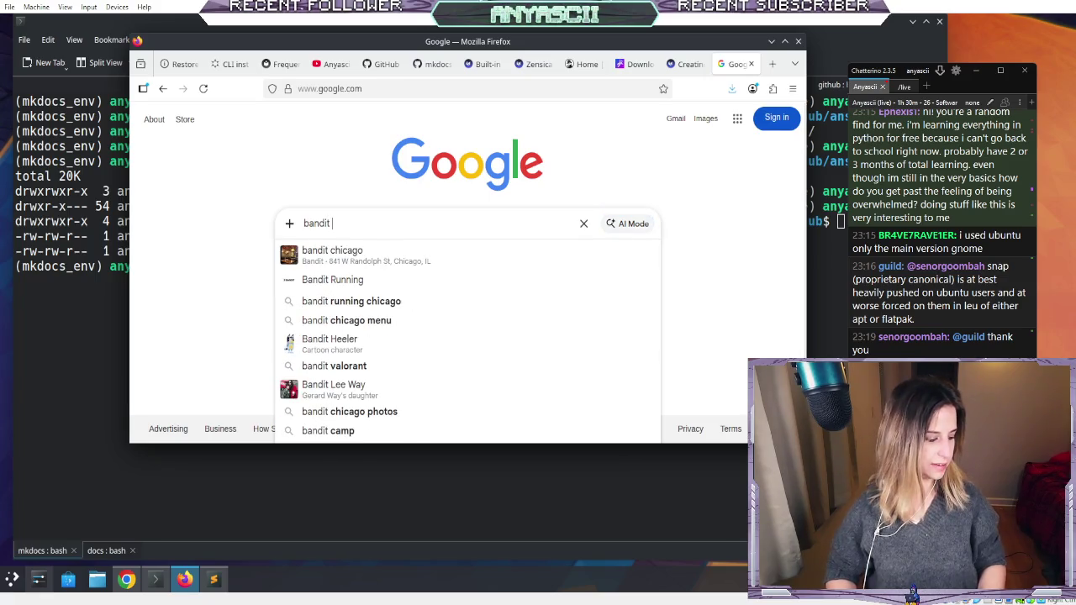
{"action": "type", "text": "leve"}
- Search Google for 'bandit' and browse through the results pages
{"action": "key", "text": "BackSpace"}
{"action": "key", "text": "BackSpace"}
{"action": "key", "text": "BackSpace"}
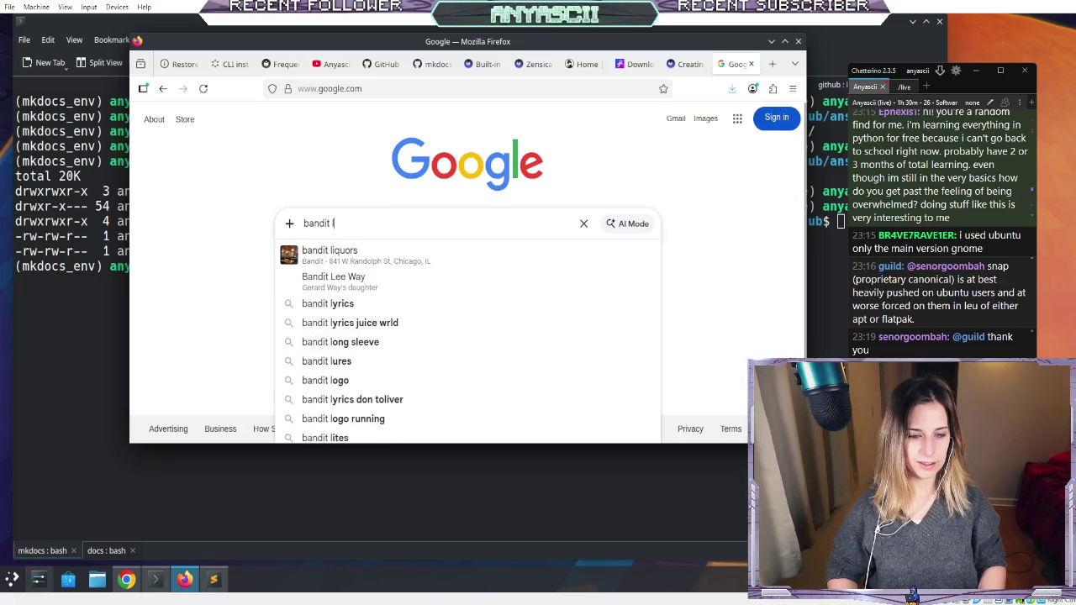
{"action": "key", "text": "Return"}
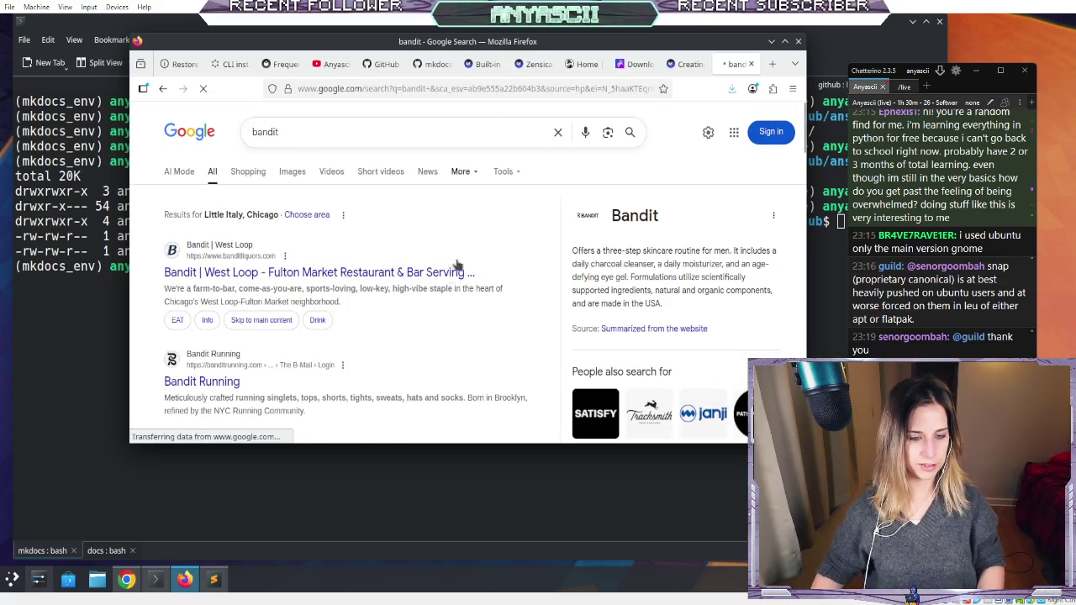
{"action": "scroll", "coordinate": [172, 231], "scroll_direction": "down", "scroll_amount": 10}
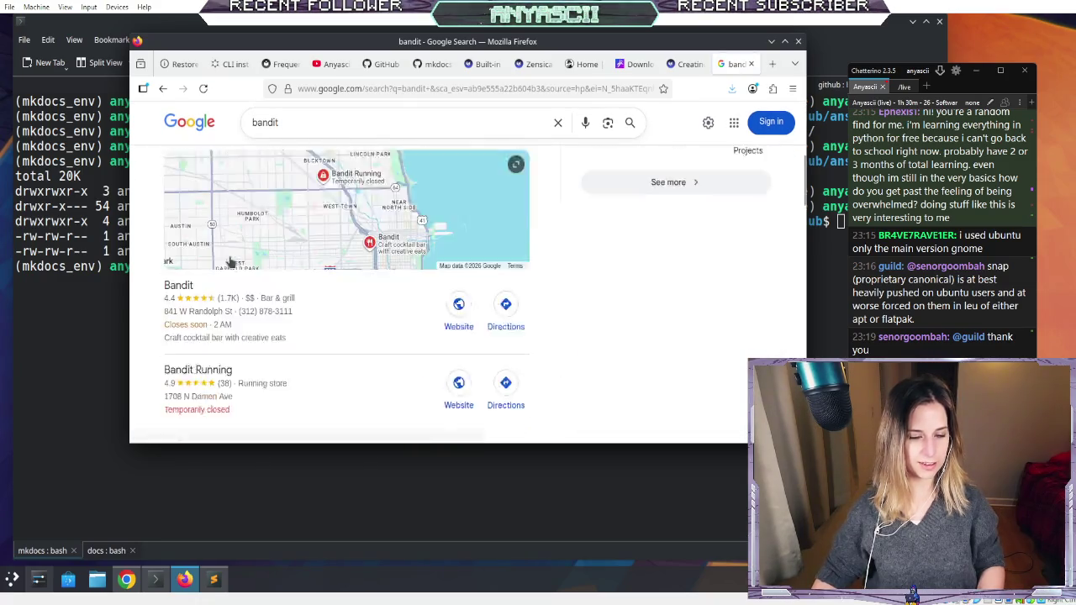
{"action": "scroll", "coordinate": [235, 265], "scroll_direction": "down", "scroll_amount": 10}
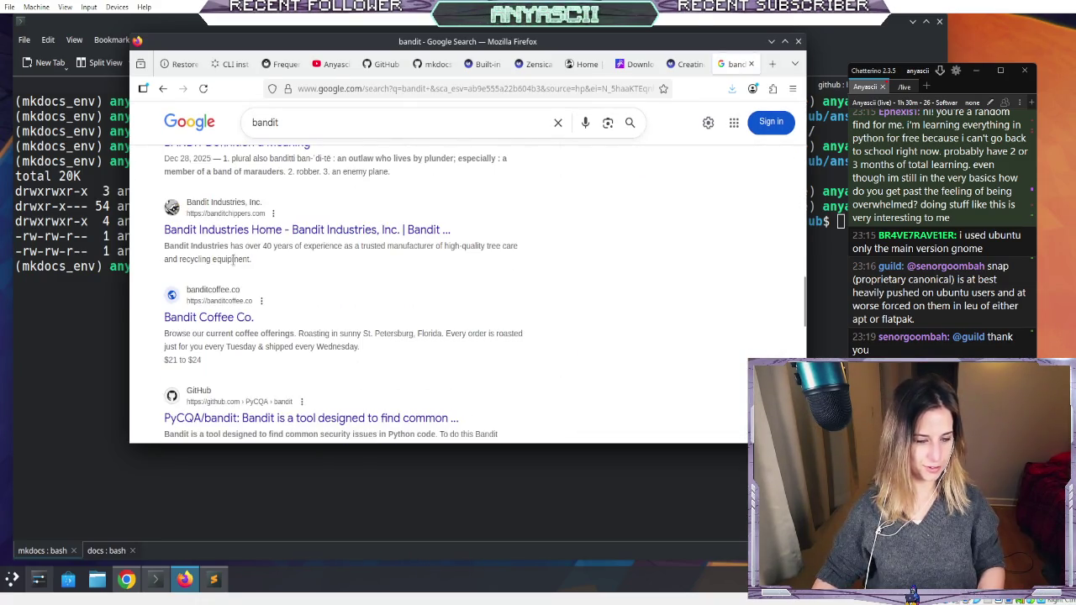
{"action": "scroll", "coordinate": [232, 262], "scroll_direction": "down", "scroll_amount": 5}
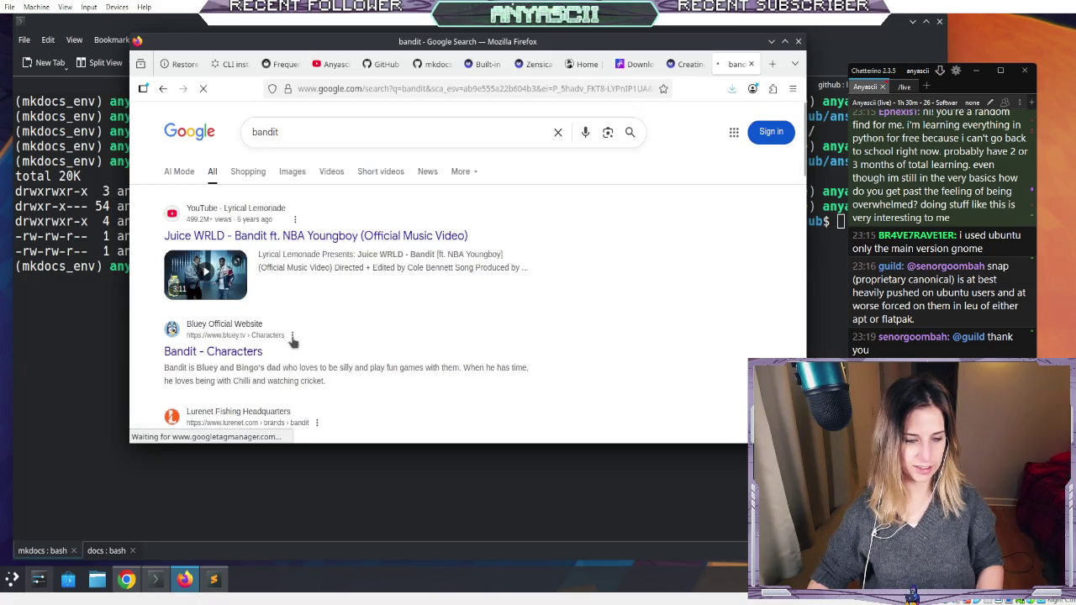
{"action": "scroll", "coordinate": [277, 348], "scroll_direction": "down", "scroll_amount": 10}
{"action": "scroll", "coordinate": [269, 355], "scroll_direction": "down", "scroll_amount": 5}
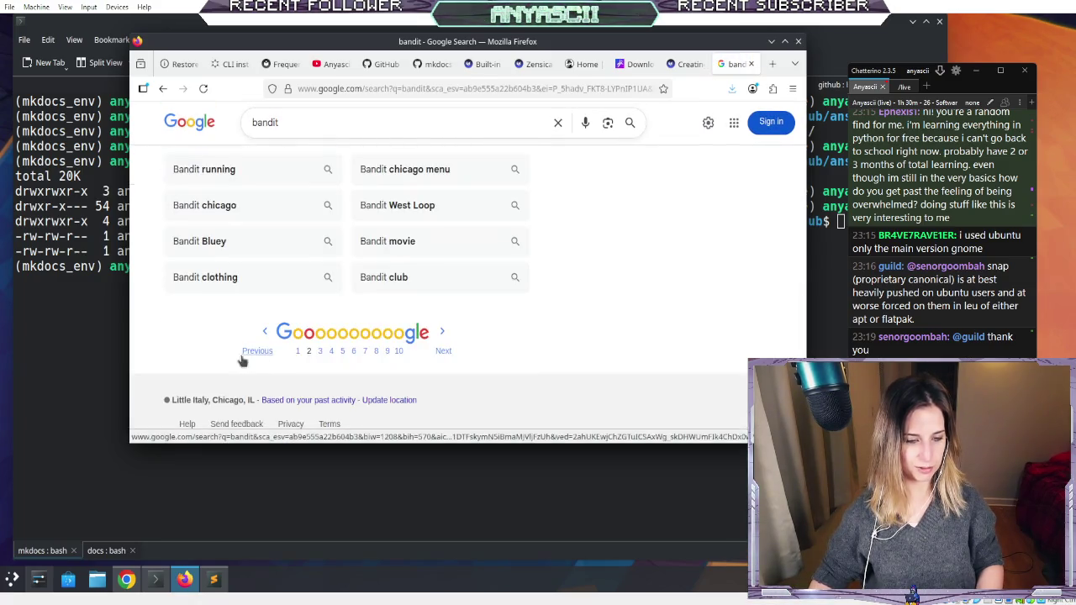
{"action": "left_click", "coordinate": [296, 340]}
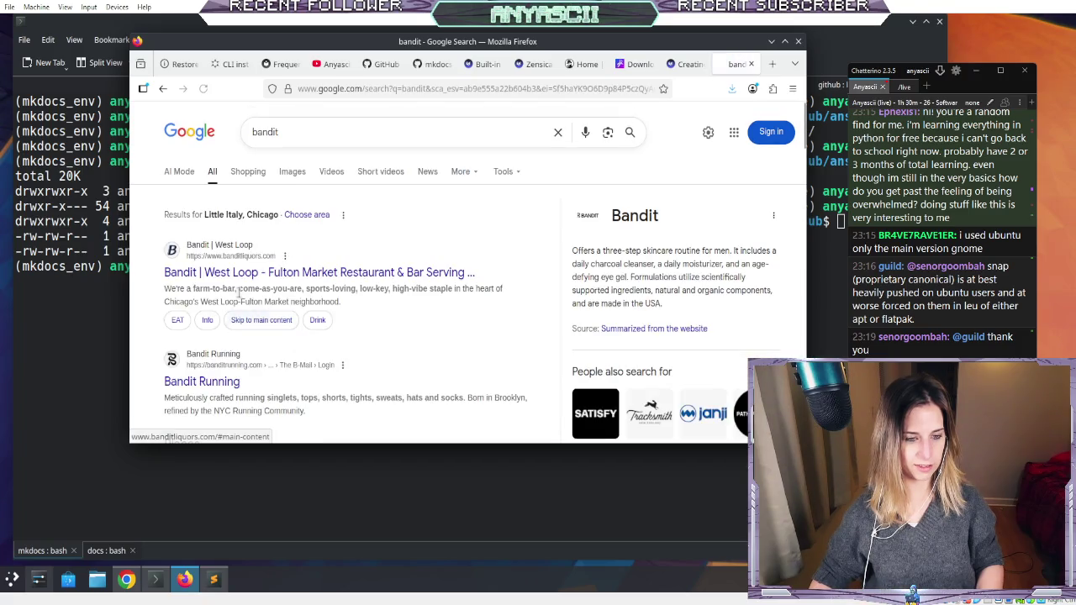
{"action": "scroll", "coordinate": [164, 260], "scroll_direction": "down", "scroll_amount": 3}
{"action": "scroll", "coordinate": [164, 260], "scroll_direction": "up", "scroll_amount": 3}
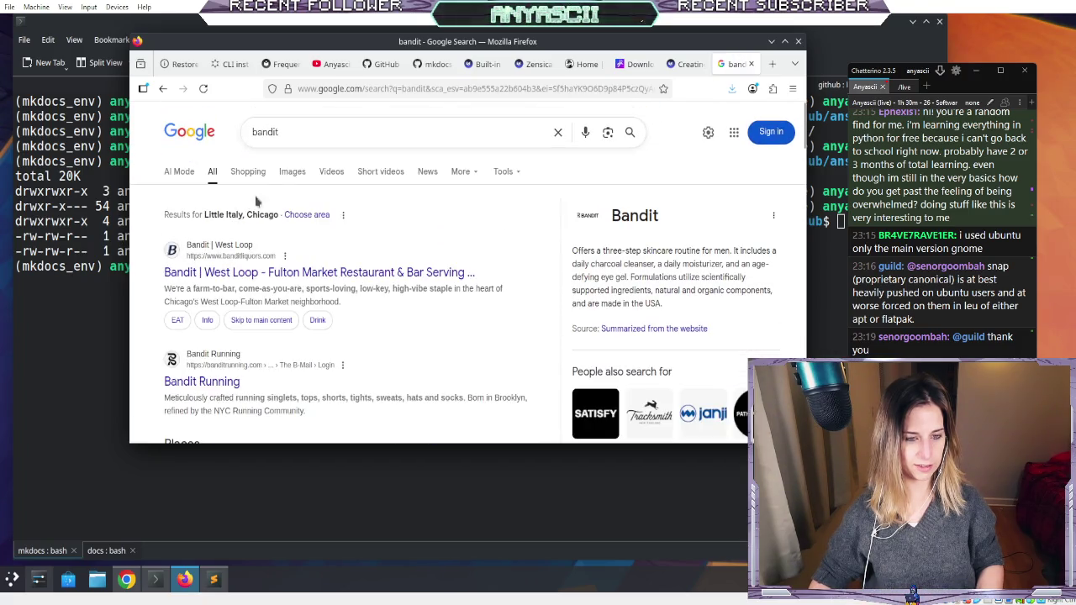
- Change the query to 'overthewire bandit' and search again
{"action": "left_click", "coordinate": [290, 132]}
{"action": "key", "text": "Home"}
{"action": "type", "text": "overthewi"}
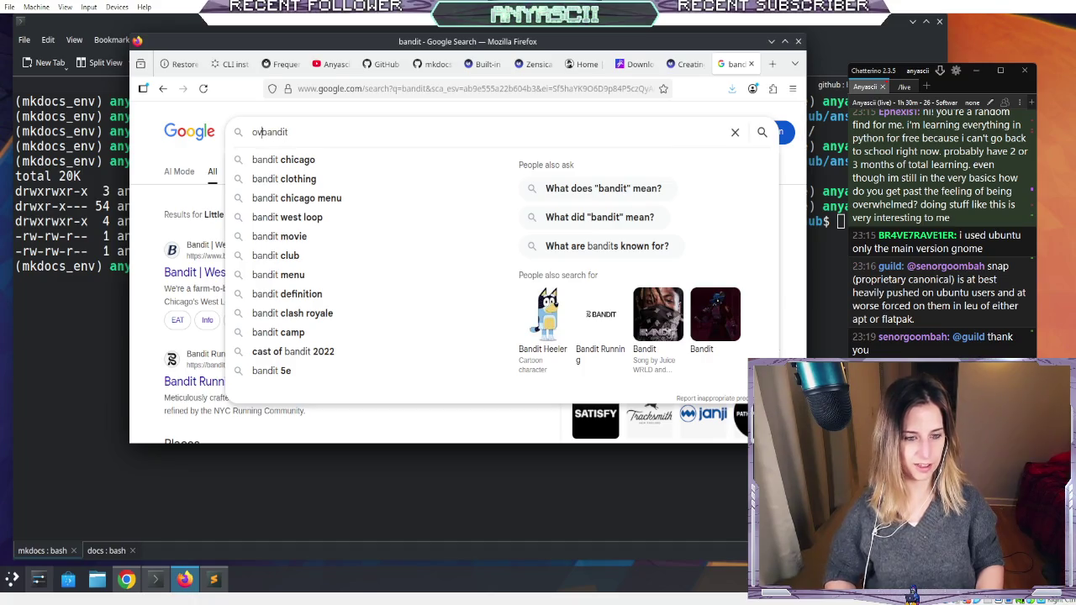
{"action": "type", "text": "re"}
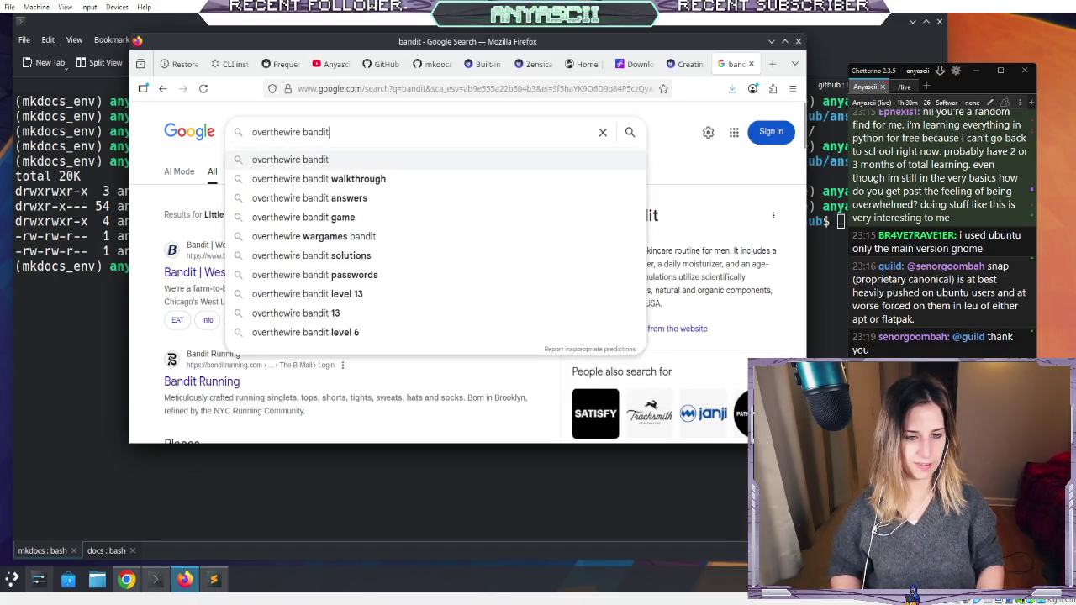
{"action": "key", "text": "Return"}
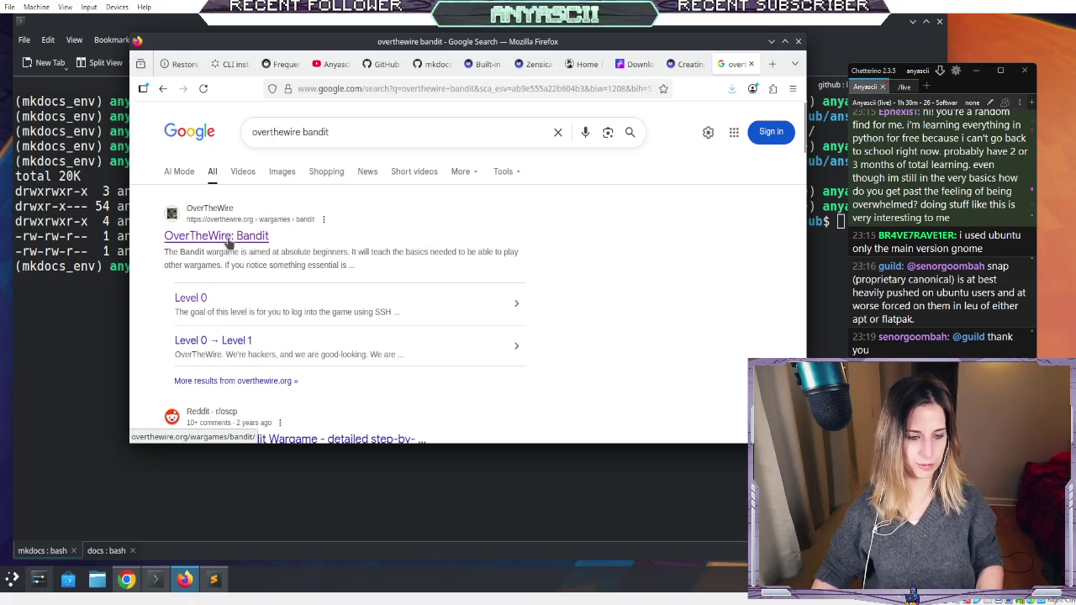
- Open the OverTheWire: Bandit result and go to its Level 0 page
{"action": "left_click", "coordinate": [230, 239]}
{"action": "scroll", "coordinate": [193, 206], "scroll_direction": "down", "scroll_amount": 3}
{"action": "scroll", "coordinate": [193, 206], "scroll_direction": "up", "scroll_amount": 2}
{"action": "left_click", "coordinate": [193, 206]}
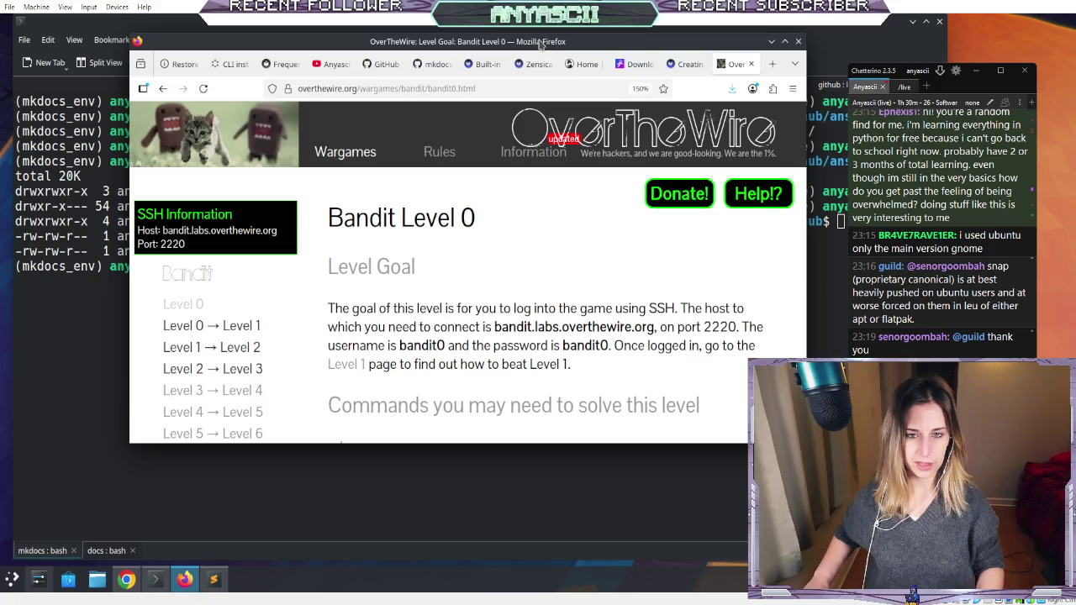
- Shift the browser window left and widen it so the page reflows
{"action": "left_click_drag", "start_coordinate": [542, 48], "coordinate": [507, 30]}
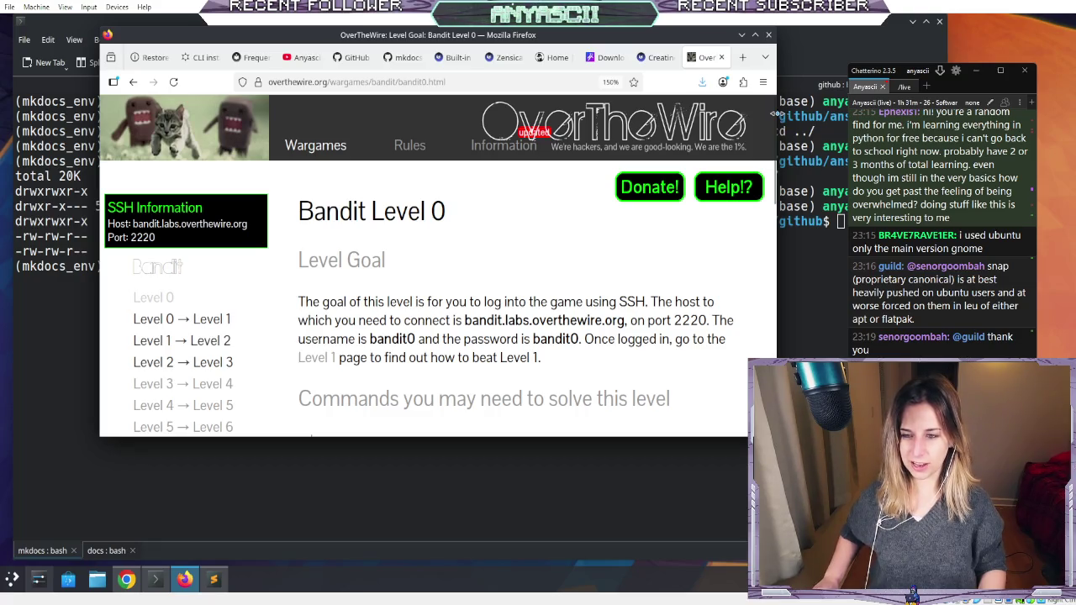
{"action": "left_click_drag", "start_coordinate": [775, 112], "coordinate": [845, 118]}
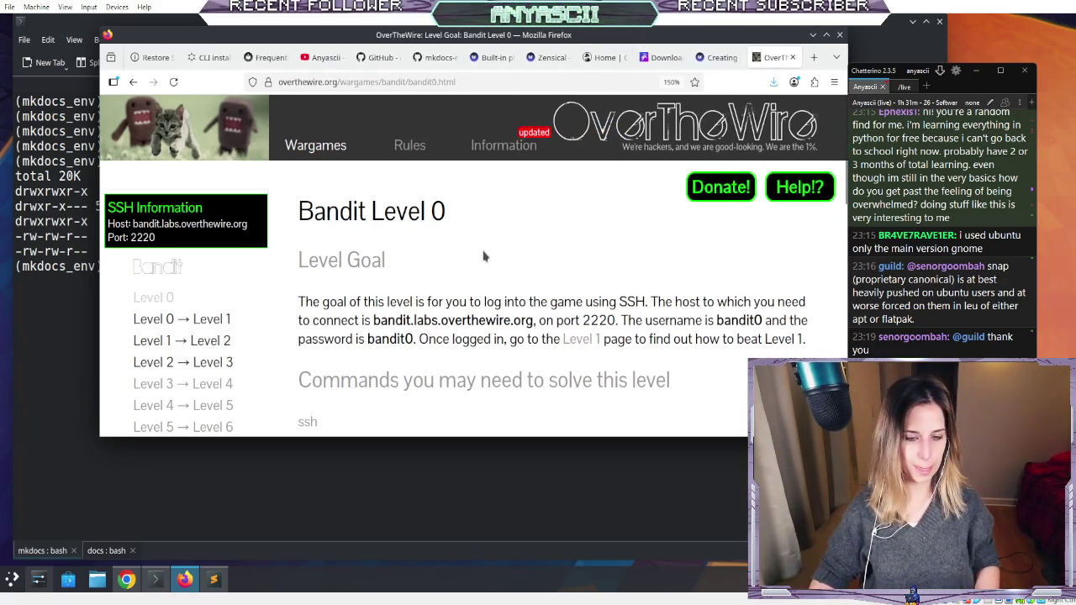
{"action": "scroll", "coordinate": [484, 256], "scroll_direction": "down", "scroll_amount": 10}
{"action": "scroll", "coordinate": [483, 256], "scroll_direction": "up", "scroll_amount": 8}
{"action": "scroll", "coordinate": [483, 257], "scroll_direction": "down", "scroll_amount": 4}
{"action": "scroll", "coordinate": [483, 256], "scroll_direction": "up", "scroll_amount": 2}
{"action": "scroll", "coordinate": [483, 257], "scroll_direction": "up", "scroll_amount": 2}
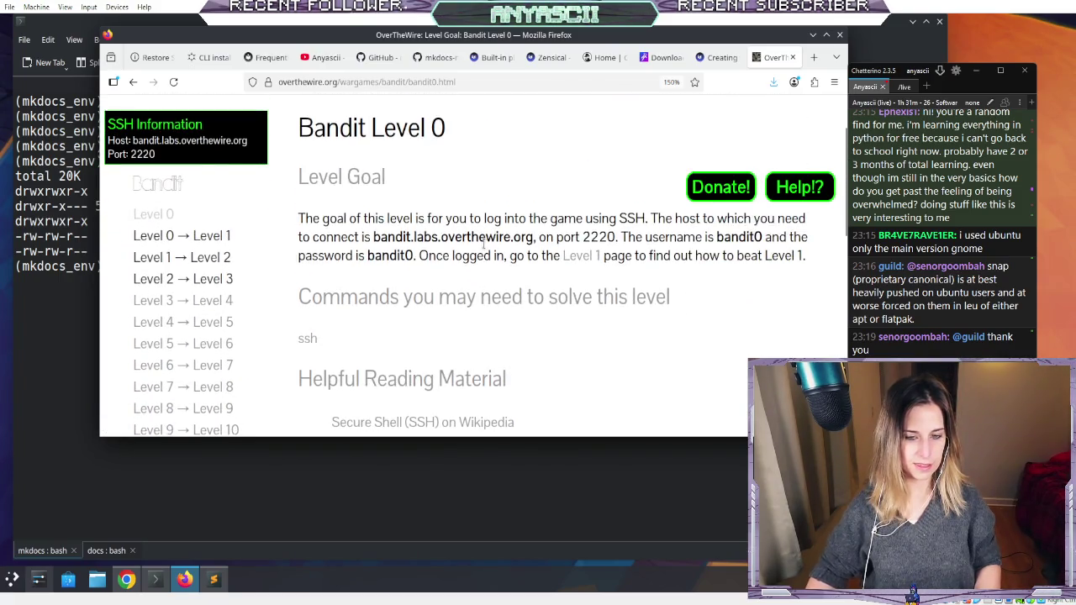
- Select the host name bandit.labs.overthewire.org in the Level Goal text
{"action": "triple_click", "coordinate": [484, 240]}
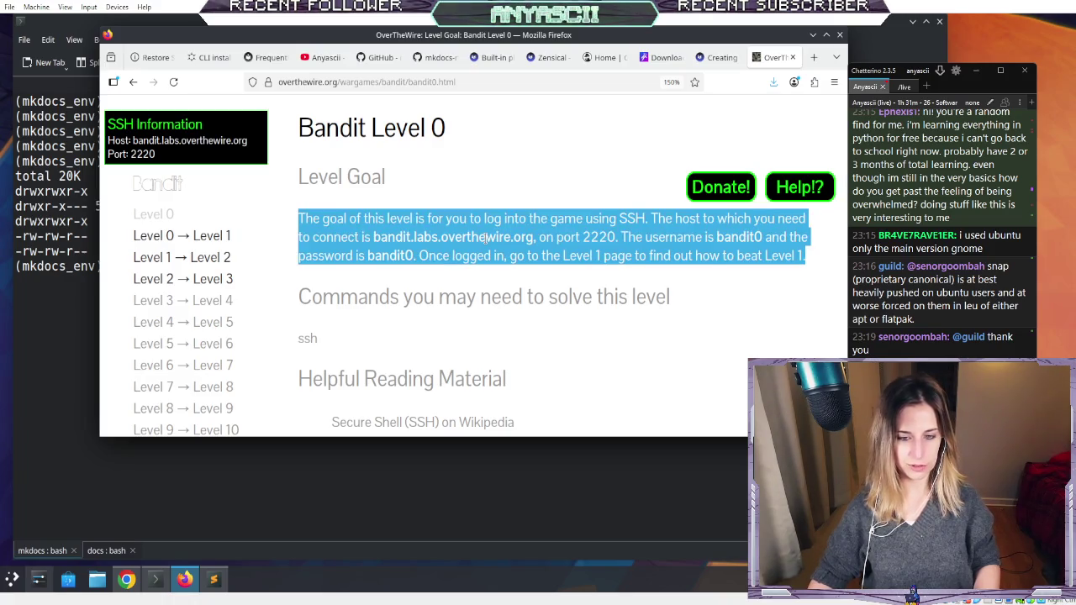
{"action": "left_click", "coordinate": [531, 239]}
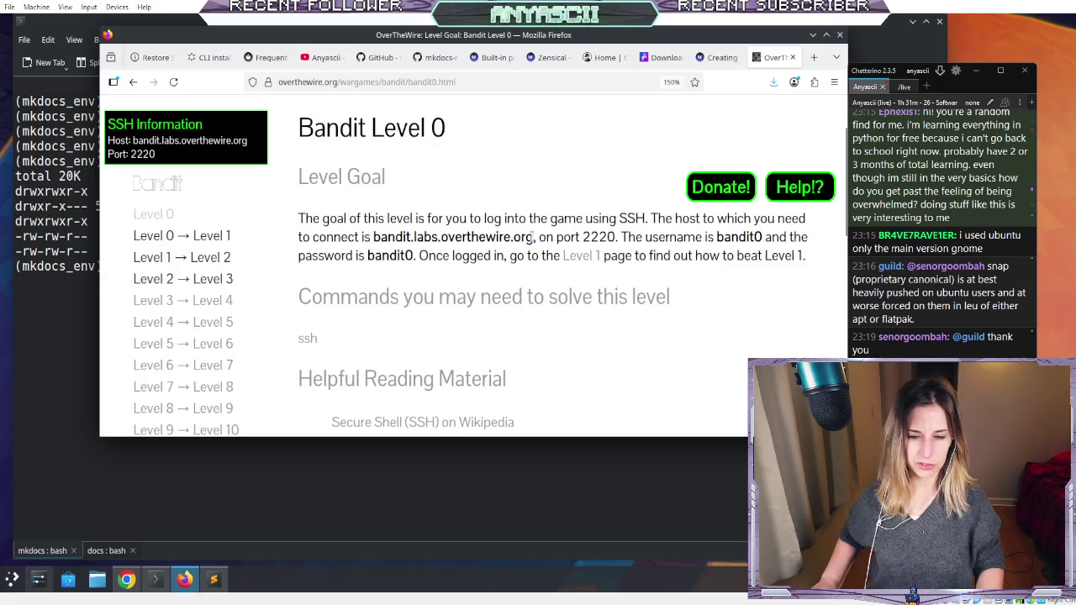
{"action": "mouse_move", "coordinate": [533, 237]}
{"action": "left_mouse_down"}
{"action": "mouse_move", "coordinate": [384, 220]}
{"action": "mouse_move", "coordinate": [374, 237]}
{"action": "left_mouse_up"}
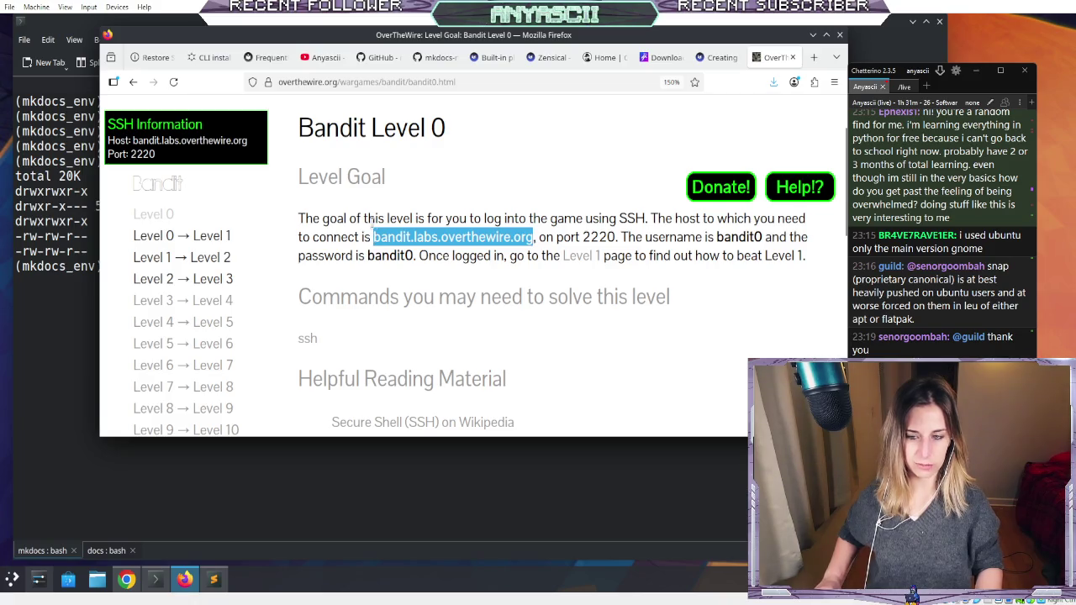
{"action": "left_click", "coordinate": [73, 216]}
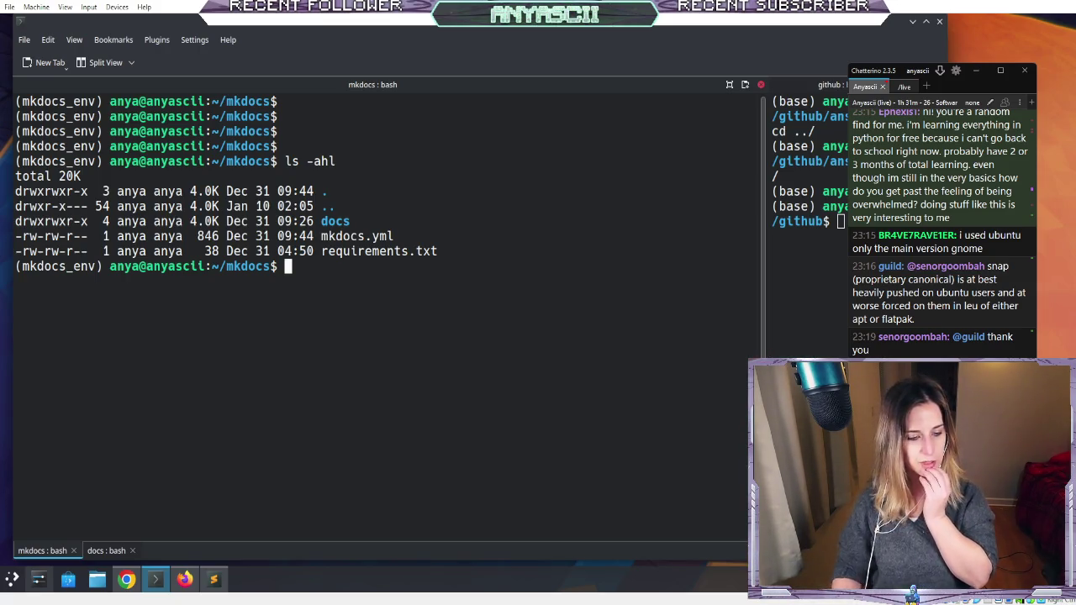
- In the docs shell session, return to the home folder and clear the screen
{"action": "left_click", "coordinate": [100, 551]}
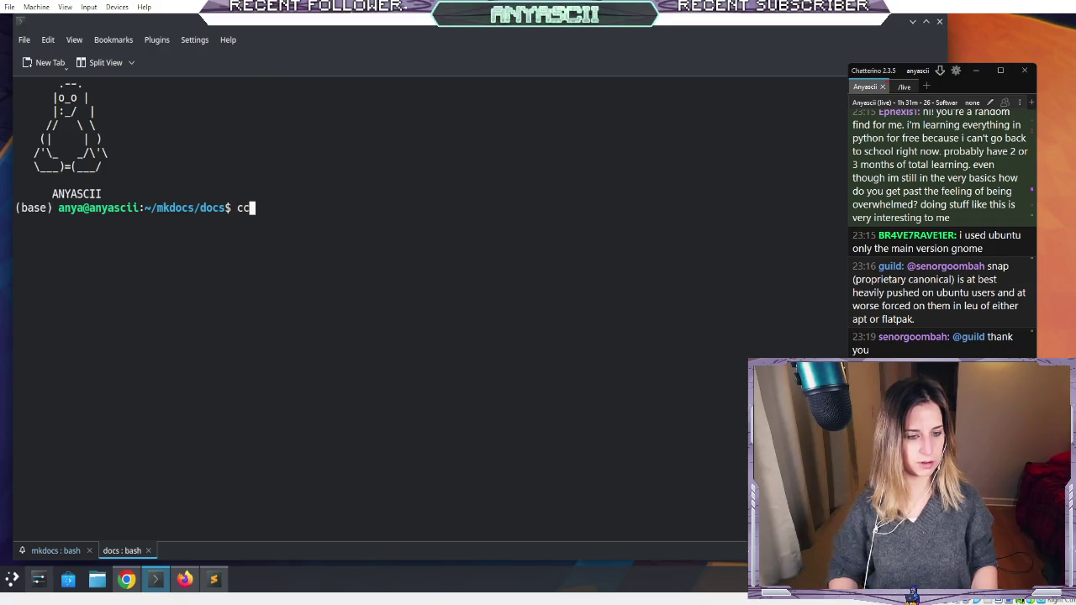
{"action": "type", "text": "d"}
{"action": "key", "text": "Return"}
{"action": "type", "text": "r"}
{"action": "key", "text": "Return"}
{"action": "key", "text": "Return"}
{"action": "key", "text": "Return"}
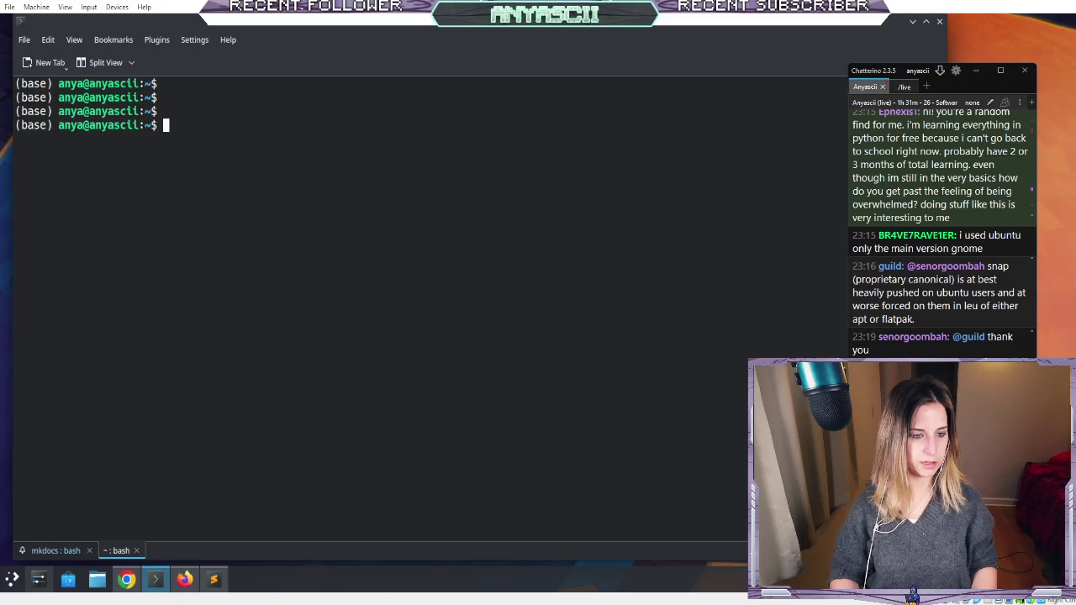
- Create the bandit-mkdocs-project folder with mkdir -p and move into it
{"action": "type", "text": "cd m"}
{"action": "key", "text": "BackSpace"}
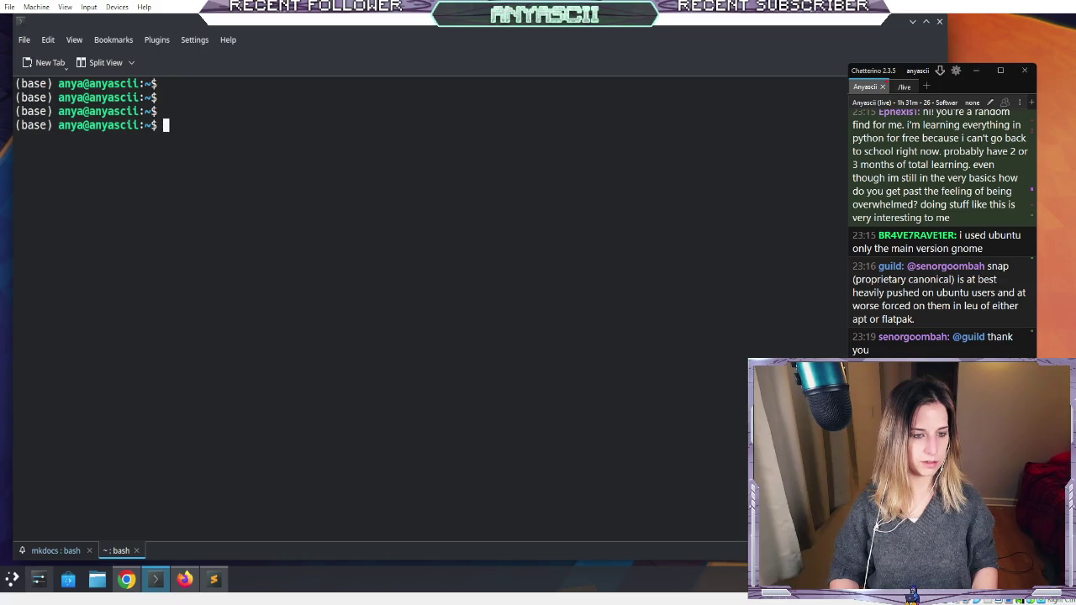
{"action": "type", "text": "d"}
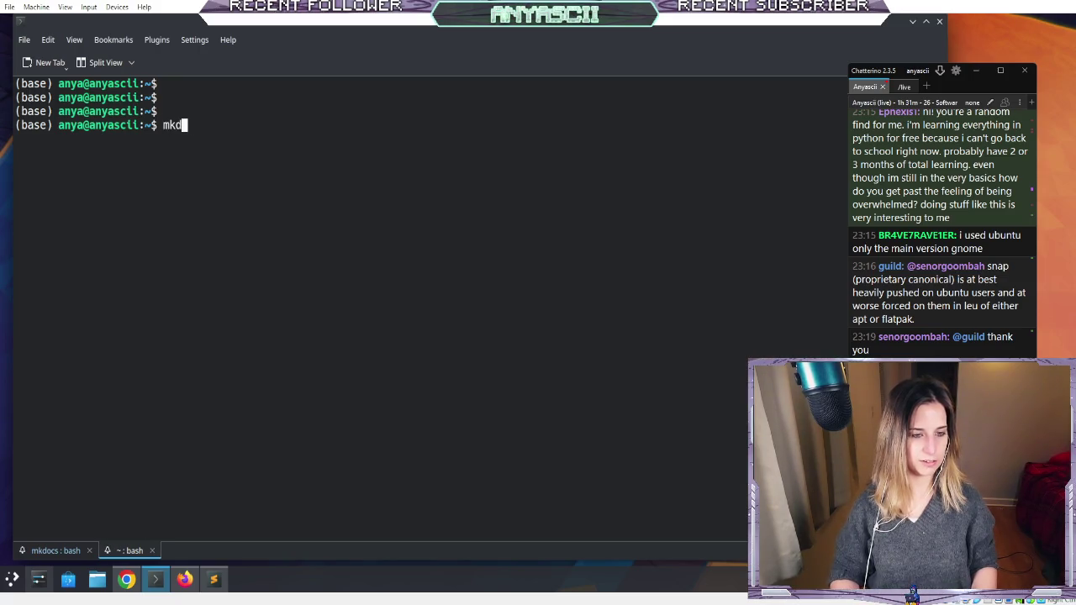
{"action": "type", "text": "ir -p"}
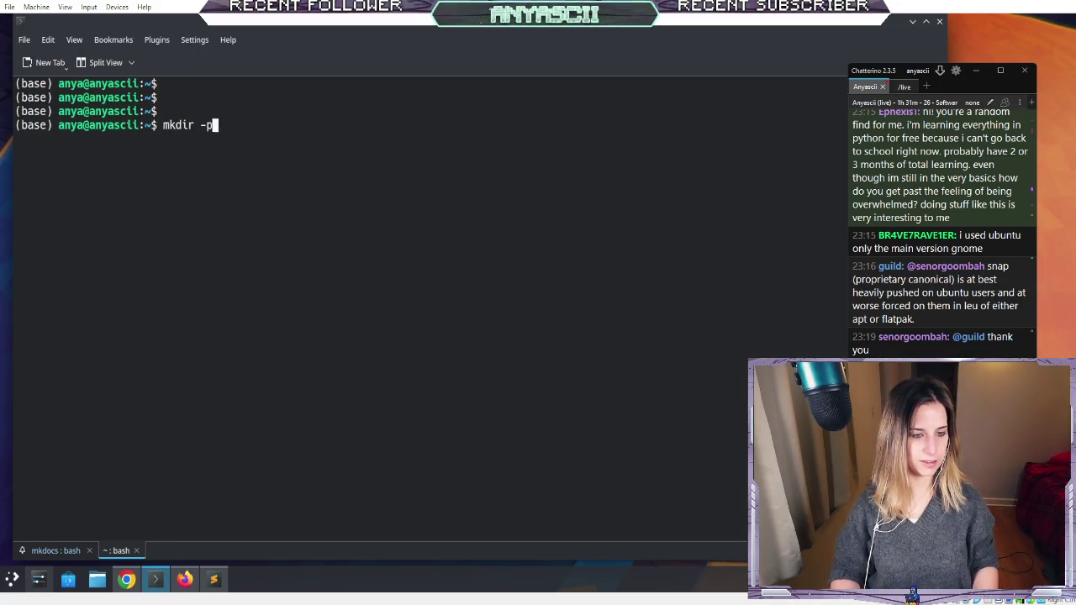
{"action": "type", "text": " bandit"}
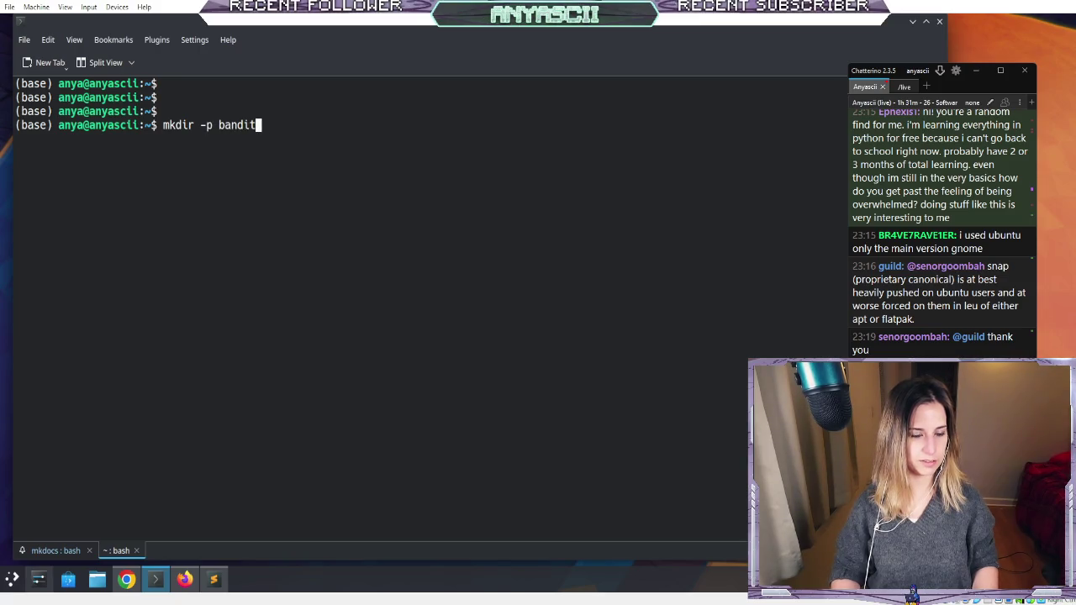
{"action": "type", "text": "-docs-project"}
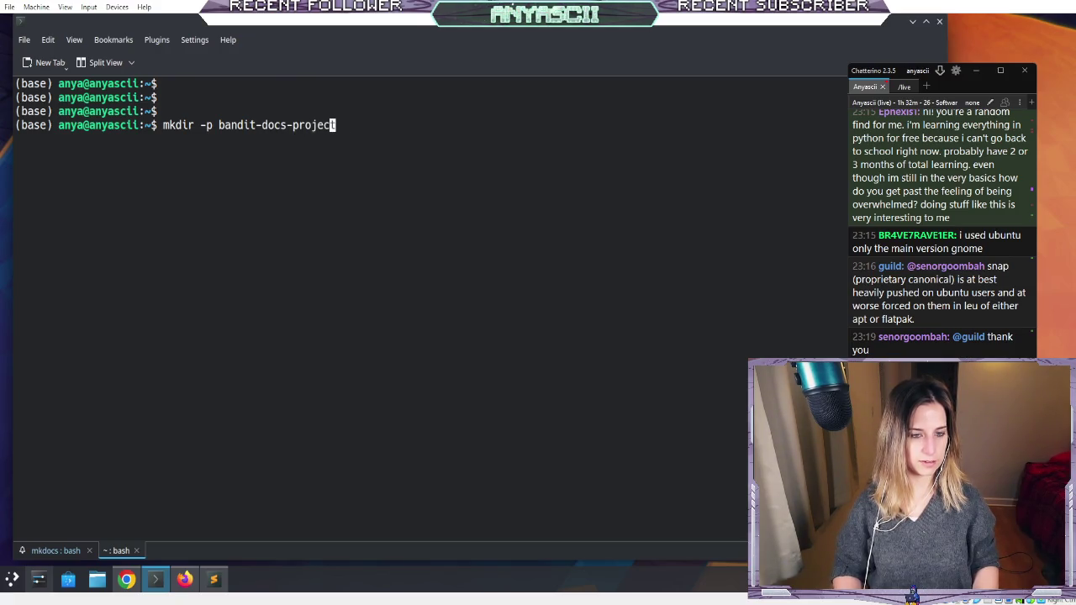
{"action": "key", "text": "ctrl+Left"}
{"action": "key", "text": "ctrl+Left"}
{"action": "type", "text": "k"}
{"action": "key", "text": "Return"}
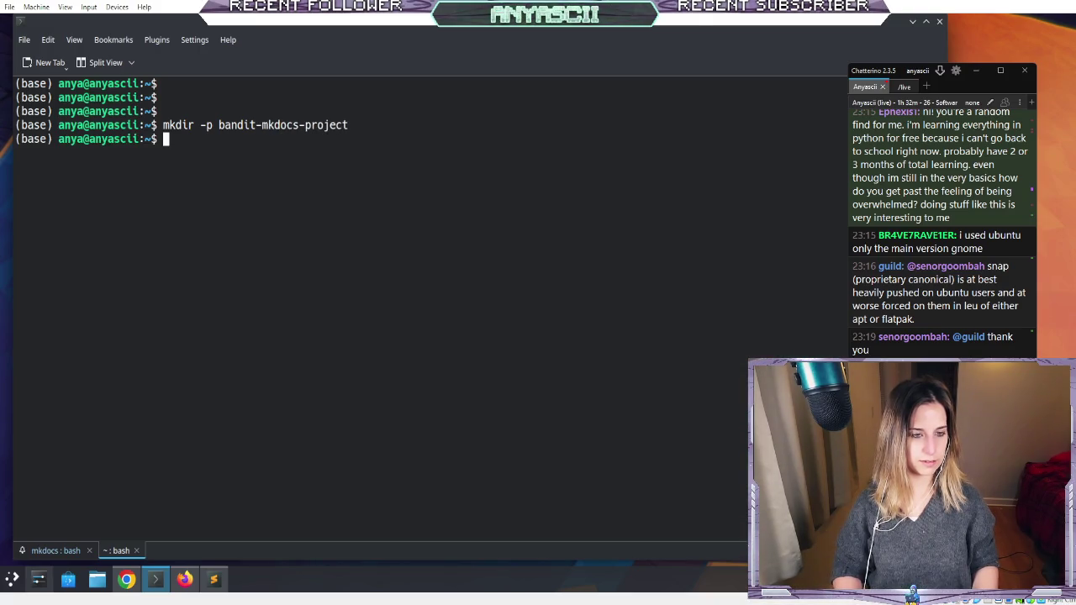
{"action": "type", "text": "cd "}
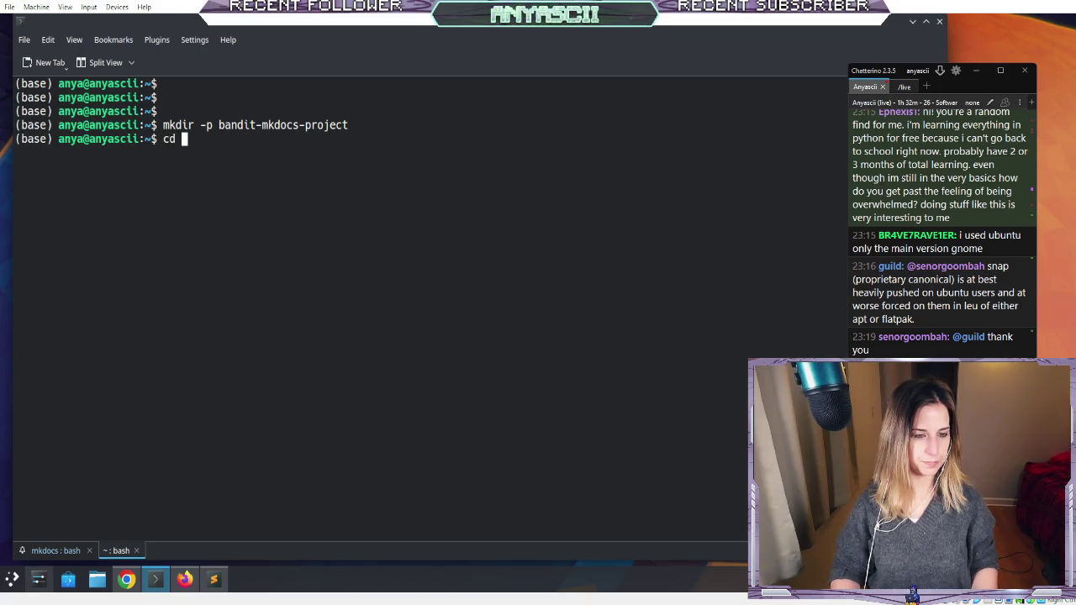
{"action": "type", "text": "bandit-"}
{"action": "key", "text": "Tab"}
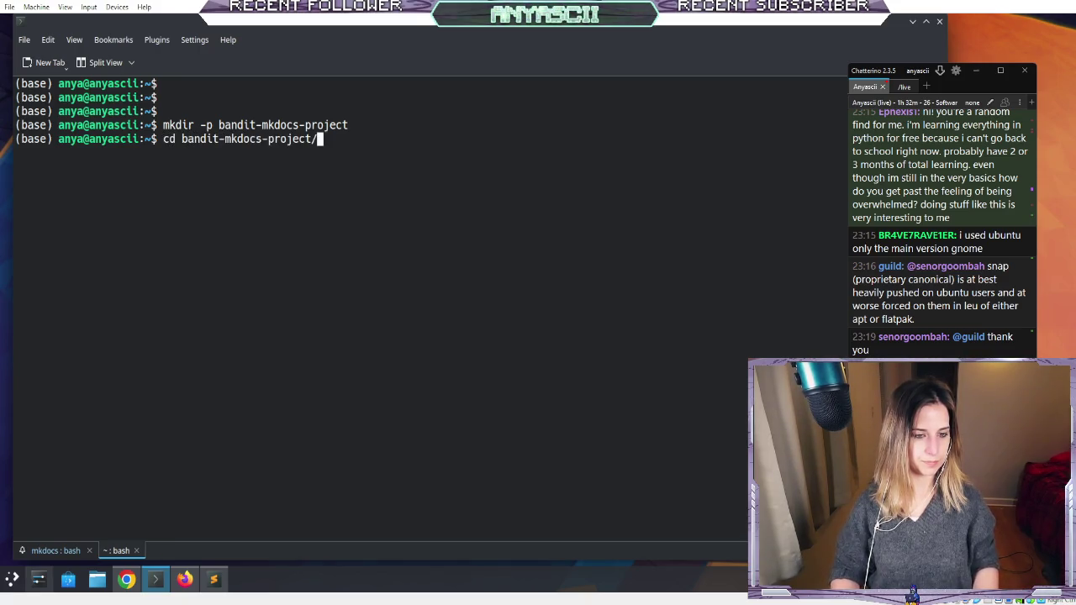
{"action": "key", "text": "Return"}
- List the conda environments, then activate mkdocs_env
{"action": "type", "text": "conda activate"}
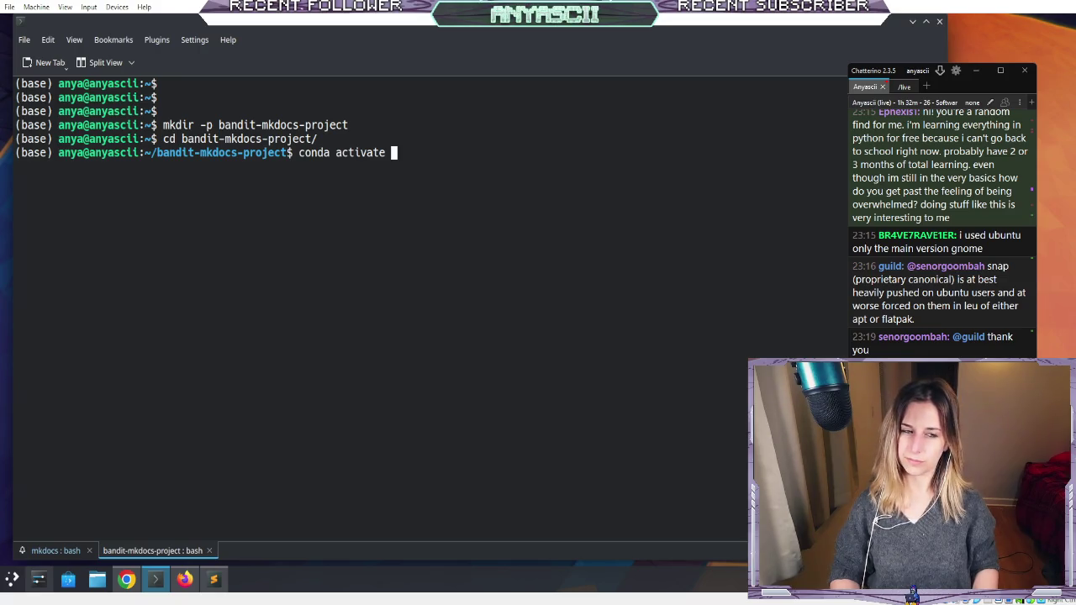
{"action": "key", "text": "BackSpace"}
{"action": "key", "text": "BackSpace"}
{"action": "type", "text": "env list"}
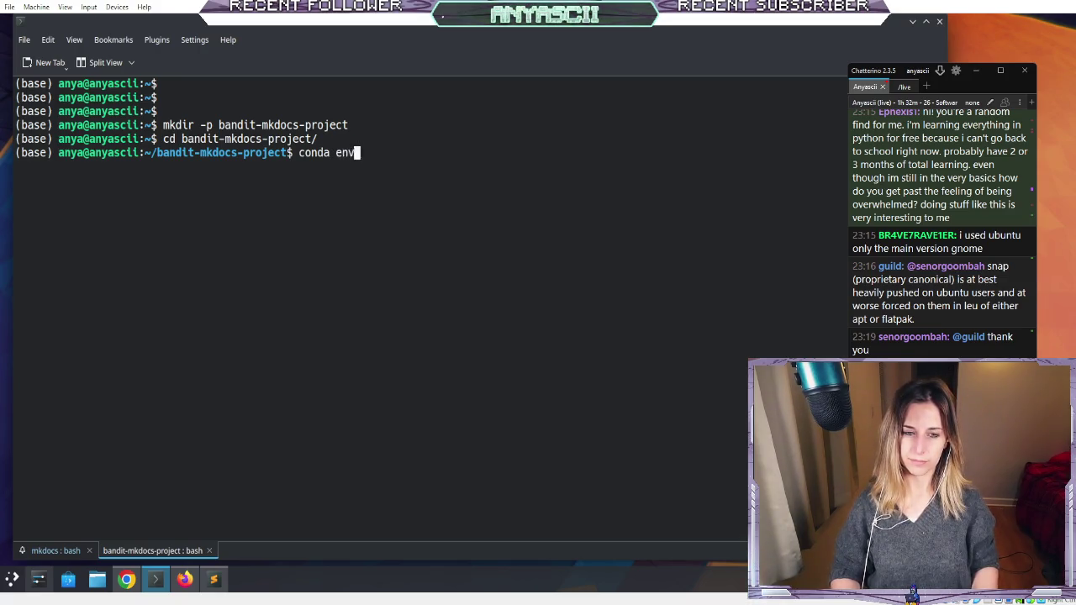
{"action": "key", "text": "Return"}
{"action": "type", "text": "conda activate mkdocs"}
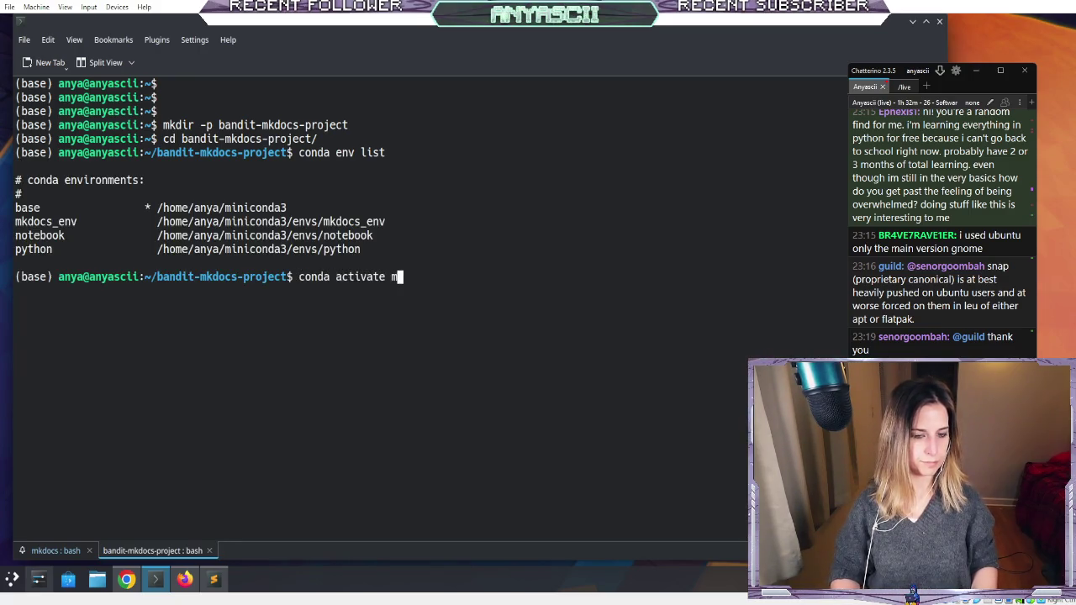
{"action": "type", "text": "_env"}
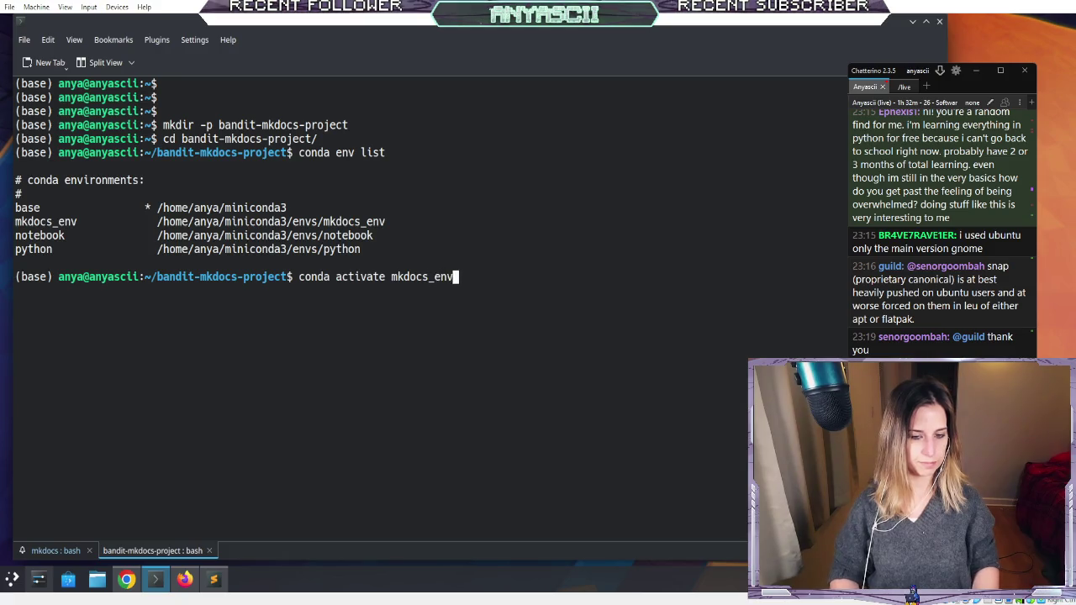
{"action": "key", "text": "Return"}
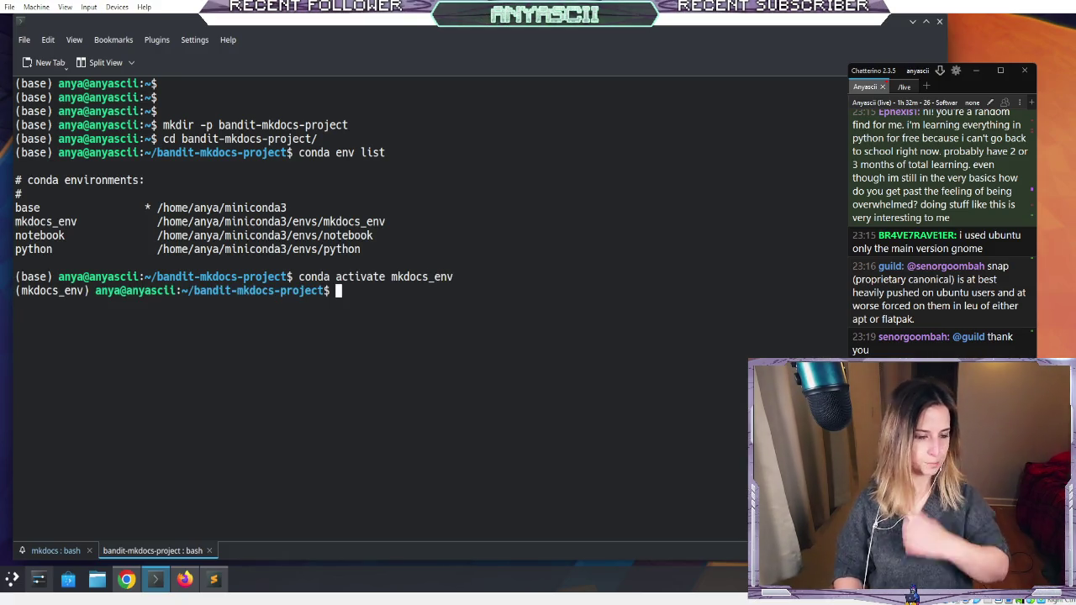
{"action": "type", "text": "clear"}
{"action": "key", "text": "Return"}
{"action": "key", "text": "Return"}
{"action": "key", "text": "Return"}
{"action": "key", "text": "Return"}
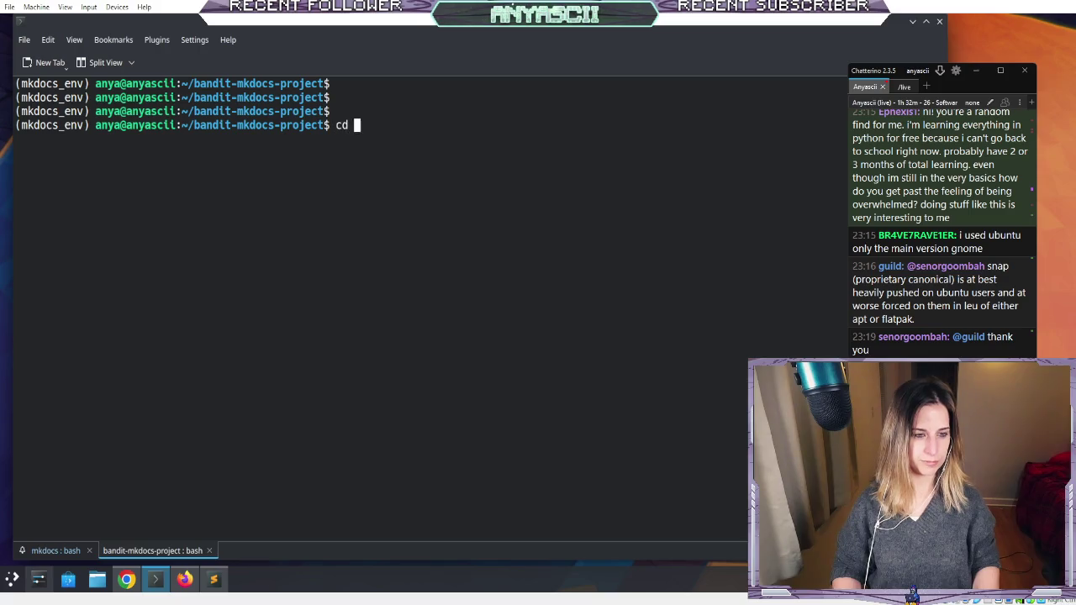
- Go up to the home directory with cd ../ and clear the screen
{"action": "type", "text": "./"}
{"action": "key", "text": "BackSpace"}
{"action": "key", "text": "BackSpace"}
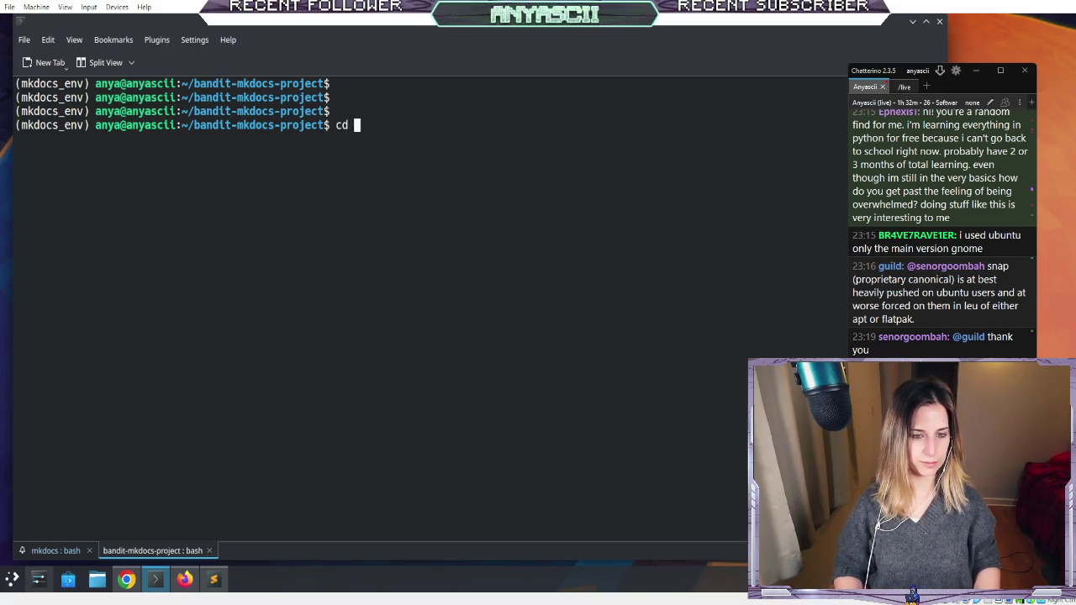
{"action": "type", "text": "../"}
{"action": "key", "text": "Return"}
{"action": "type", "text": "ll"}
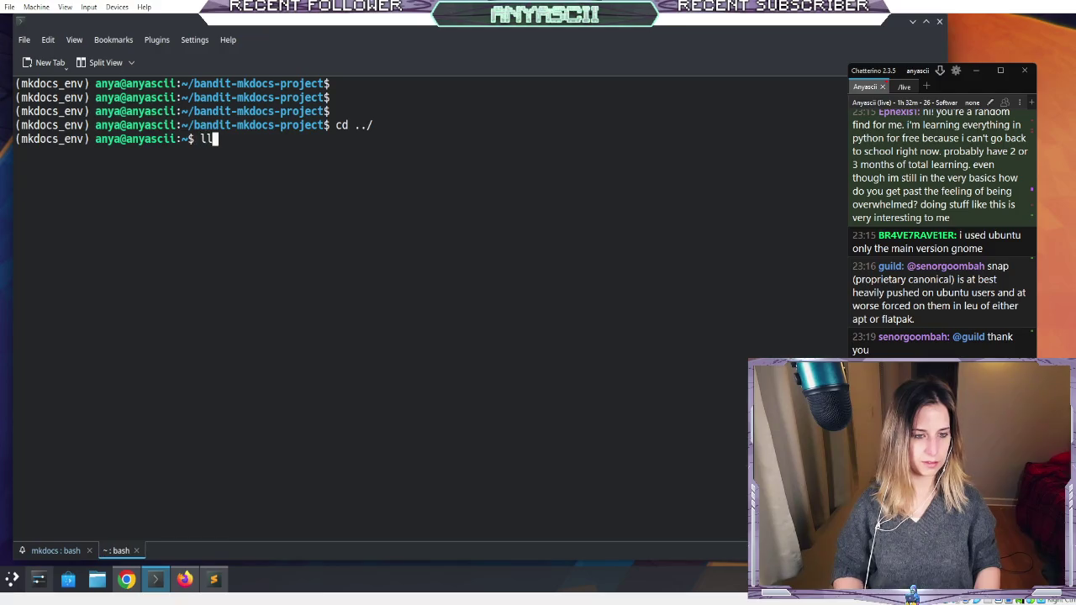
{"action": "key", "text": "Return"}
{"action": "type", "text": "clear"}
{"action": "key", "text": "Return"}
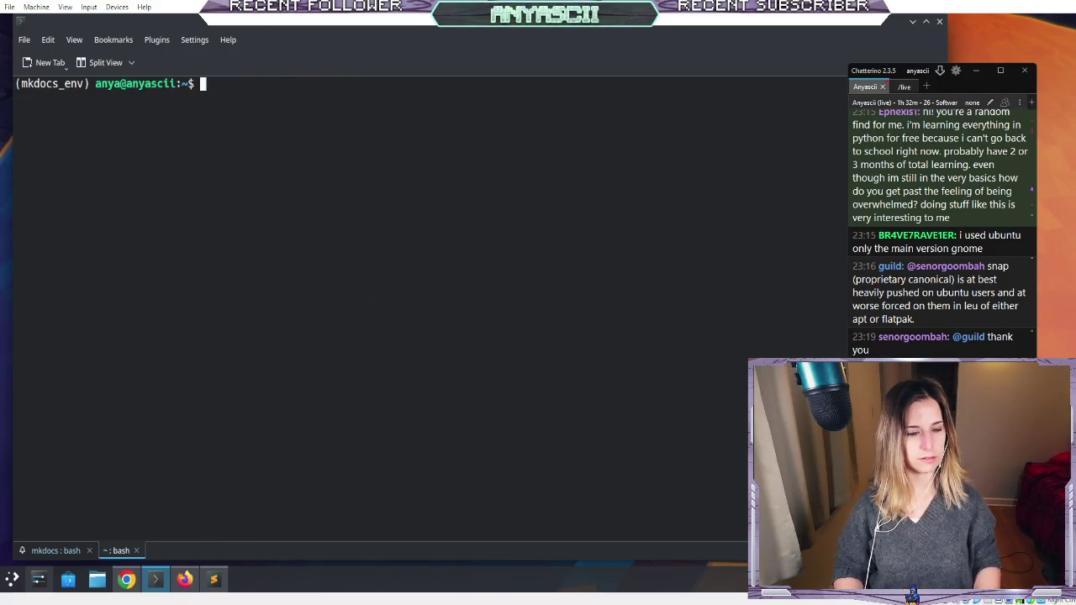
{"action": "key", "text": "Return"}
{"action": "key", "text": "Return"}
- List the home directory with ll and scroll through it to find bandit-mkdocs-project
{"action": "type", "text": "ll"}
{"action": "key", "text": "Return"}
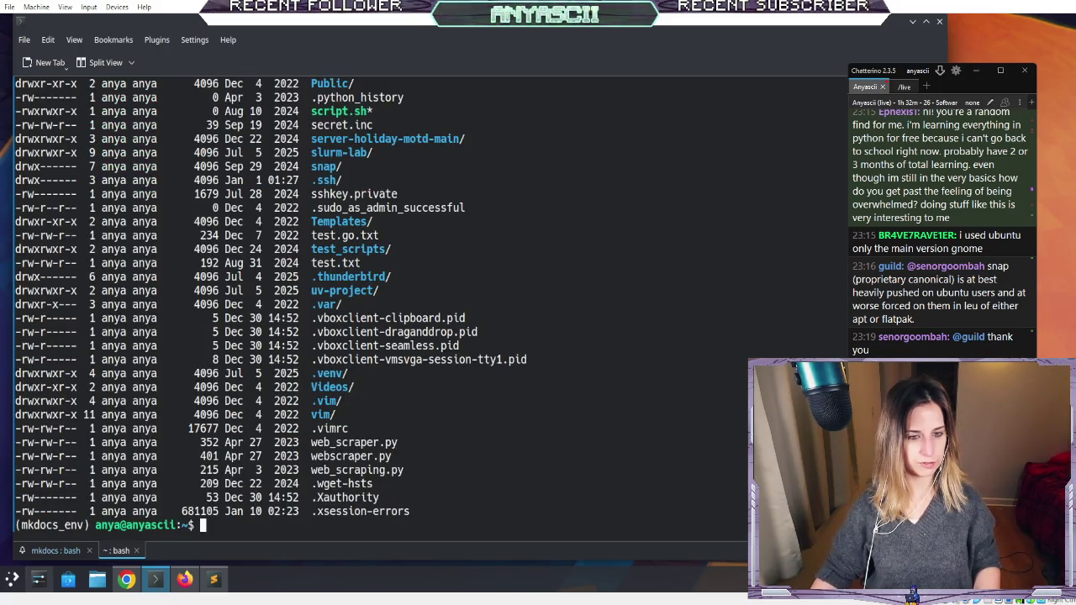
{"action": "scroll", "coordinate": [430, 359], "scroll_direction": "up", "scroll_amount": 15}
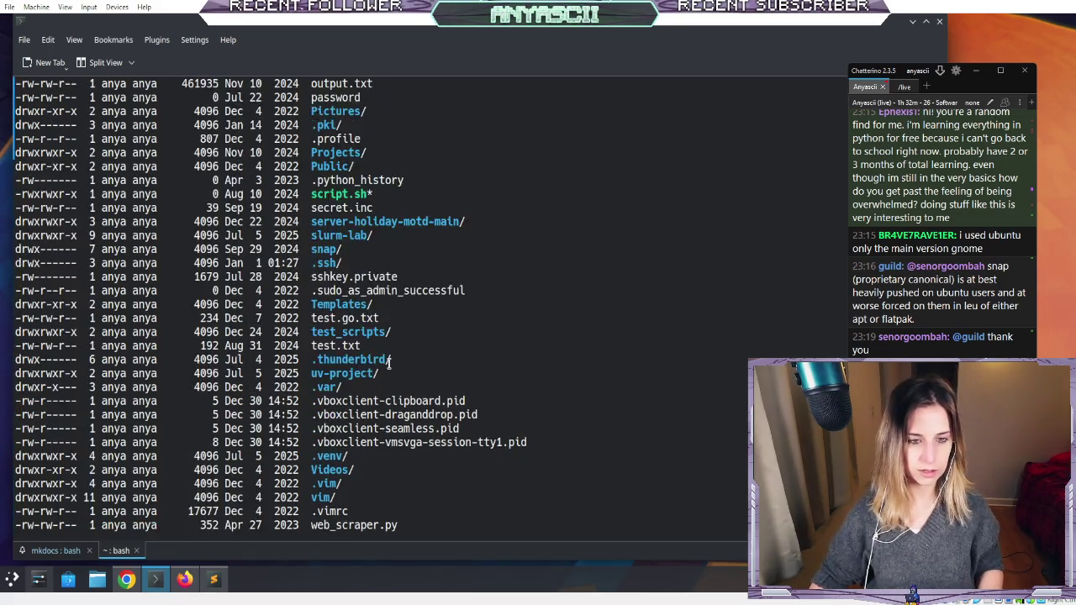
{"action": "scroll", "coordinate": [387, 363], "scroll_direction": "up", "scroll_amount": 10}
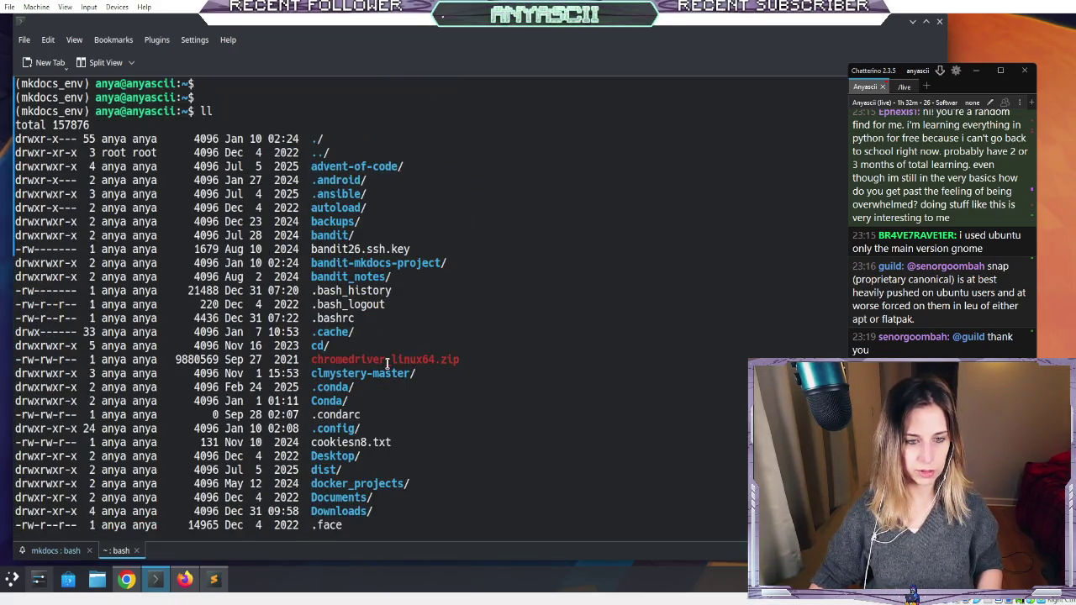
{"action": "scroll", "coordinate": [387, 363], "scroll_direction": "down", "scroll_amount": 3}
{"action": "scroll", "coordinate": [387, 363], "scroll_direction": "up", "scroll_amount": 2}
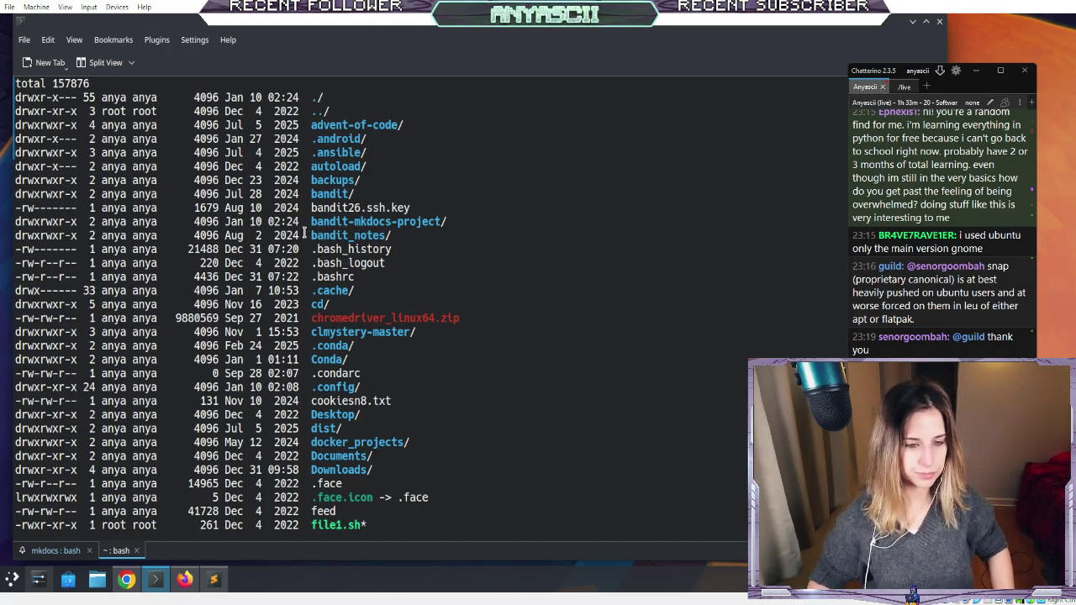
{"action": "scroll", "coordinate": [305, 234], "scroll_direction": "down", "scroll_amount": 9}
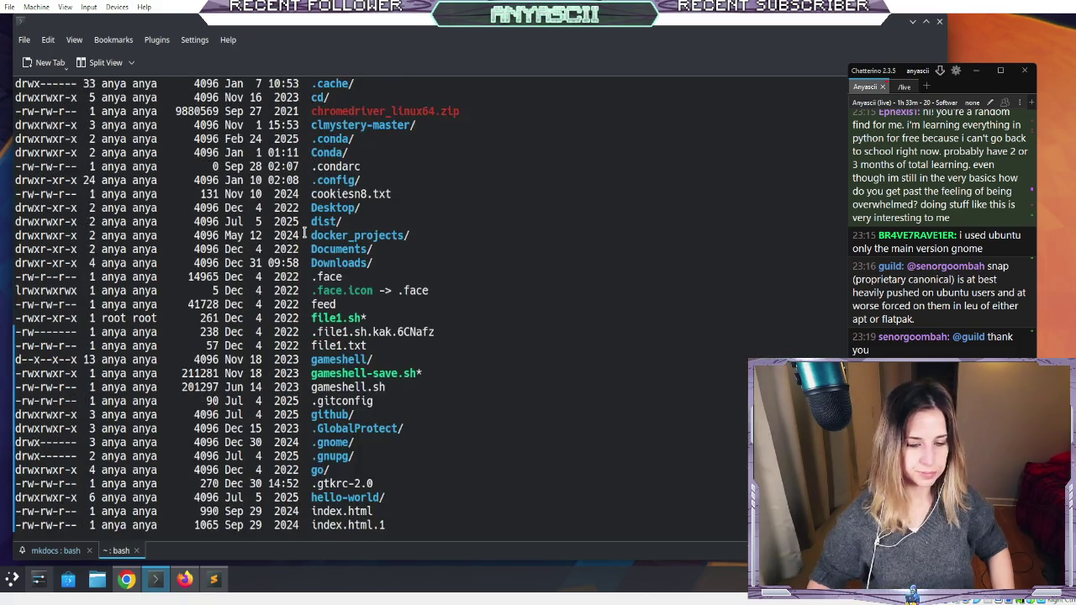
{"action": "scroll", "coordinate": [307, 235], "scroll_direction": "down", "scroll_amount": 10}
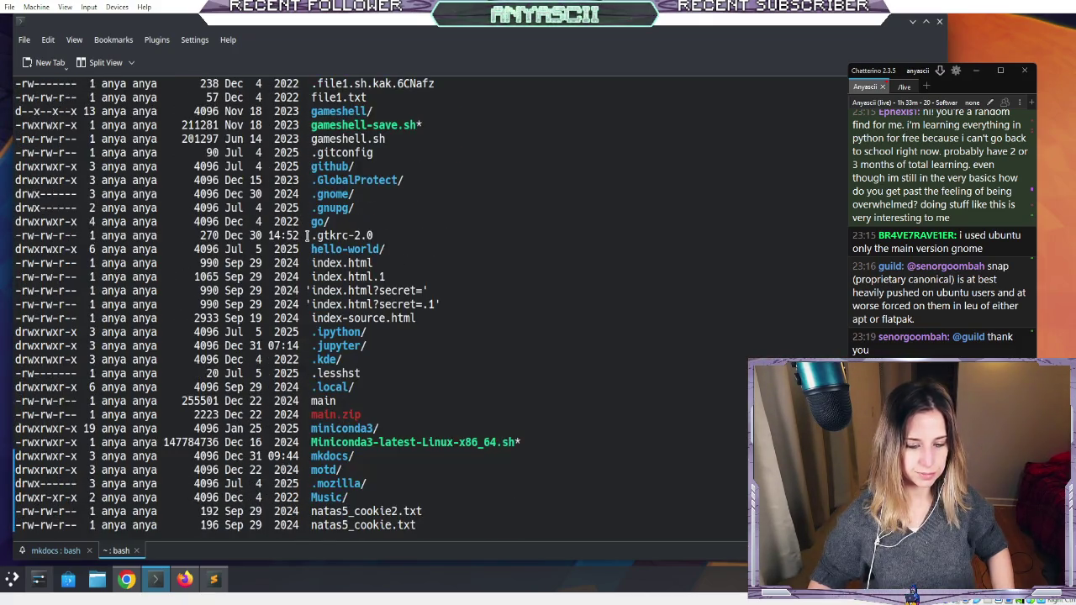
{"action": "scroll", "coordinate": [307, 235], "scroll_direction": "down", "scroll_amount": 1}
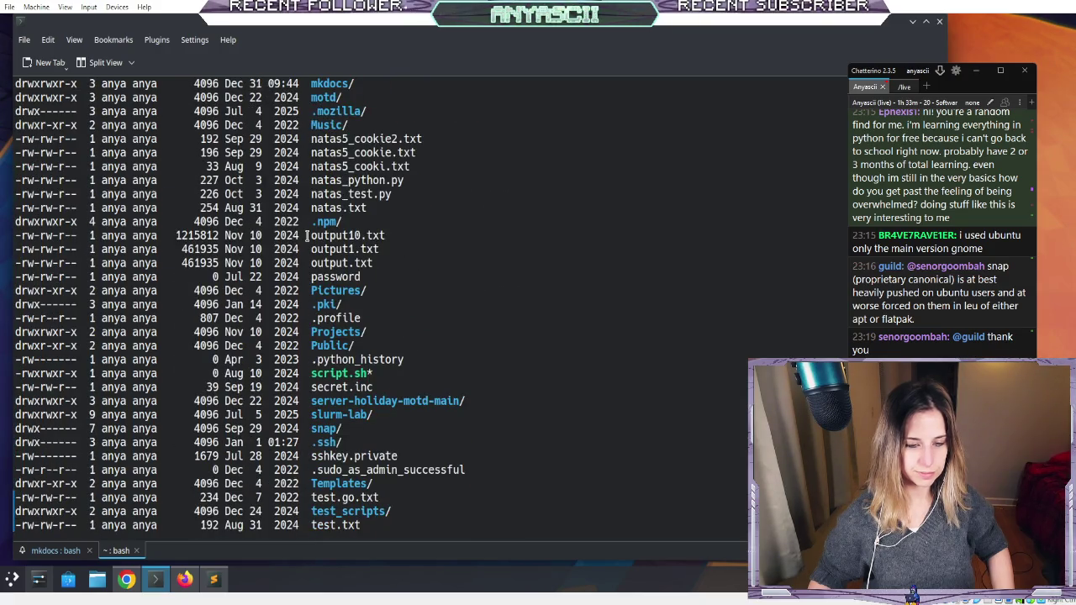
{"action": "scroll", "coordinate": [307, 235], "scroll_direction": "up", "scroll_amount": 10}
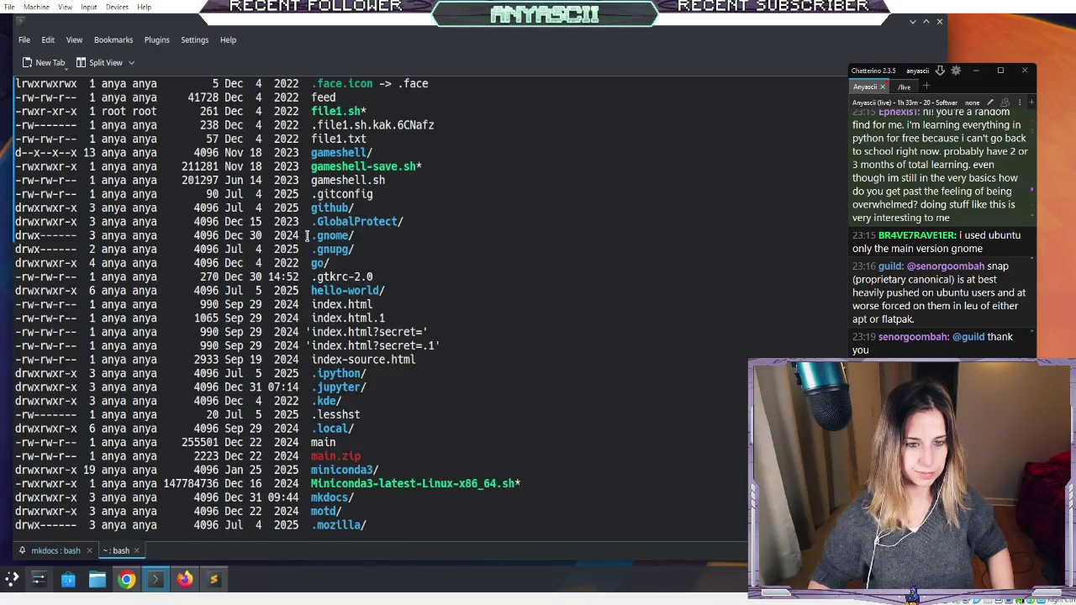
{"action": "scroll", "coordinate": [306, 235], "scroll_direction": "up", "scroll_amount": 4}
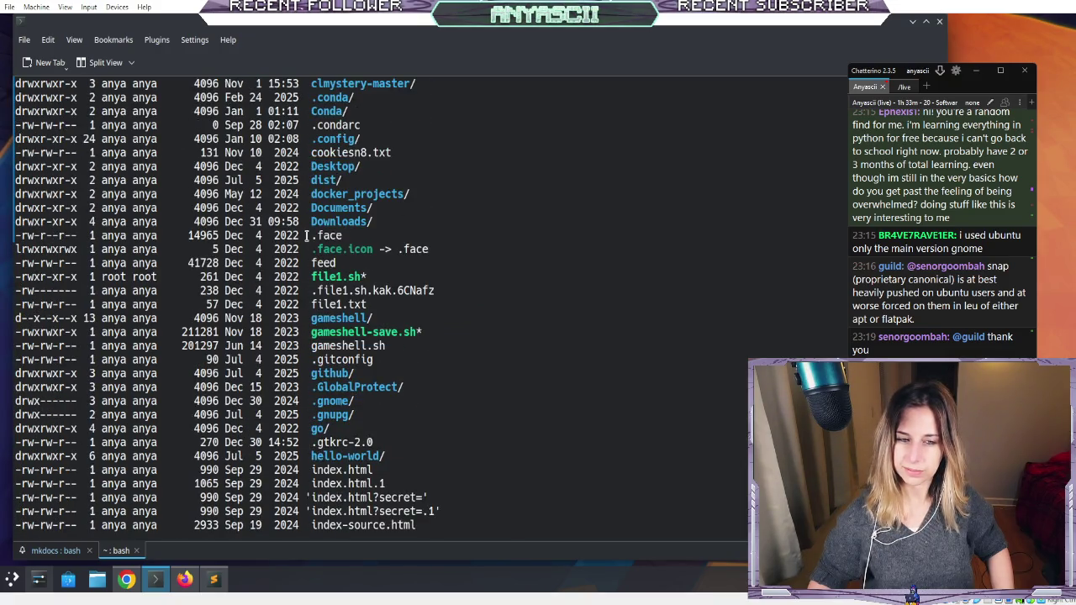
{"action": "scroll", "coordinate": [307, 235], "scroll_direction": "up", "scroll_amount": 3}
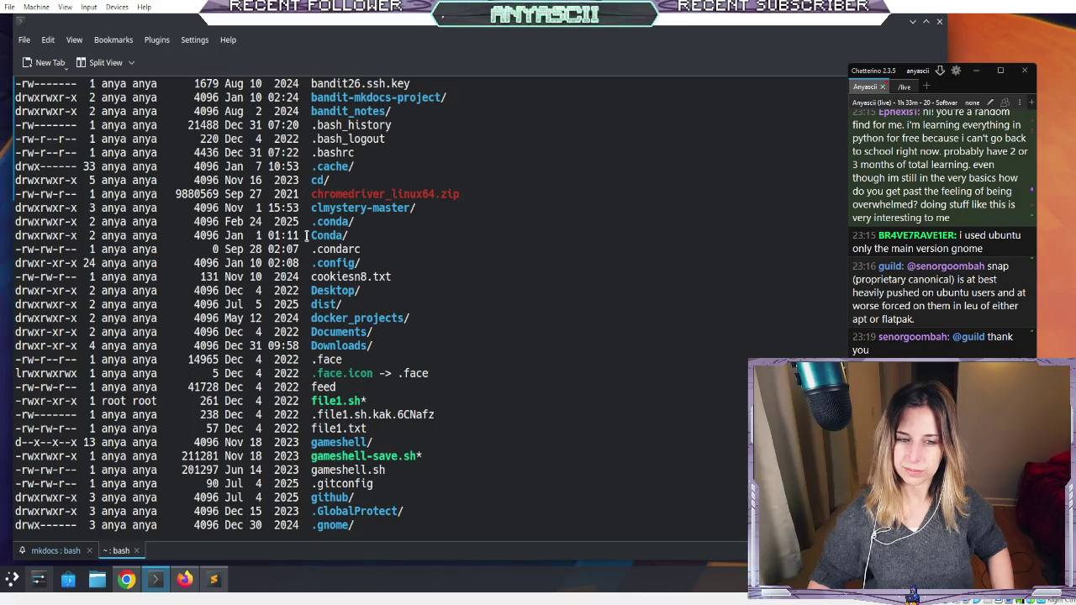
{"action": "scroll", "coordinate": [306, 235], "scroll_direction": "up", "scroll_amount": 5}
{"action": "scroll", "coordinate": [306, 235], "scroll_direction": "down", "scroll_amount": 5}
{"action": "scroll", "coordinate": [306, 236], "scroll_direction": "up", "scroll_amount": 2}
{"action": "scroll", "coordinate": [306, 235], "scroll_direction": "down", "scroll_amount": 20}
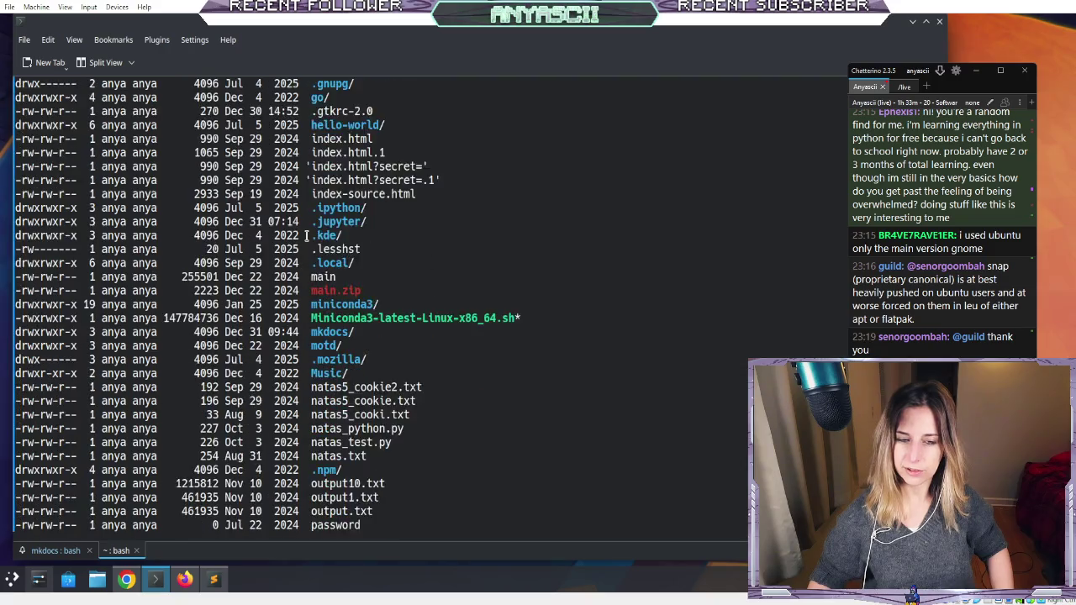
{"action": "scroll", "coordinate": [307, 236], "scroll_direction": "down", "scroll_amount": 2}
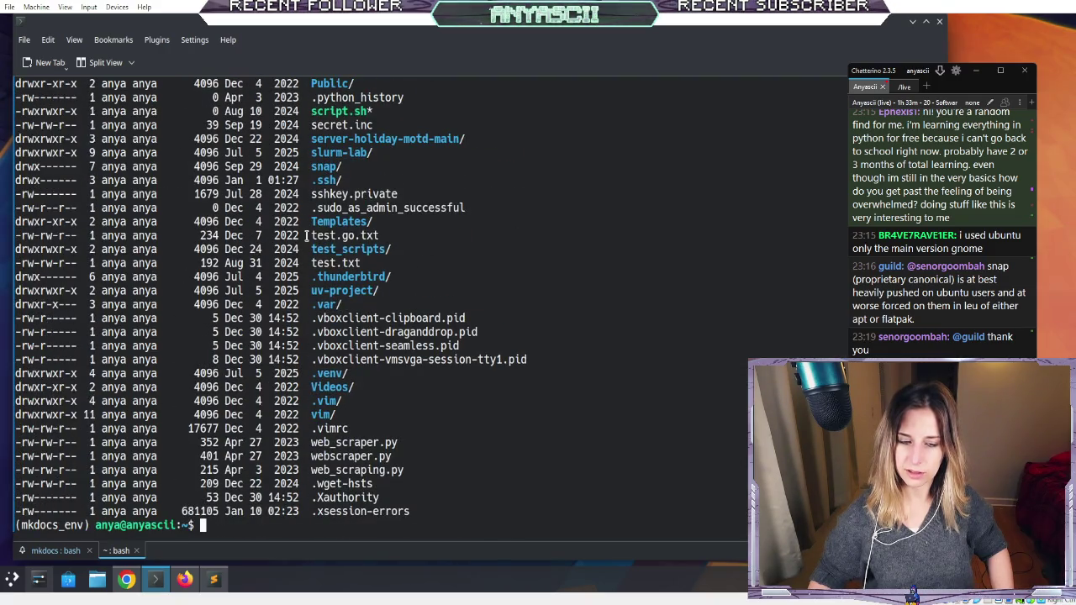
{"action": "left_click", "coordinate": [55, 553]}
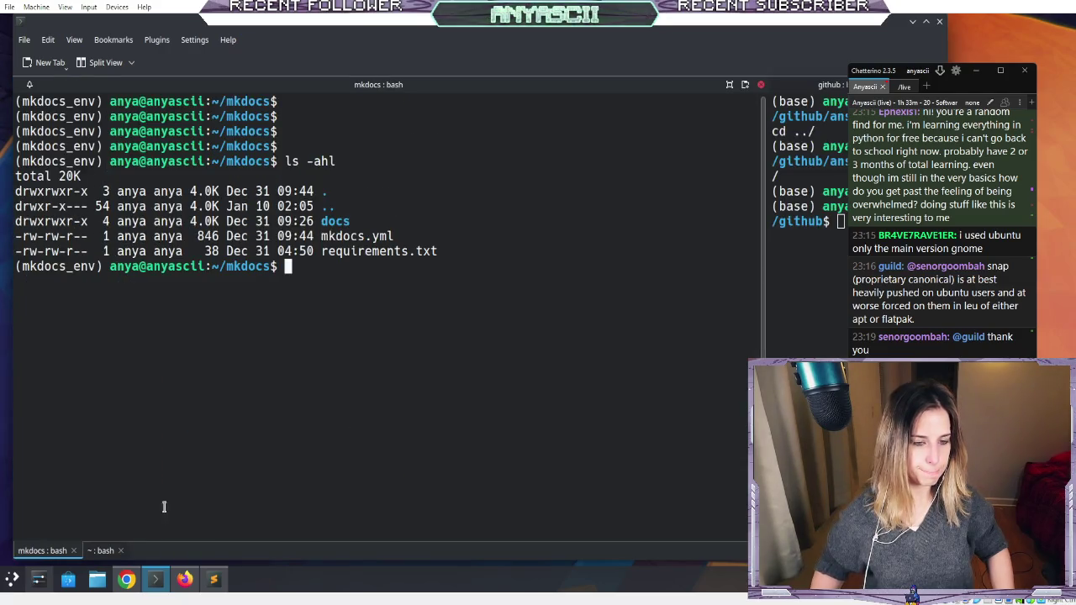
- In the mkdocs folder, clear the screen and list the project files plainly and in detail
{"action": "left_click", "coordinate": [99, 551]}
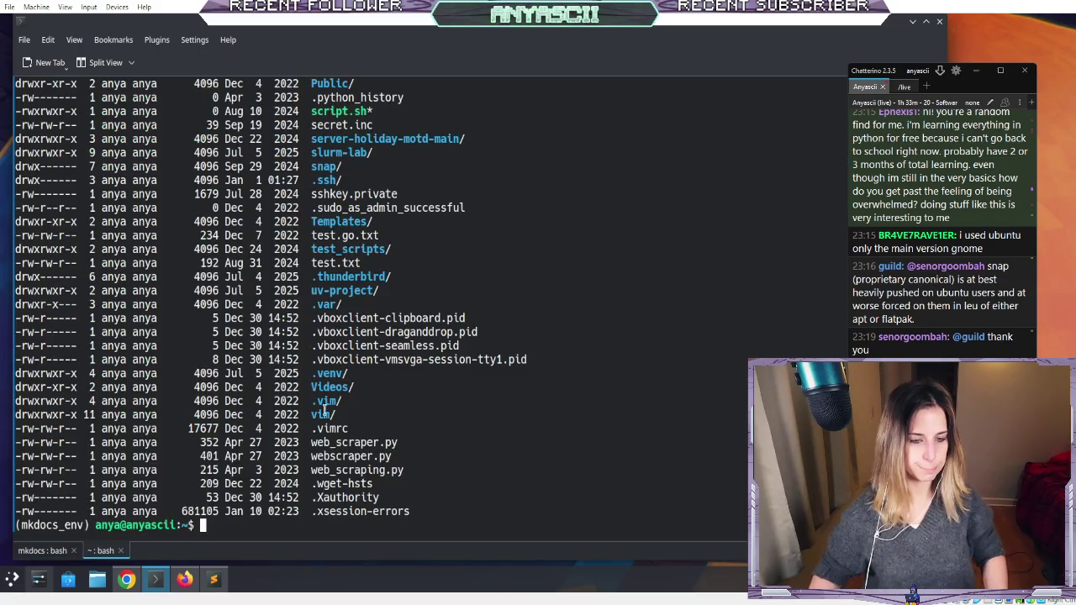
{"action": "type", "text": "cd mkdocs/"}
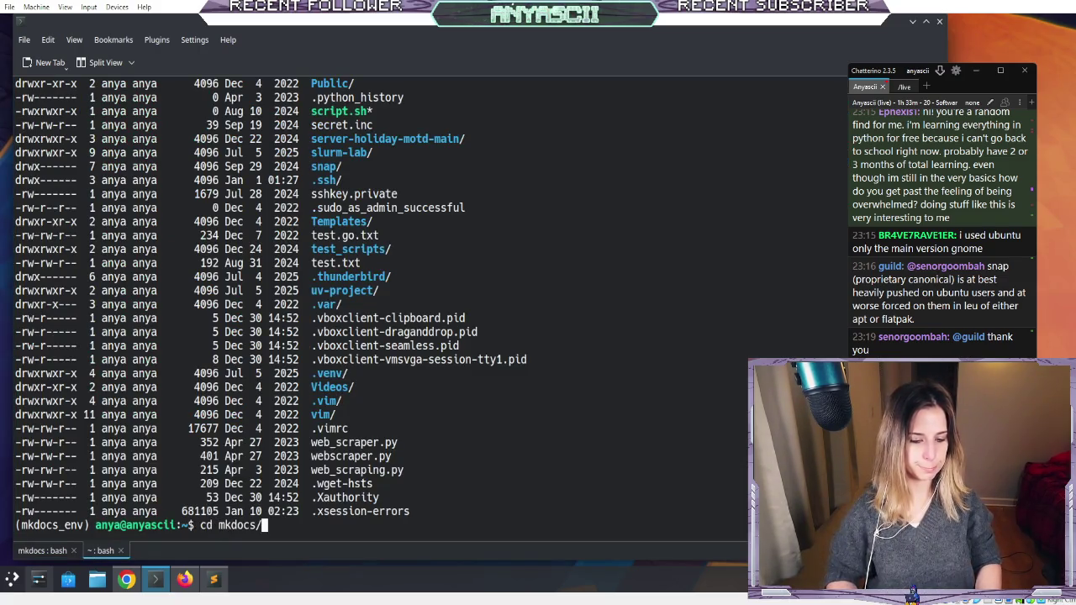
{"action": "key", "text": "Return"}
{"action": "type", "text": "clear"}
{"action": "key", "text": "Return"}
{"action": "key", "text": "Return"}
{"action": "type", "text": "l"}
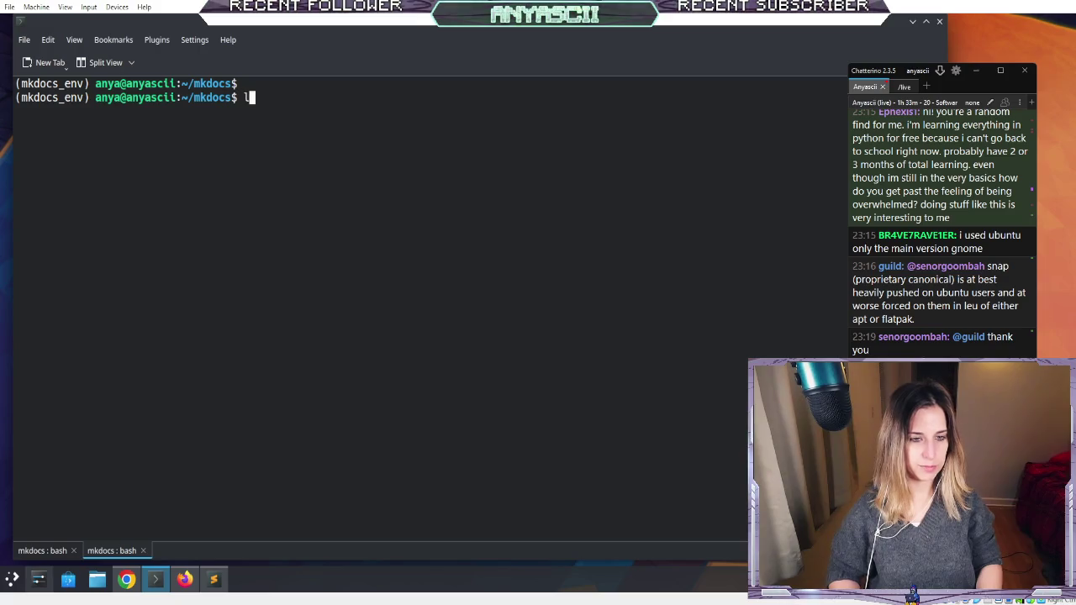
{"action": "type", "text": "s -ahl"}
{"action": "key", "text": "Return"}
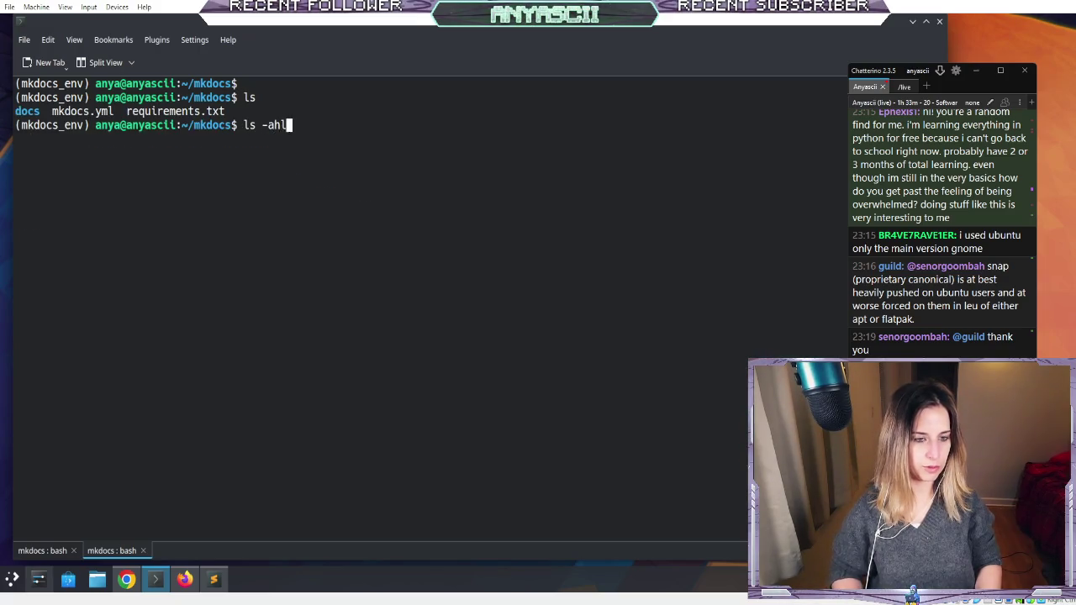
{"action": "key", "text": "Return"}
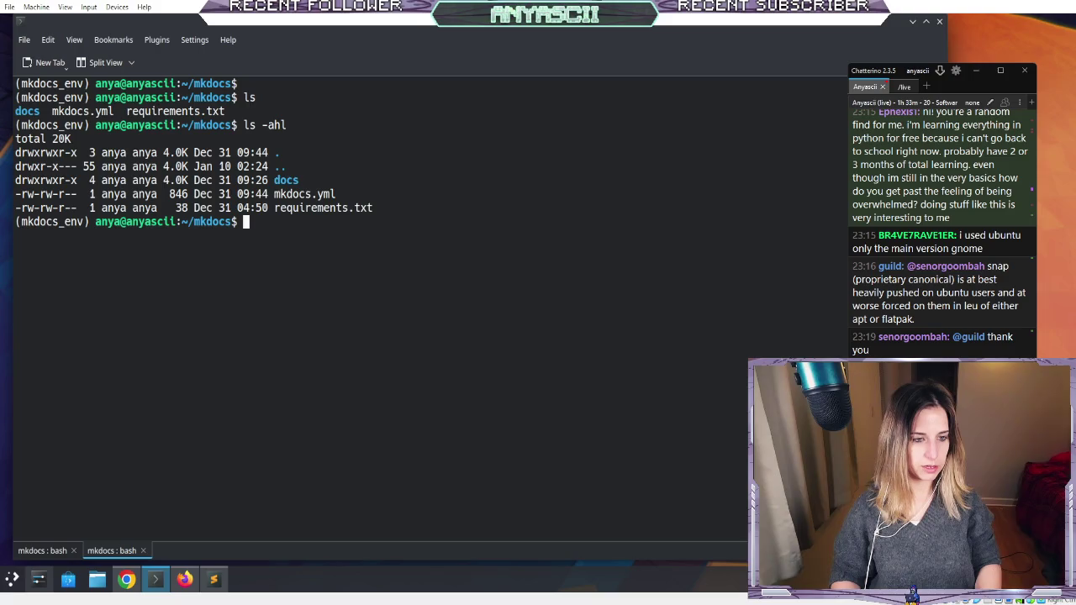
- Enter docs/ and list it in detail: about, contact.md, getting-started, index.md
{"action": "type", "text": "cd docs/"}
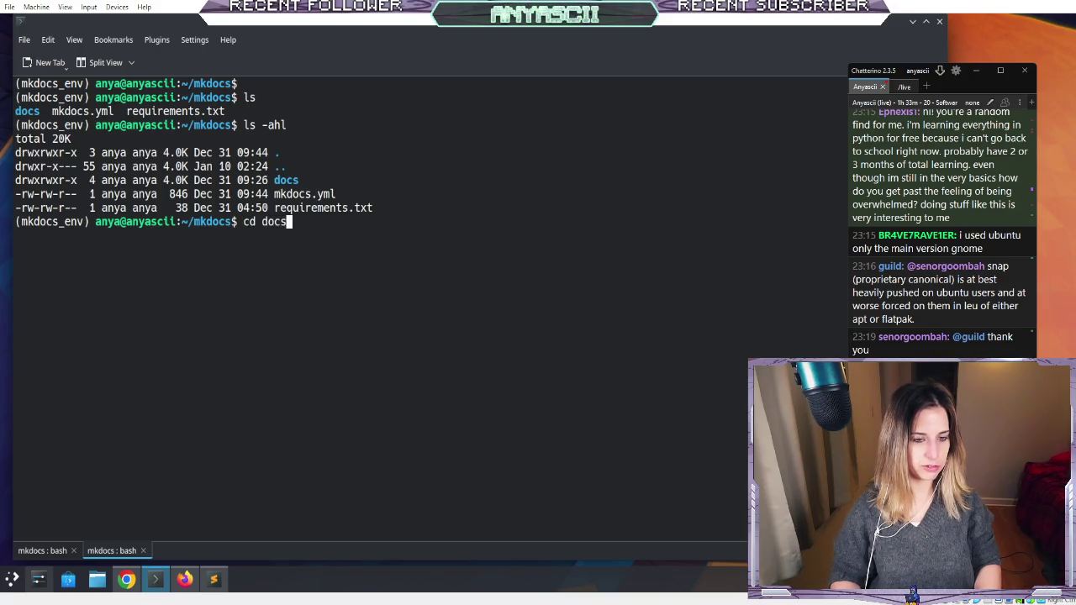
{"action": "key", "text": "Return"}
{"action": "type", "text": "ls"}
{"action": "key", "text": "Return"}
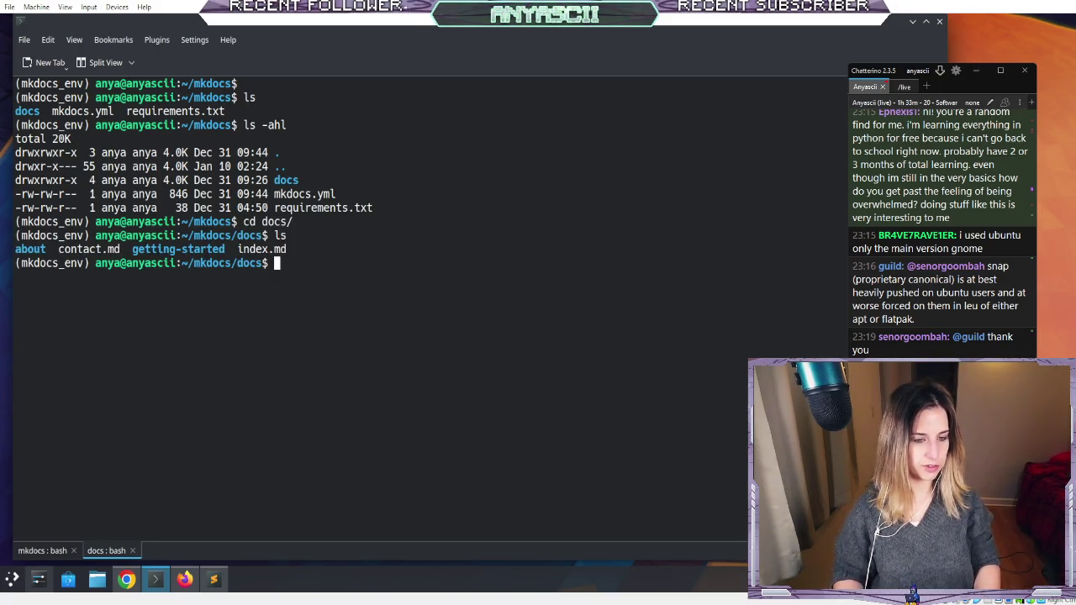
{"action": "type", "text": "ls -ahl"}
{"action": "key", "text": "Return"}
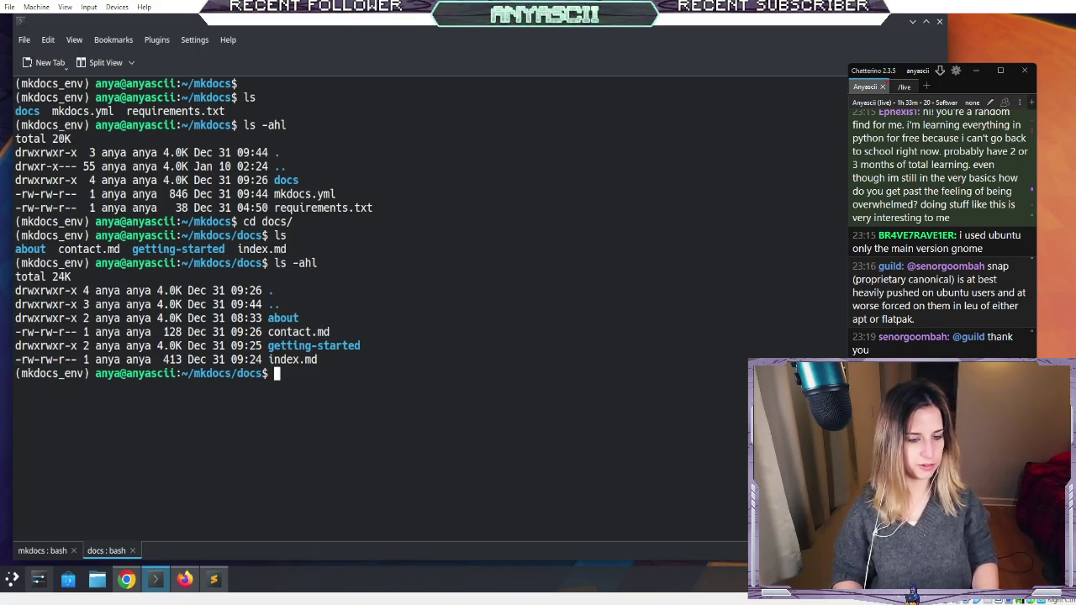
{"action": "type", "text": "rm -rf about/"}
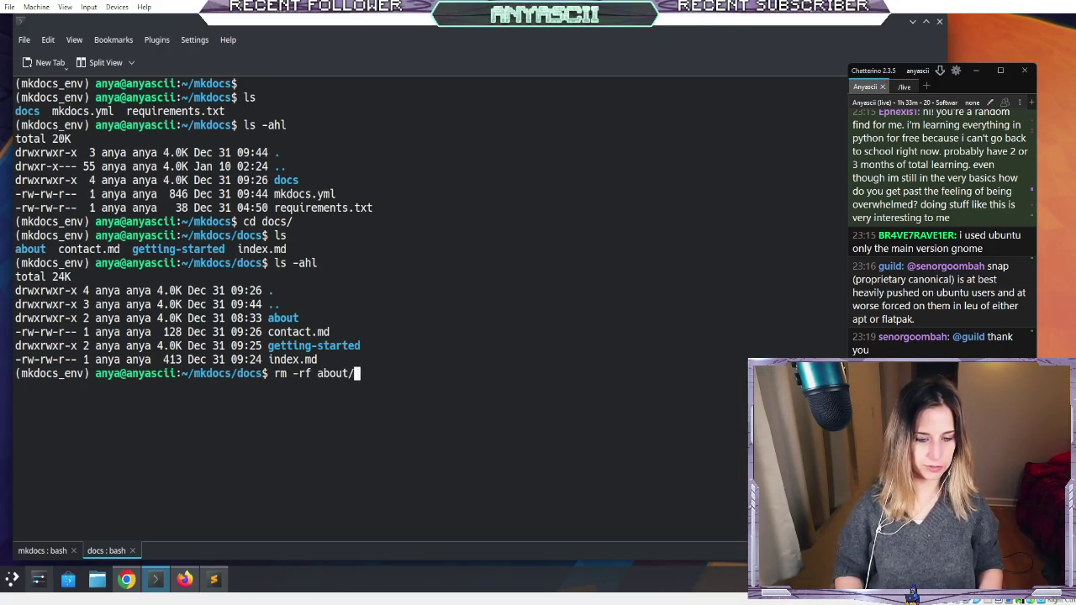
- Delete the about folder's contents and then the folder itself, checking the listing
{"action": "key", "text": "Return"}
{"action": "type", "text": "ls -ll"}
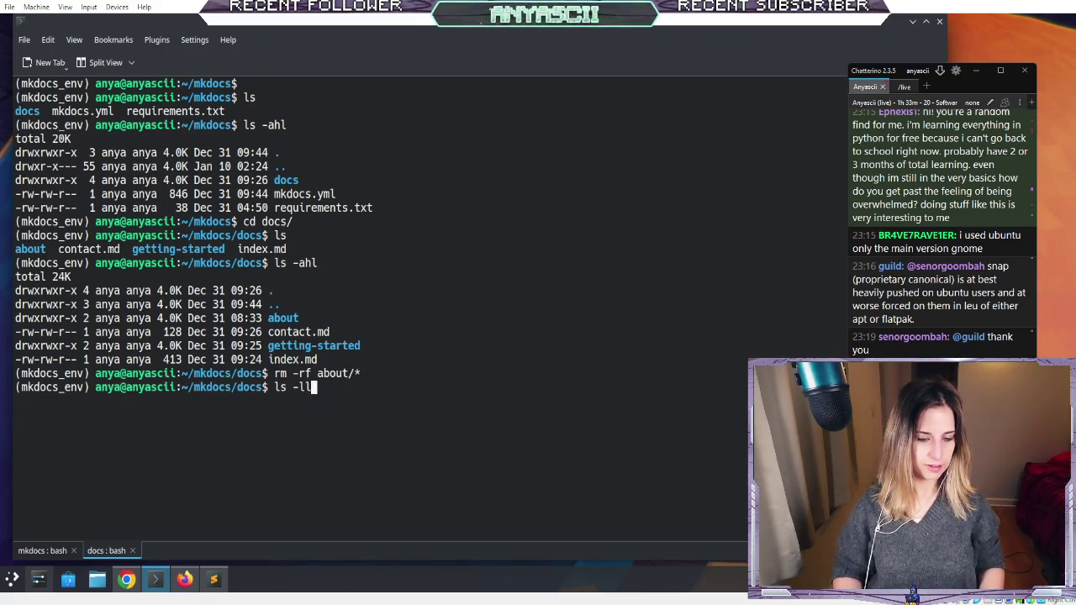
{"action": "key", "text": "Return"}
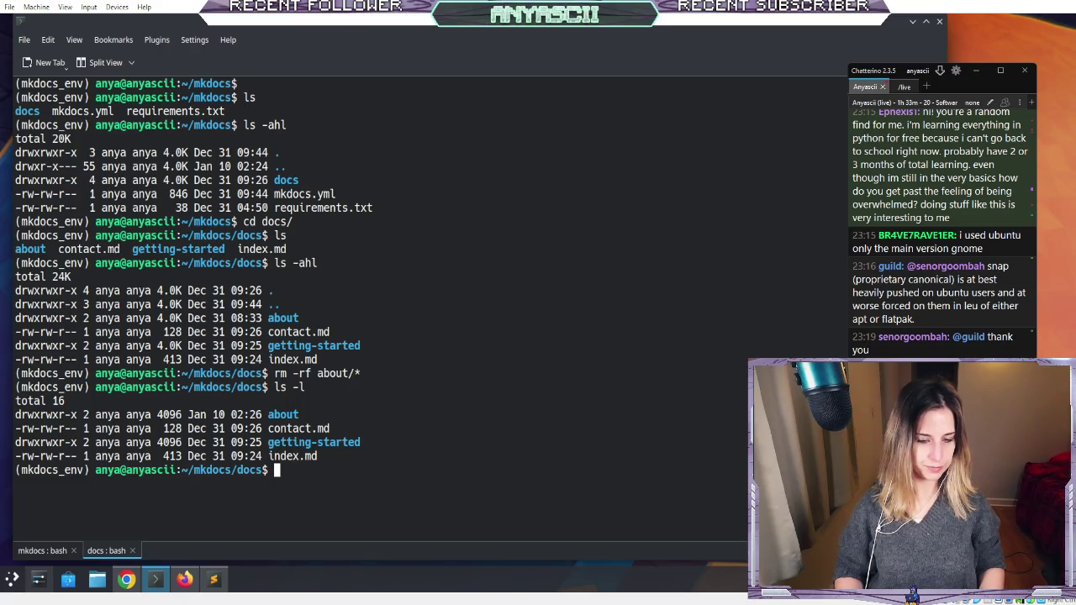
{"action": "type", "text": "rm-rf abou"}
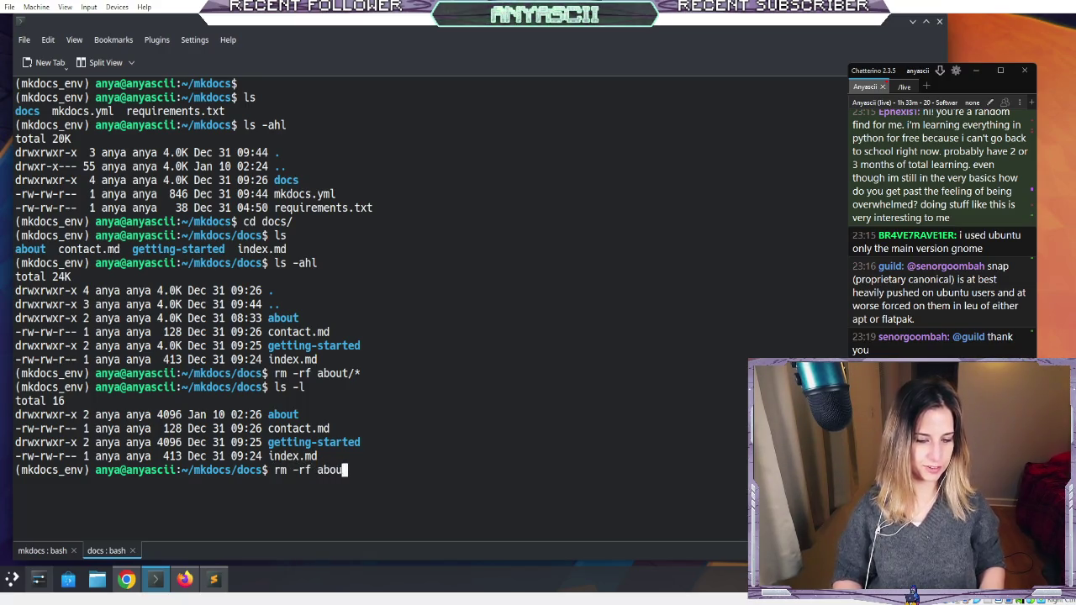
{"action": "key", "text": "Return"}
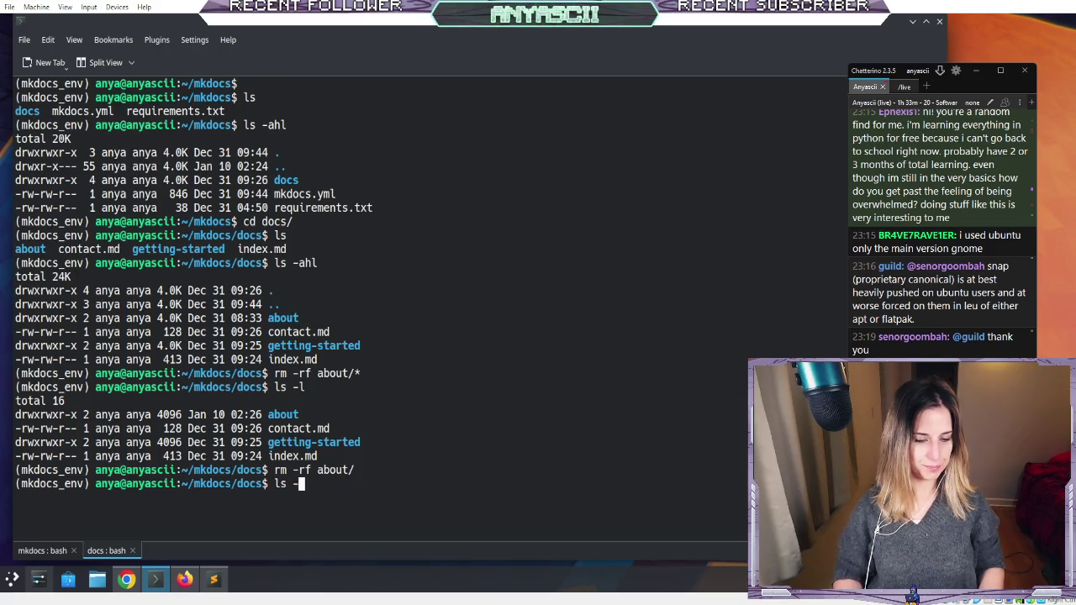
{"action": "type", "text": "ahl"}
{"action": "key", "text": "Return"}
- Delete the getting-started folder and confirm only contact.md and index.md remain
{"action": "key", "text": "Return"}
{"action": "key", "text": "Return"}
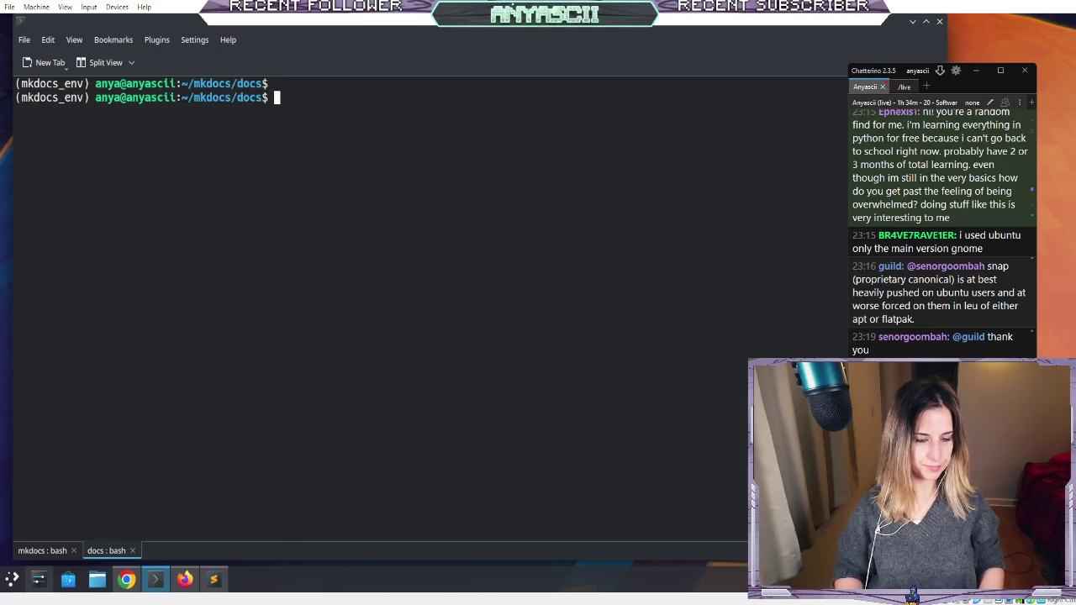
{"action": "type", "text": "rm -rf ge"}
{"action": "key", "text": "Tab"}
{"action": "key", "text": "Return"}
{"action": "type", "text": "s -ahl"}
{"action": "key", "text": "Return"}
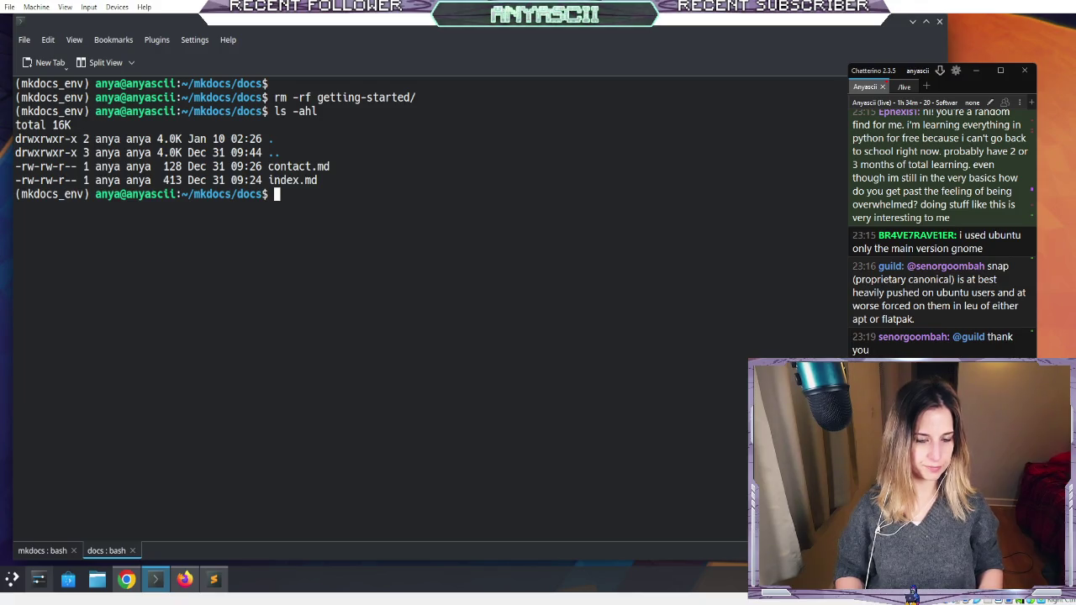
{"action": "type", "text": "mkdir -p overview"}
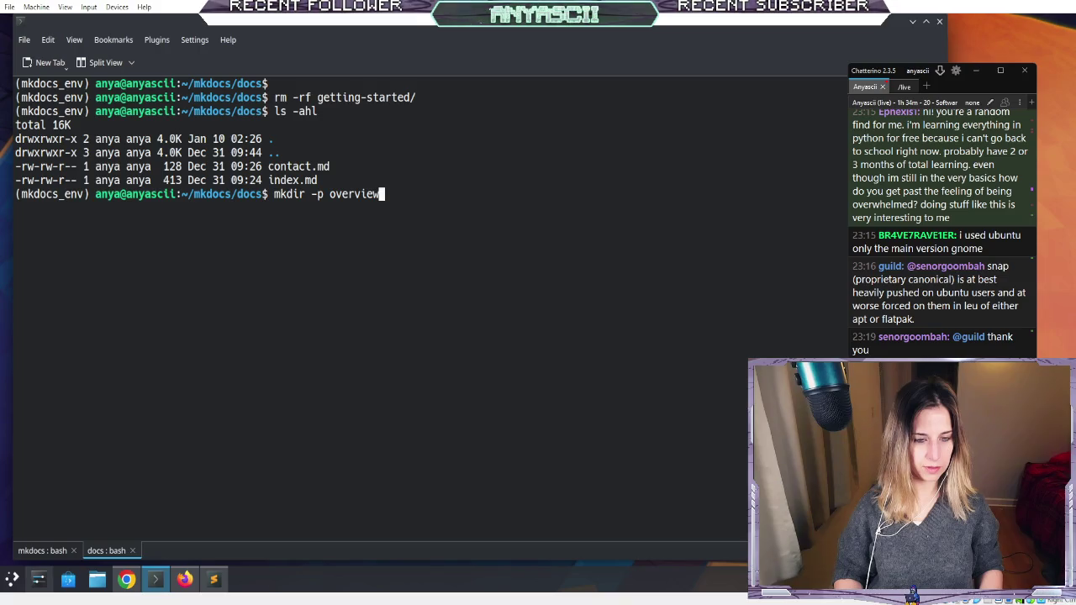
- Create the overview folder containing an empty overview.md
{"action": "key", "text": "Return"}
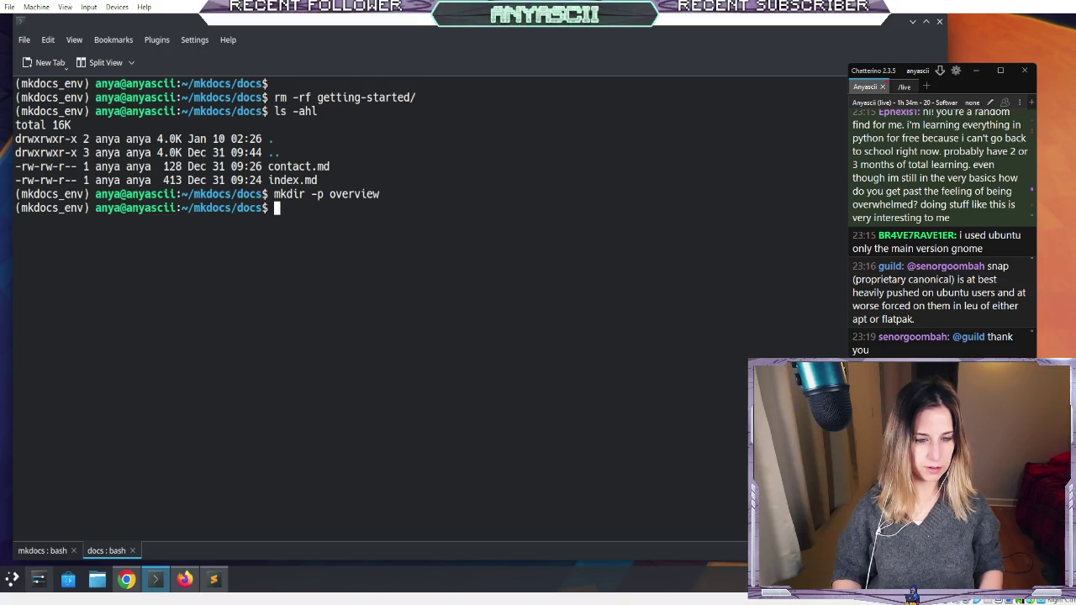
{"action": "type", "text": "touch overview/ov"}
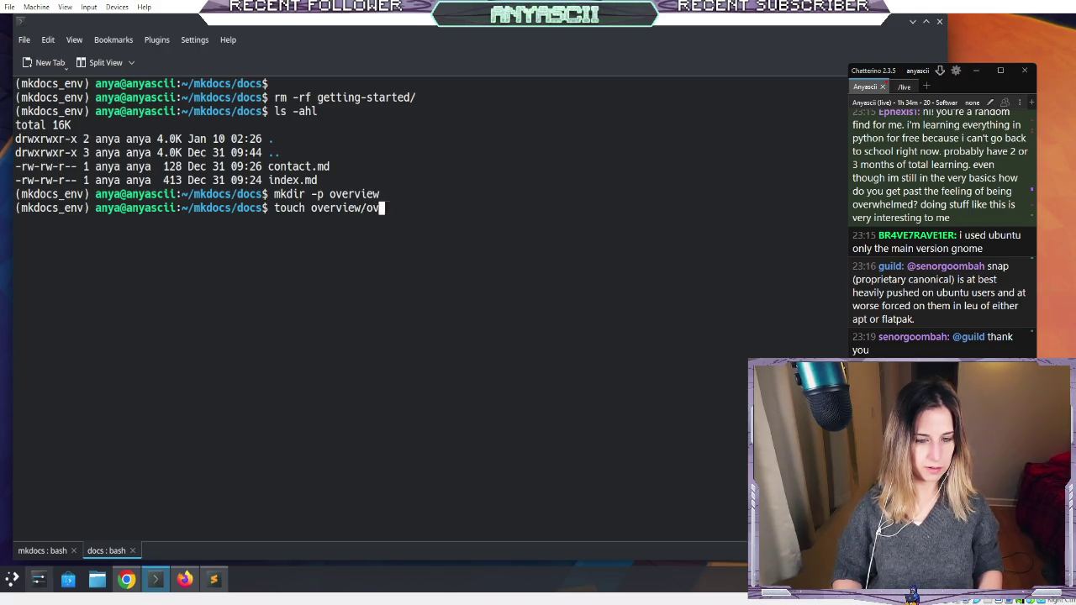
{"action": "type", "text": "erview.md"}
{"action": "key", "text": "Return"}
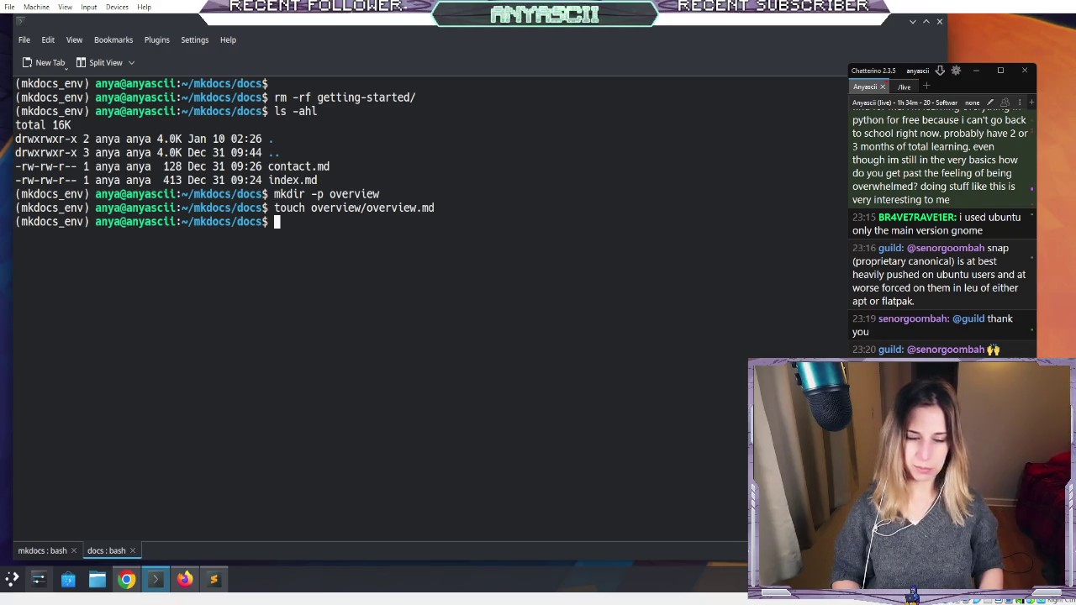
- Create the about folder with mkdir -p and an empty bandit.md inside it
{"action": "type", "text": "touc"}
{"action": "key", "text": "BackSpace"}
{"action": "key", "text": "BackSpace"}
{"action": "key", "text": "BackSpace"}
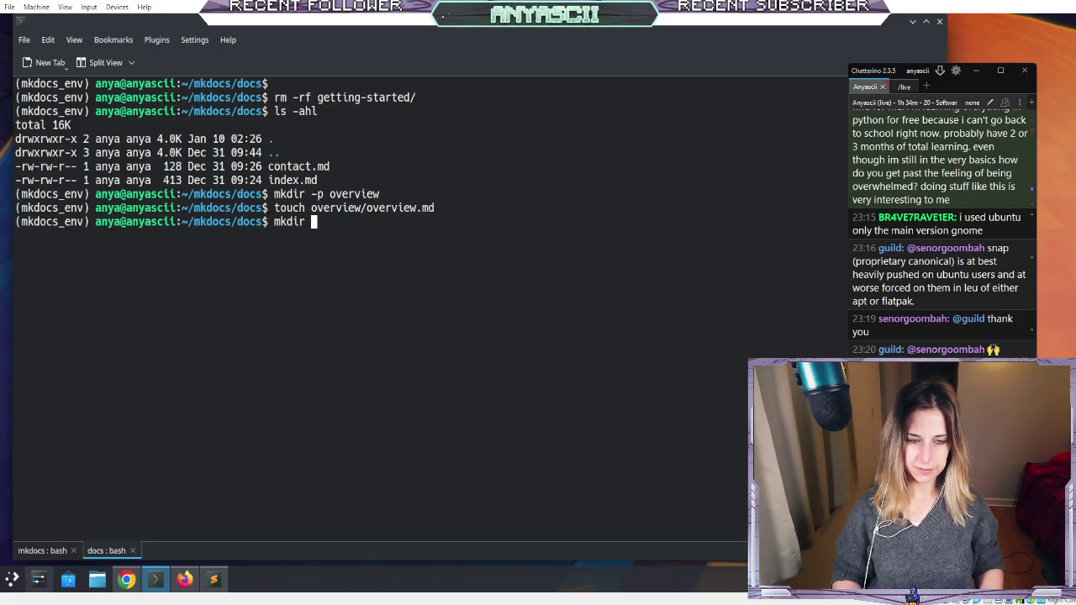
{"action": "type", "text": "about"}
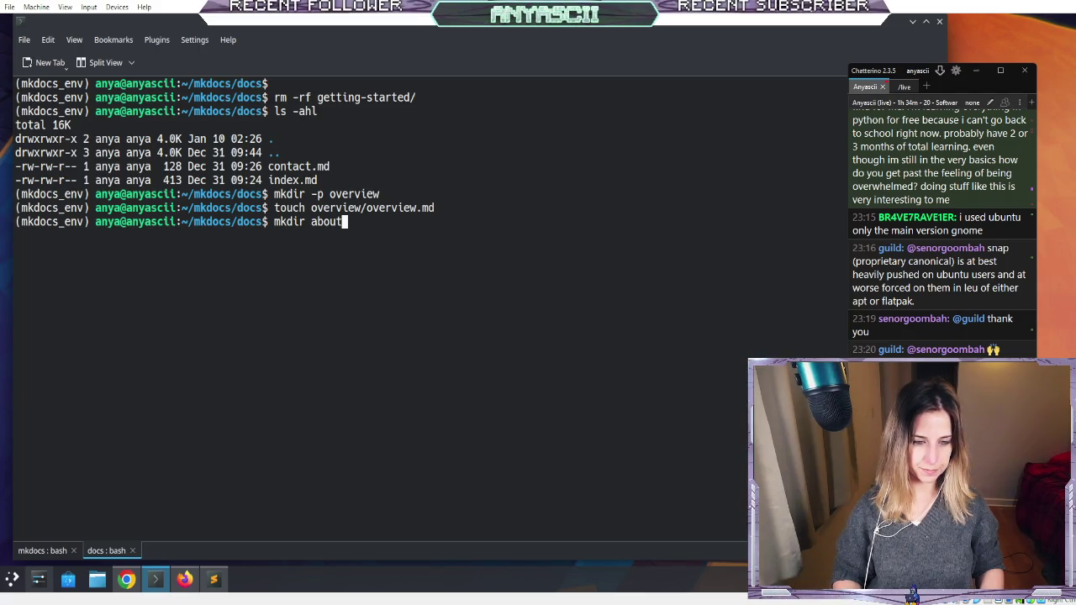
{"action": "key", "text": "Left"}
{"action": "type", "text": "-p"}
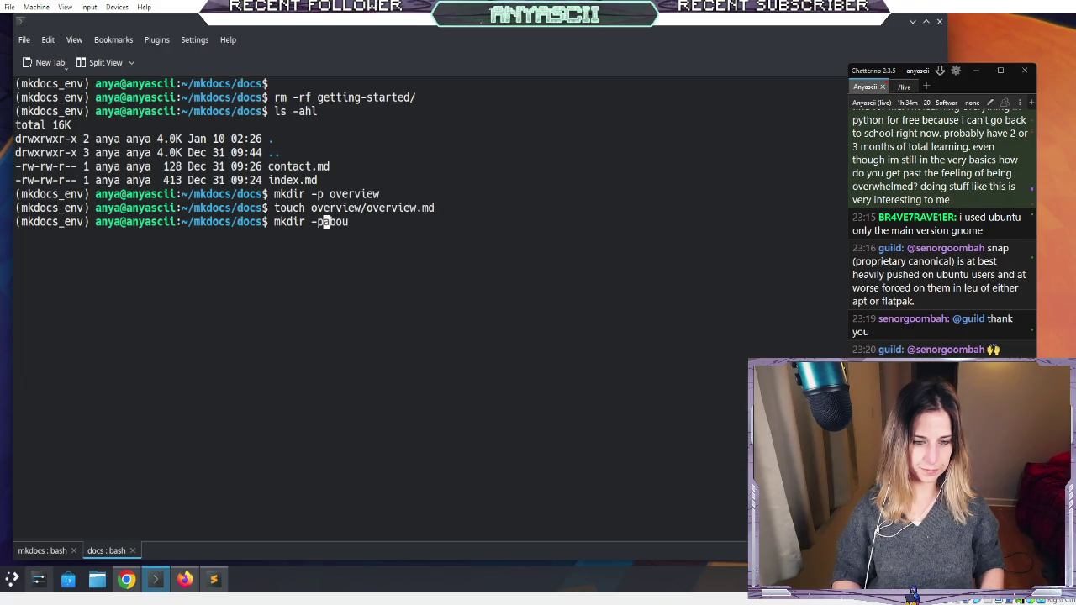
{"action": "key", "text": "End"}
{"action": "type", "text": "t"}
{"action": "key", "text": "Return"}
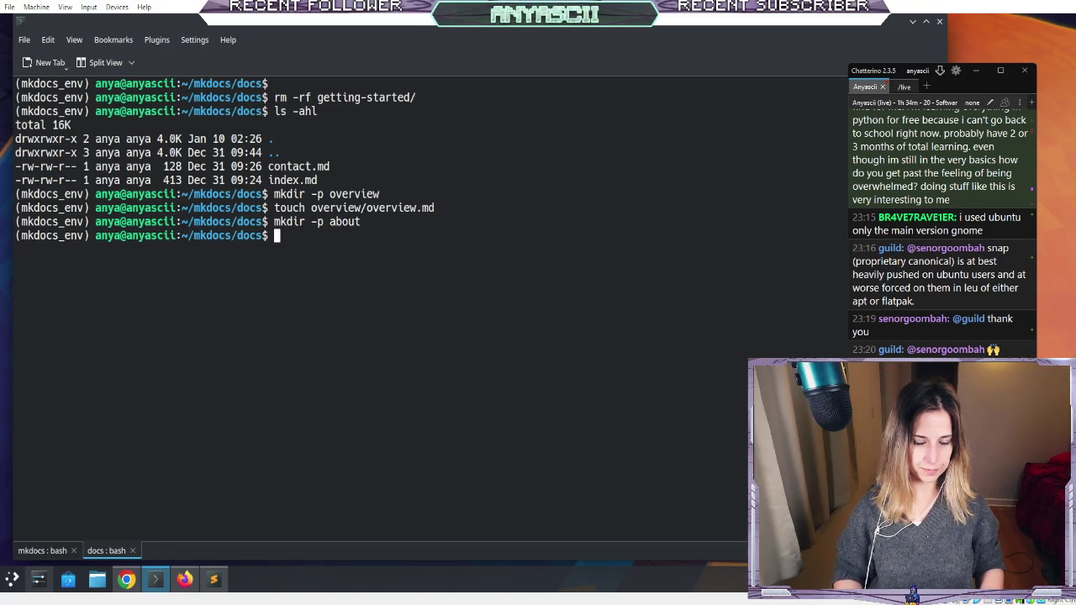
{"action": "key", "text": "BackSpace"}
{"action": "type", "text": "touch about/bandit.md"}
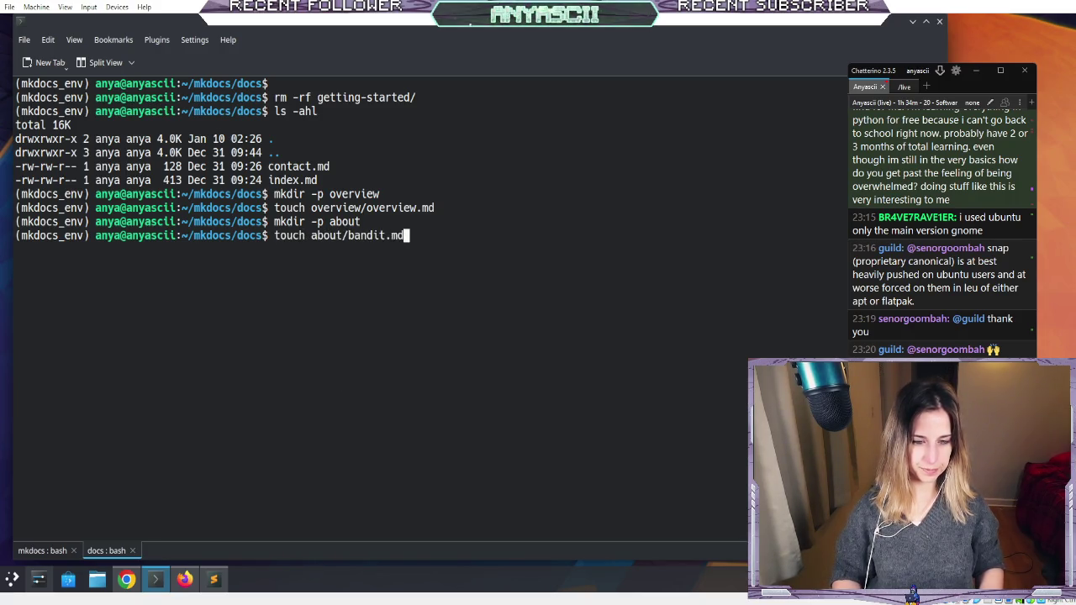
{"action": "key", "text": "Return"}
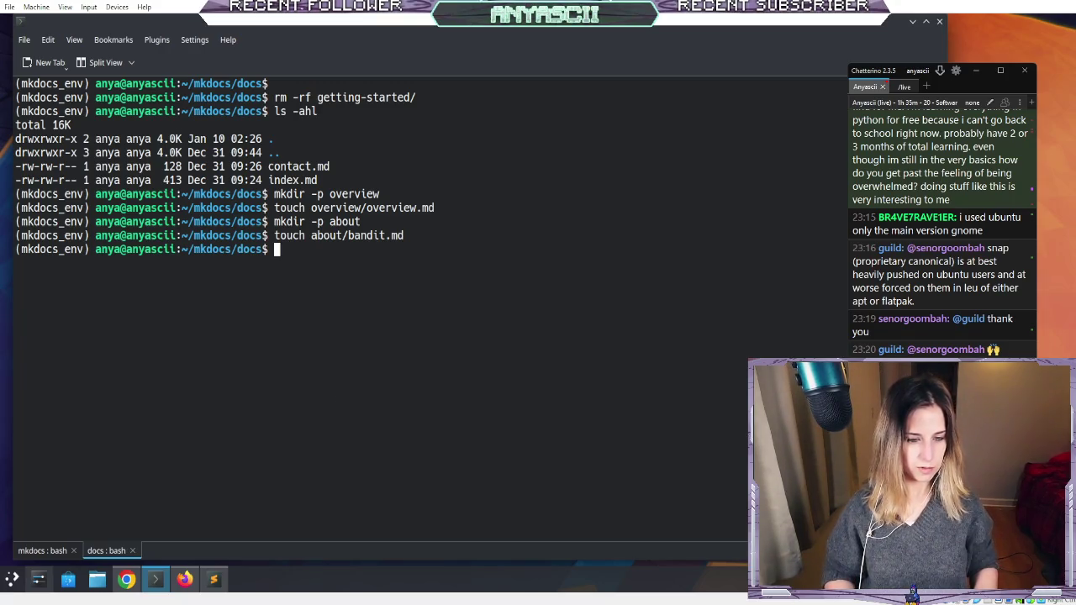
- Create the levels folder with mkdir -p levels
{"action": "type", "text": "mkdir "}
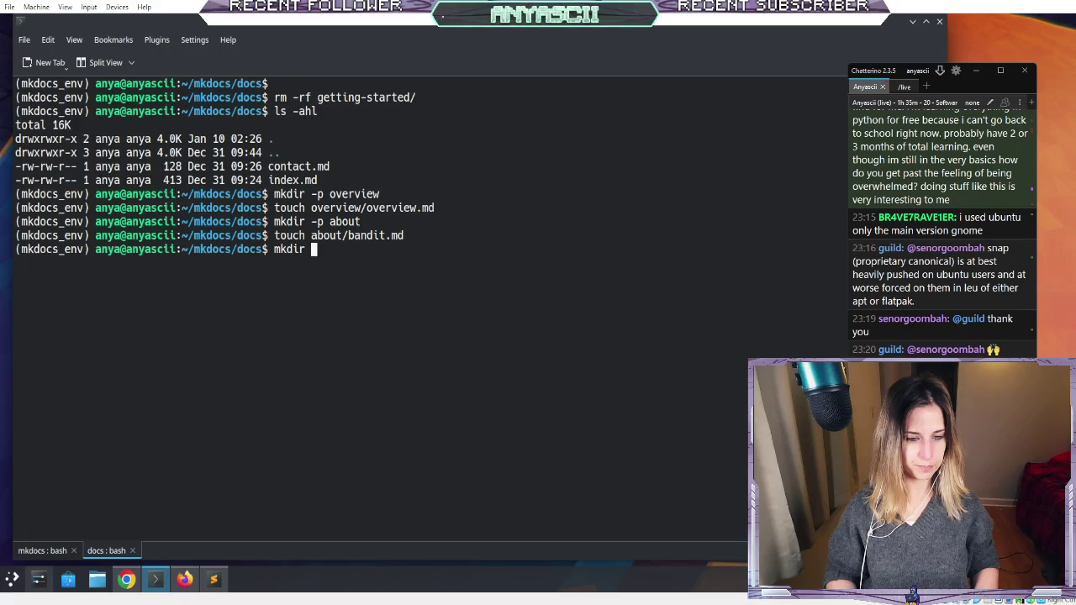
{"action": "type", "text": "-p levels"}
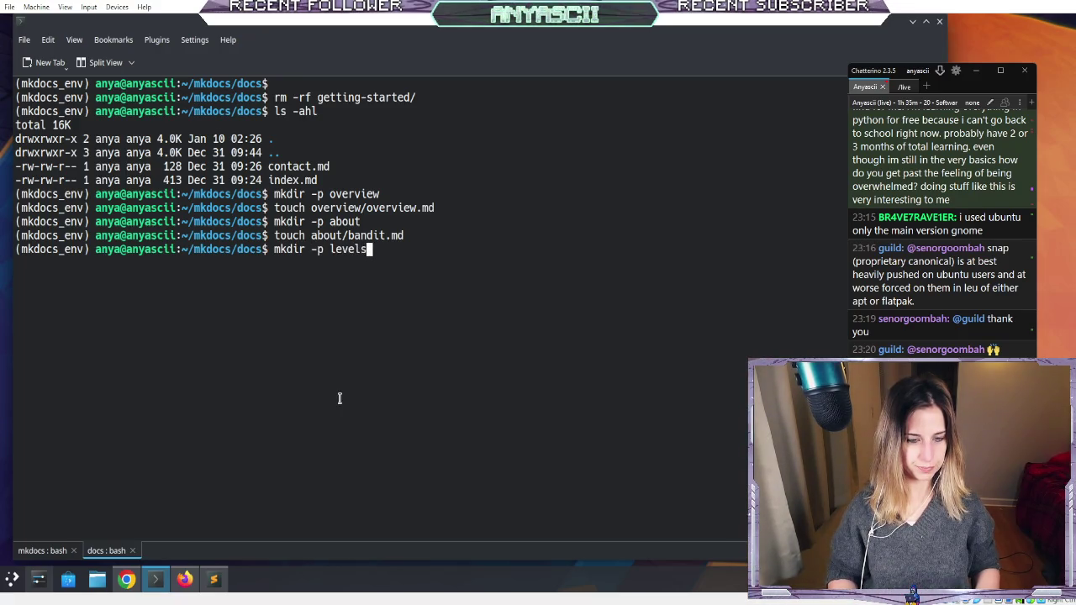
{"action": "key", "text": "Return"}
{"action": "type", "text": "touch level"}
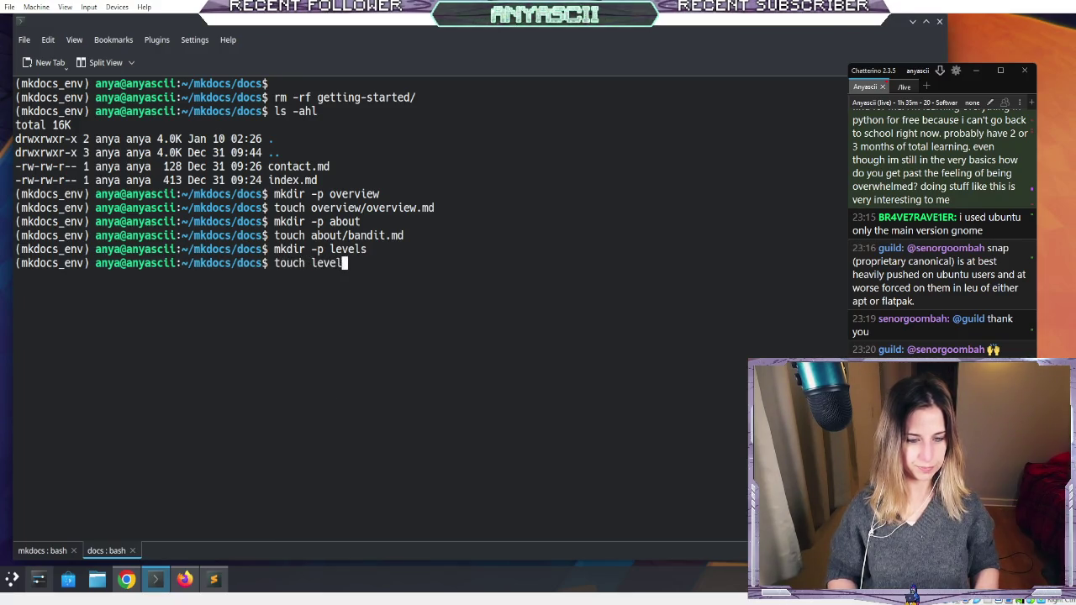
{"action": "key", "text": "Tab"}
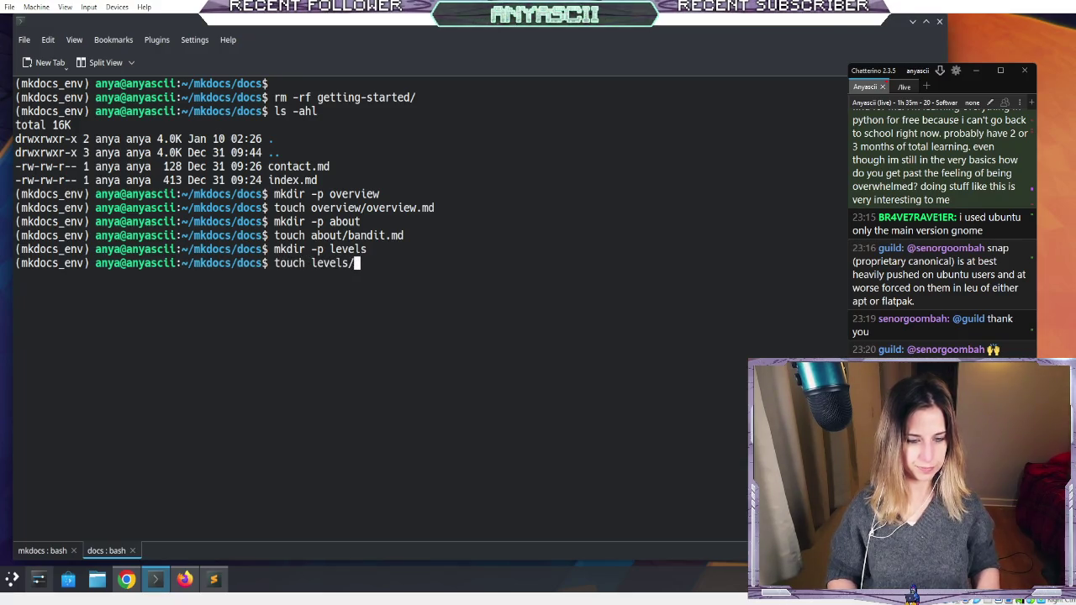